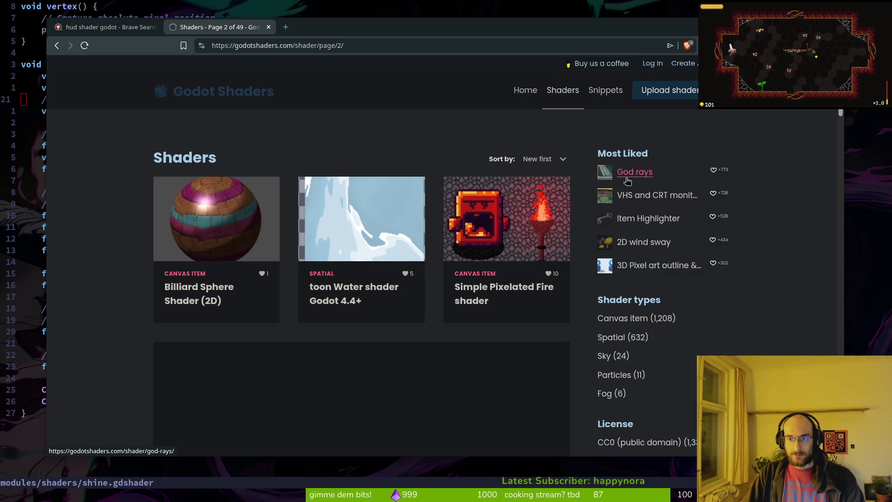
# - Open the God rays shader page and view its first two example screenshots enlarged
pyautogui.click(627, 174)
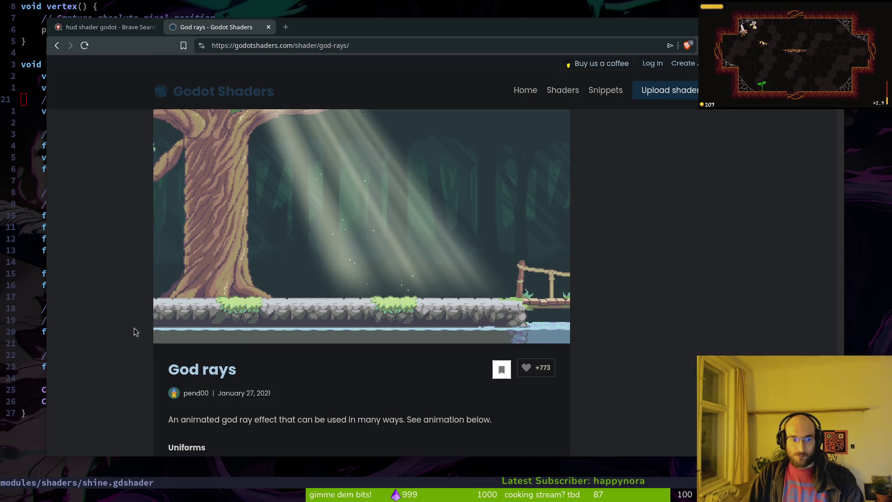
pyautogui.scroll(-4, 134, 331)
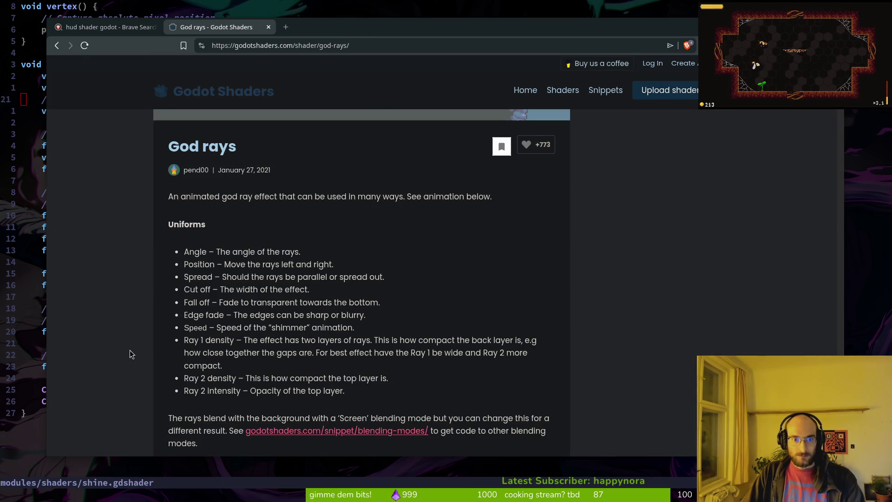
pyautogui.scroll(-11, 136, 330)
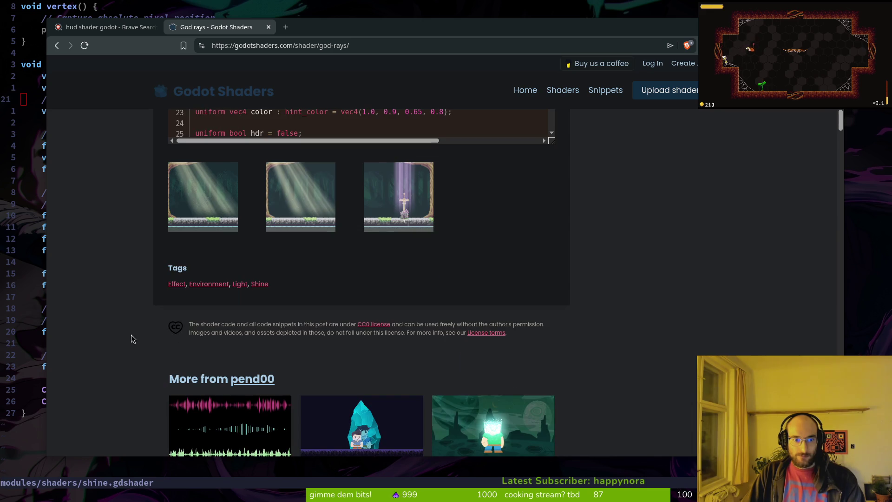
pyautogui.click(213, 181)
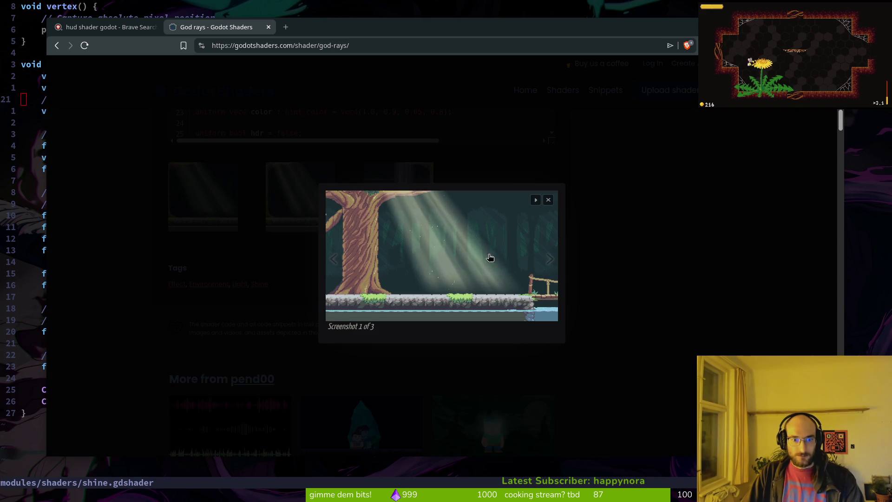
pyautogui.click(549, 260)
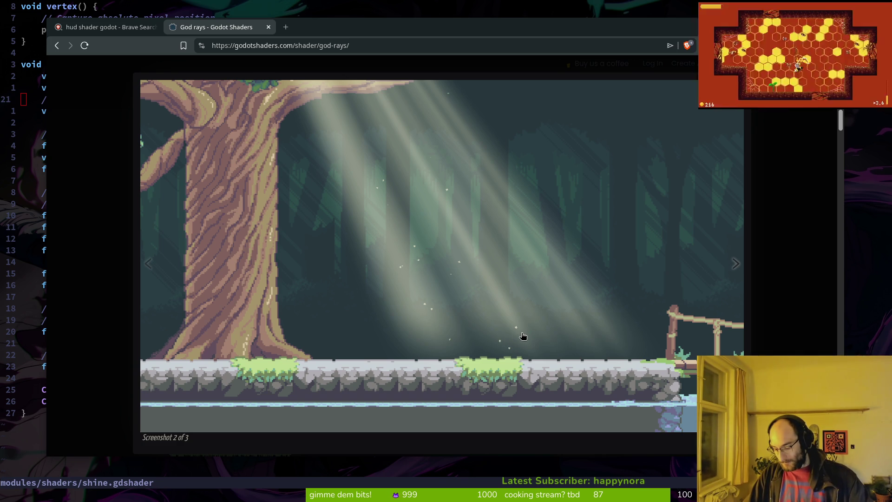
pyautogui.press('Escape')
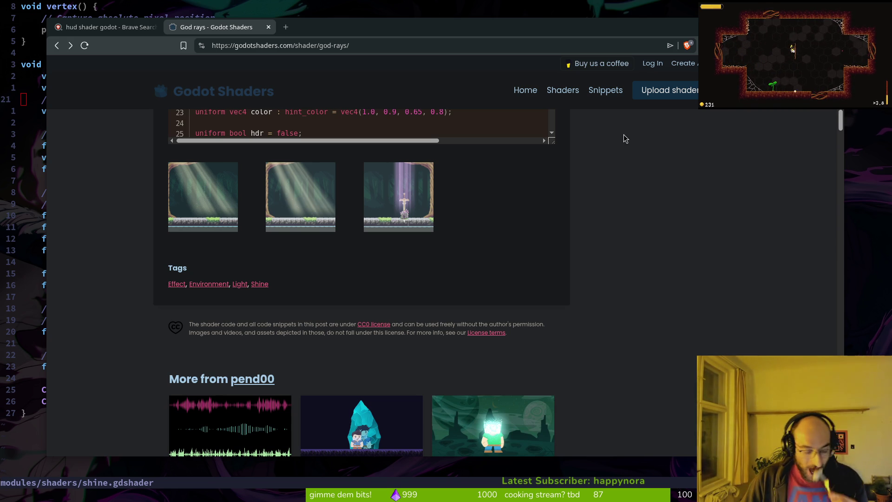
# - Scroll down the God rays page to read its description and uniforms
pyautogui.scroll(-1, 482, 252)
pyautogui.scroll(-2, 476, 262)
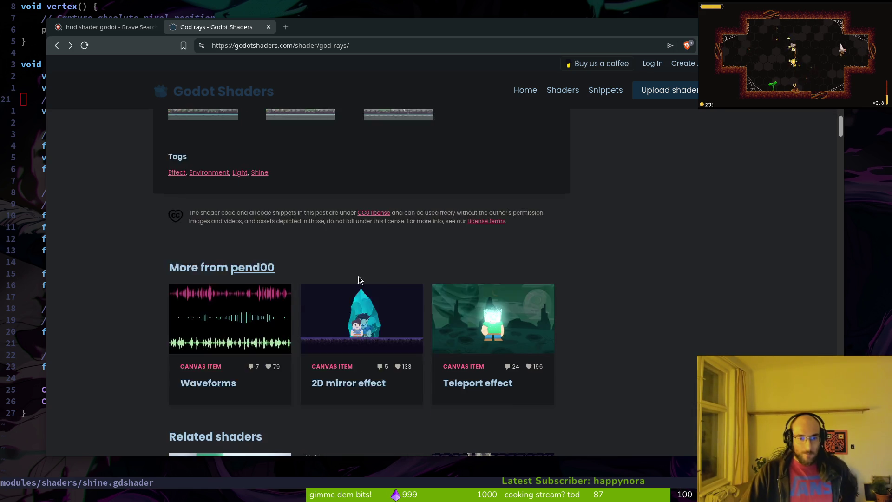
pyautogui.scroll(-3, 476, 261)
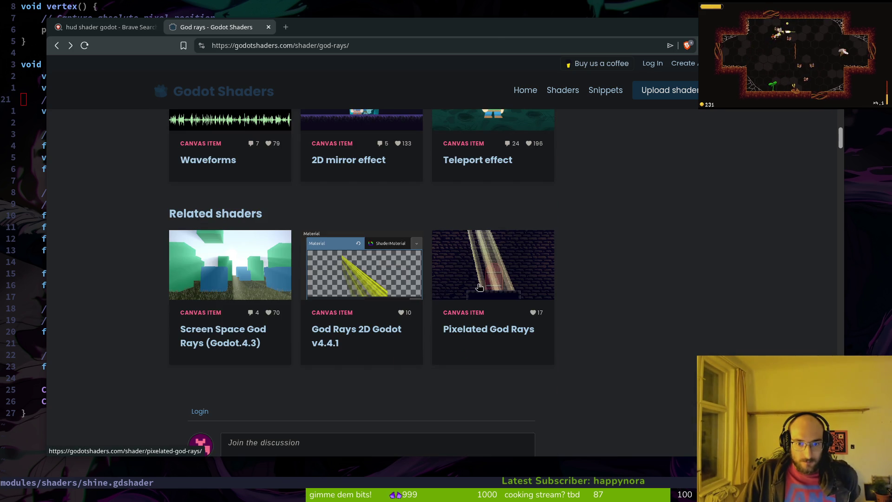
pyautogui.scroll(-4, 219, 284)
pyautogui.scroll(20, 411, 297)
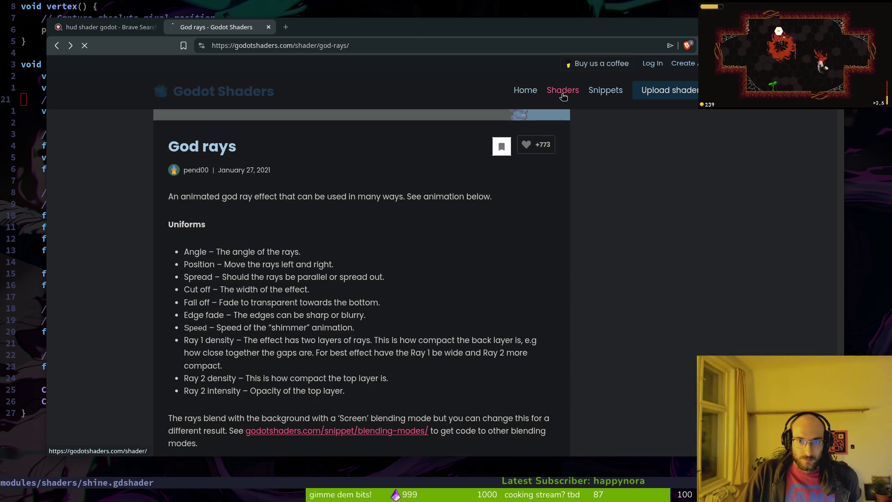
# - Go back to the Shaders listing, scroll through the newest shaders, and open site search
pyautogui.click(563, 91)
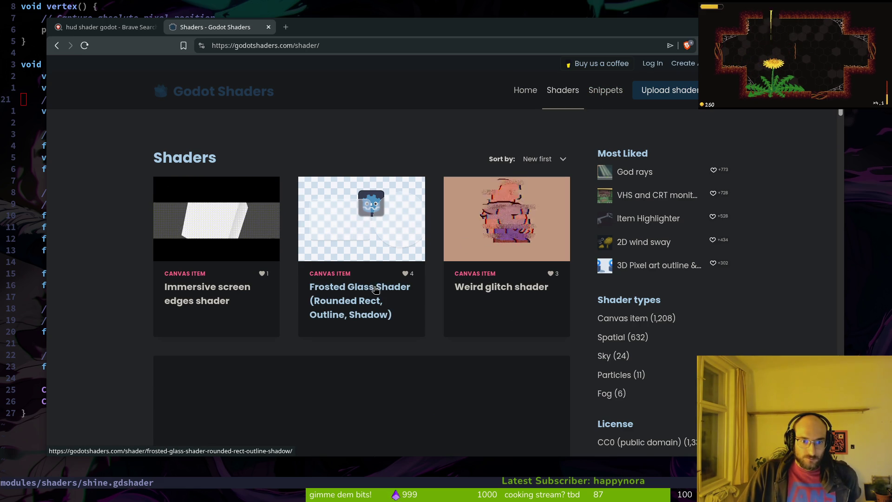
pyautogui.scroll(-5, 204, 297)
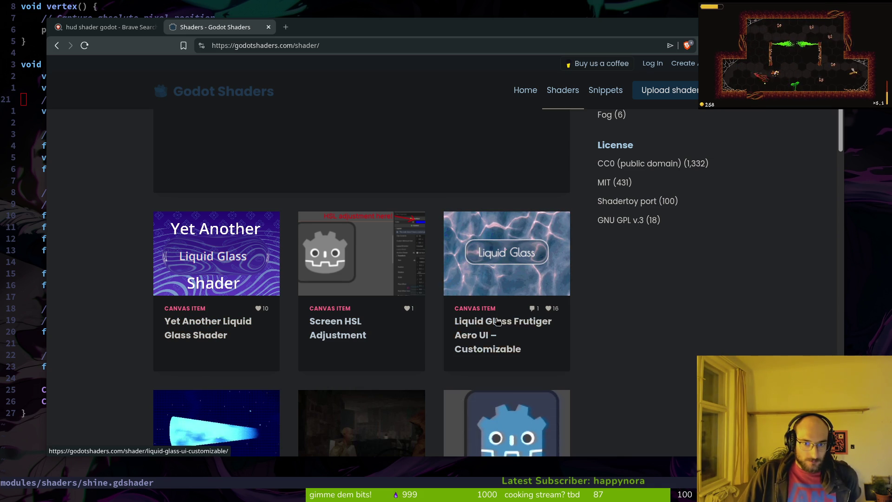
pyautogui.scroll(-3, 506, 333)
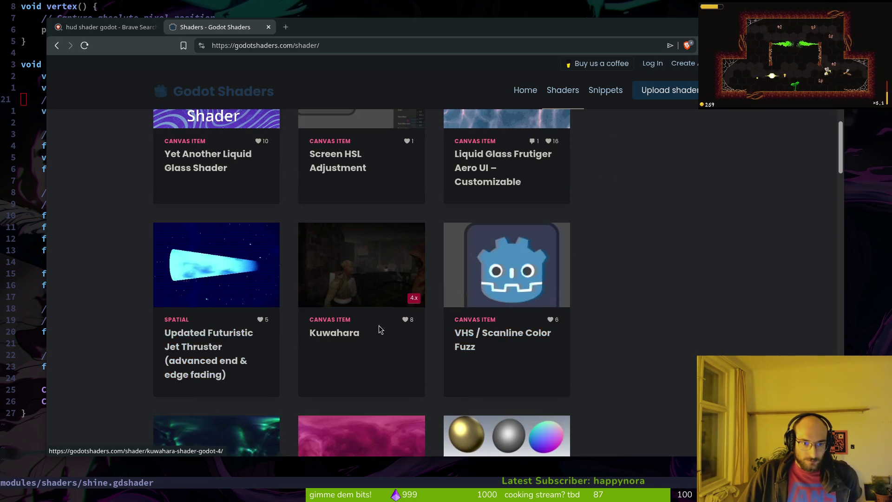
pyautogui.scroll(-15, 378, 325)
pyautogui.scroll(-15, 357, 353)
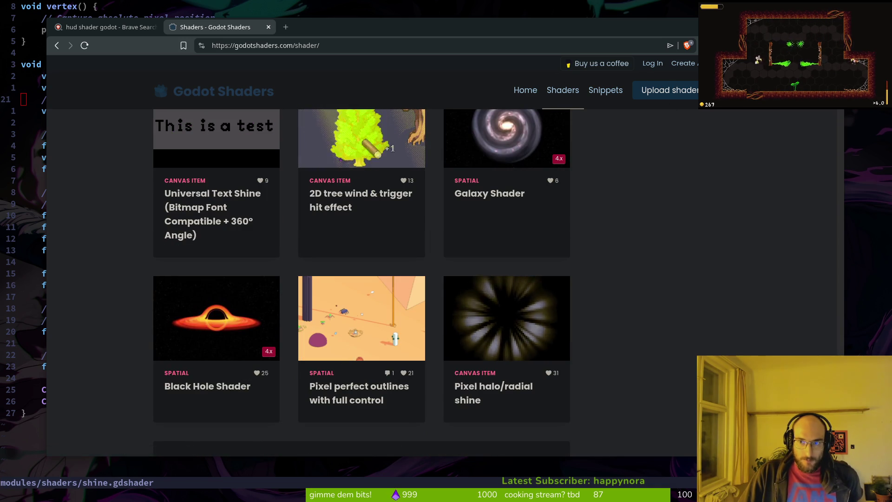
pyautogui.click(718, 90)
# - Search Godot Shaders for 'text' and scroll the results past Animated Pixel Art Text
pyautogui.write('text')
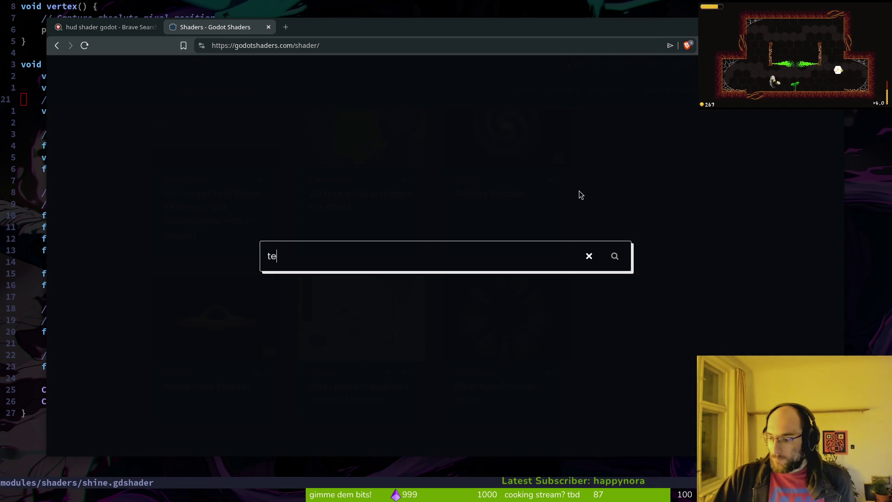
pyautogui.press('Return')
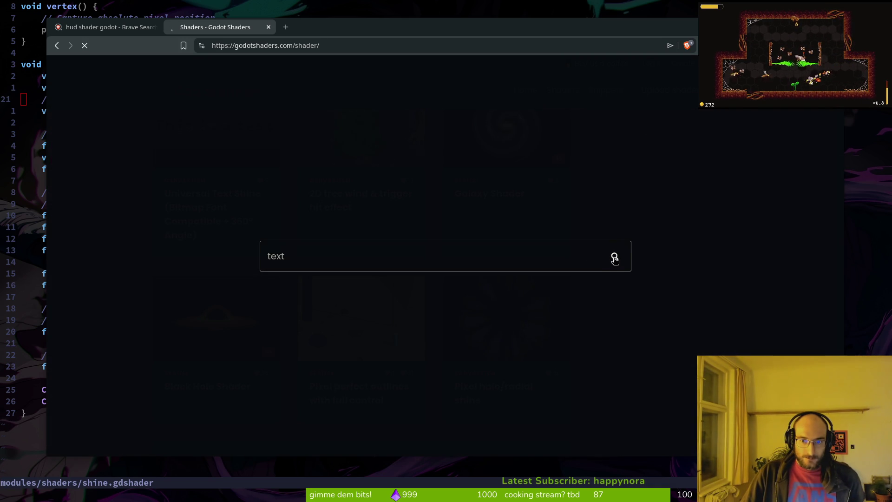
pyautogui.scroll(-10, 655, 226)
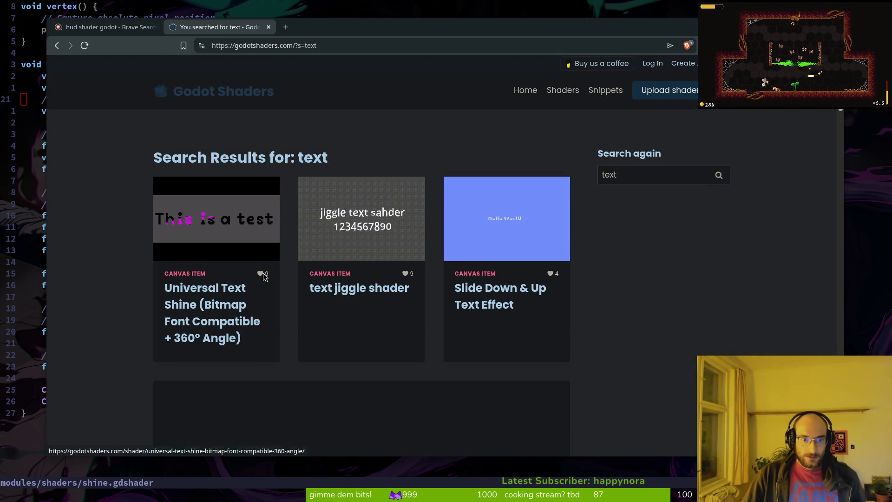
pyautogui.scroll(-5, 426, 314)
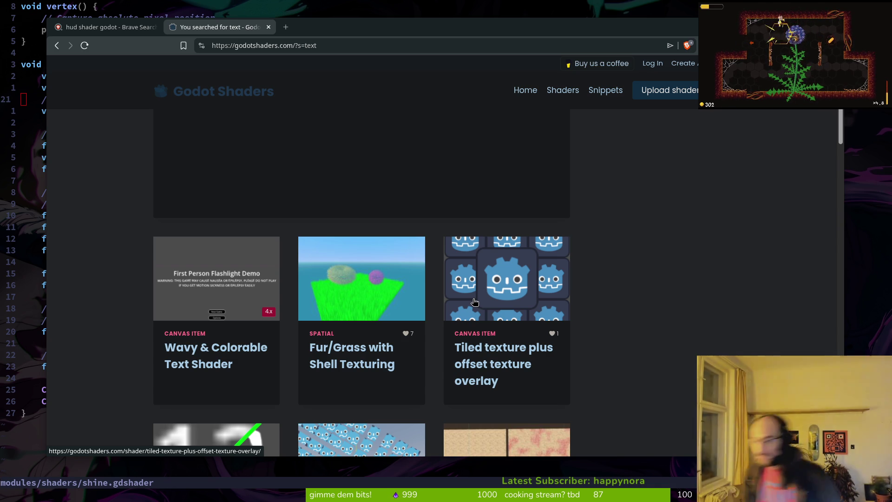
pyautogui.scroll(-2, 304, 295)
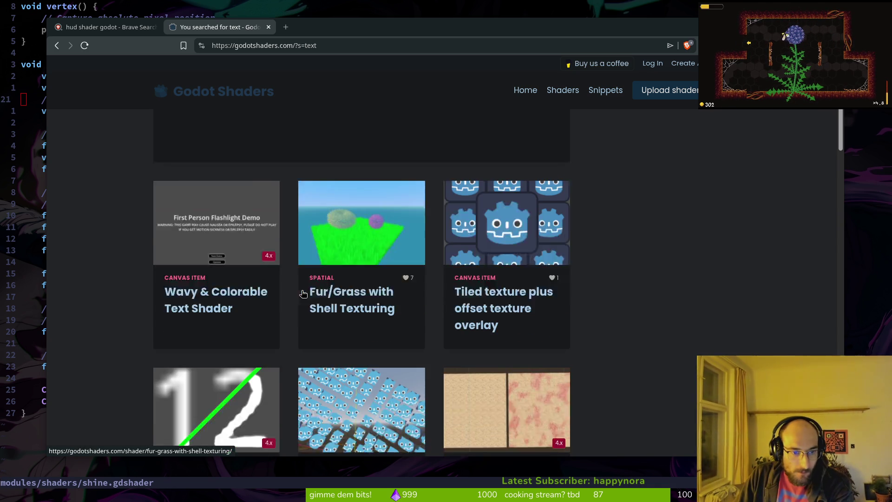
pyautogui.scroll(-3, 351, 331)
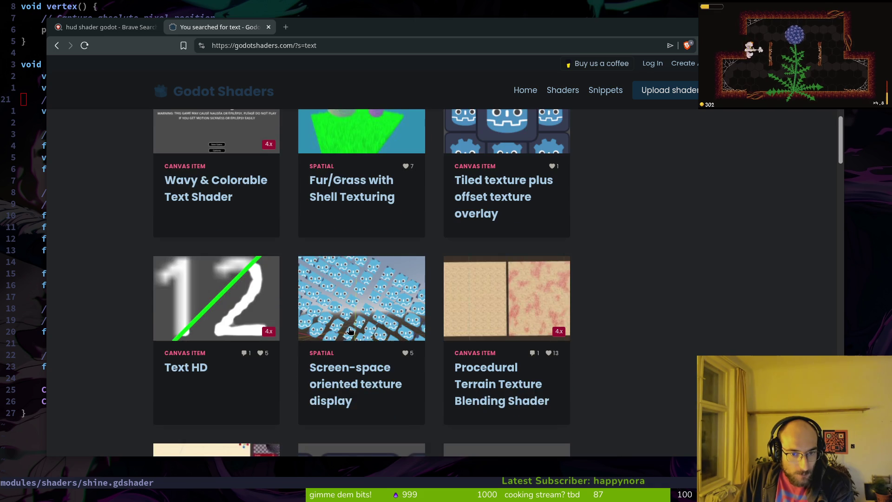
pyautogui.scroll(-6, 504, 328)
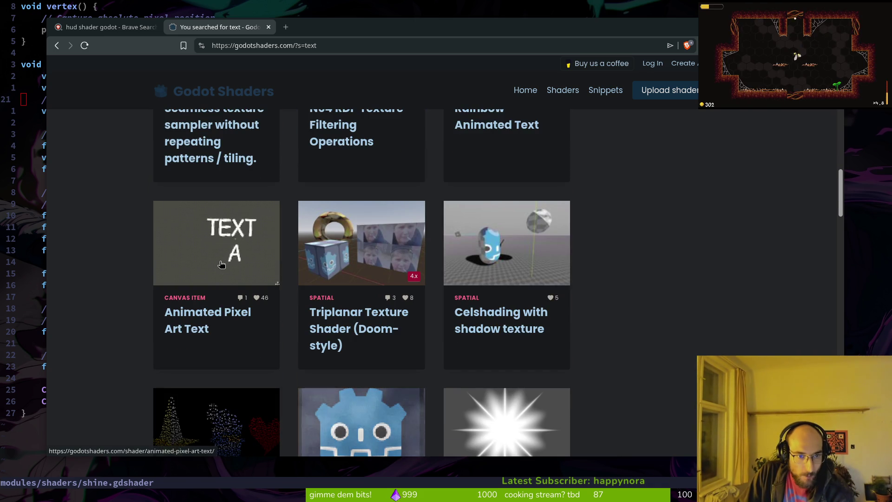
pyautogui.scroll(-2, 424, 296)
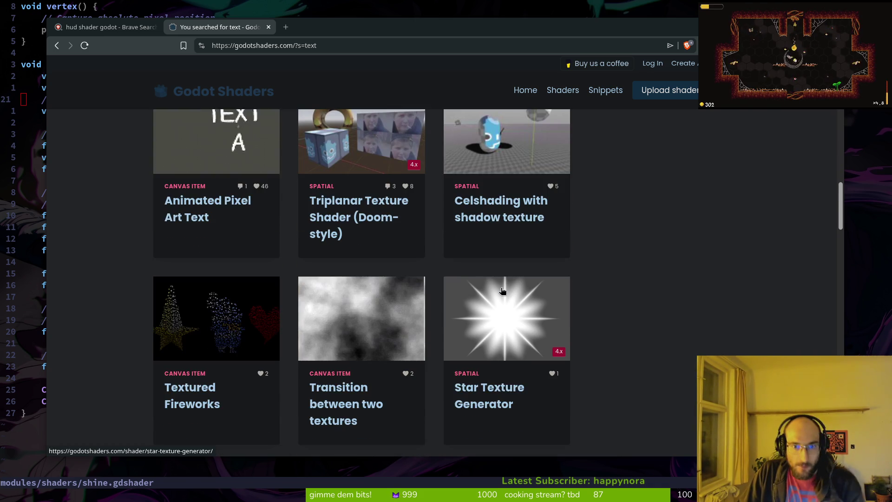
pyautogui.scroll(-6, 478, 307)
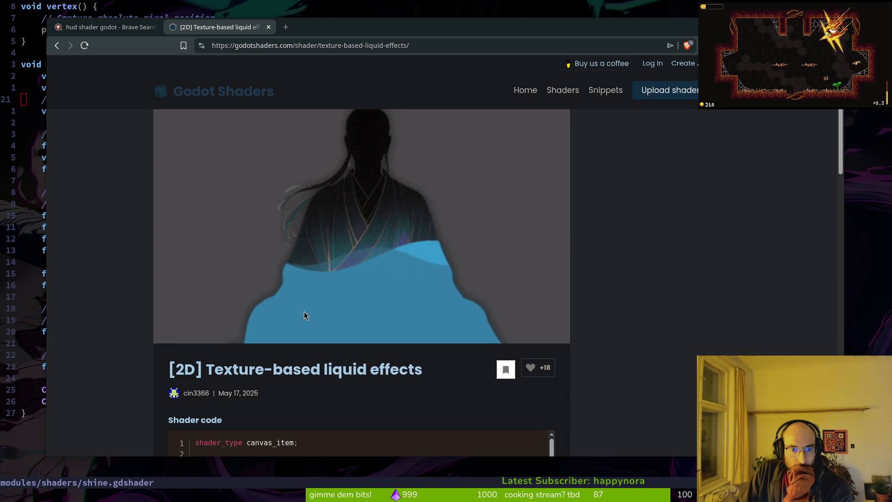
# - Read through the Texture-based liquid effects shader code
pyautogui.scroll(-3, 344, 336)
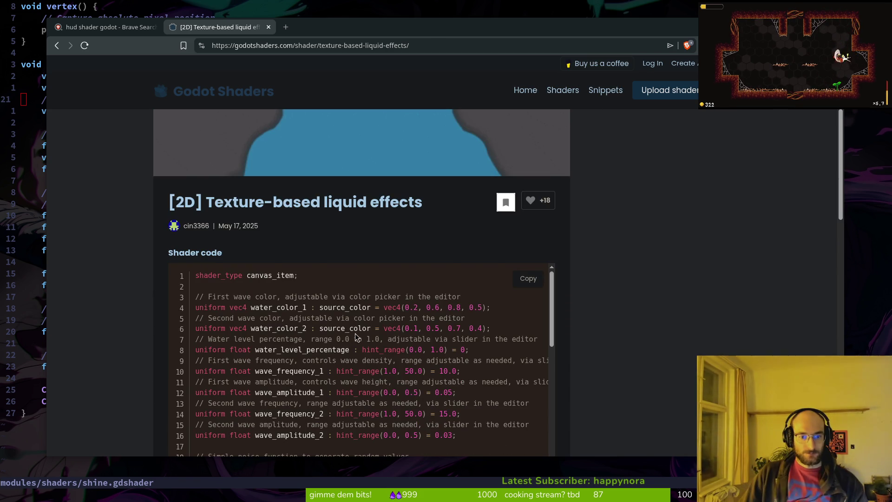
pyautogui.scroll(-2, 350, 338)
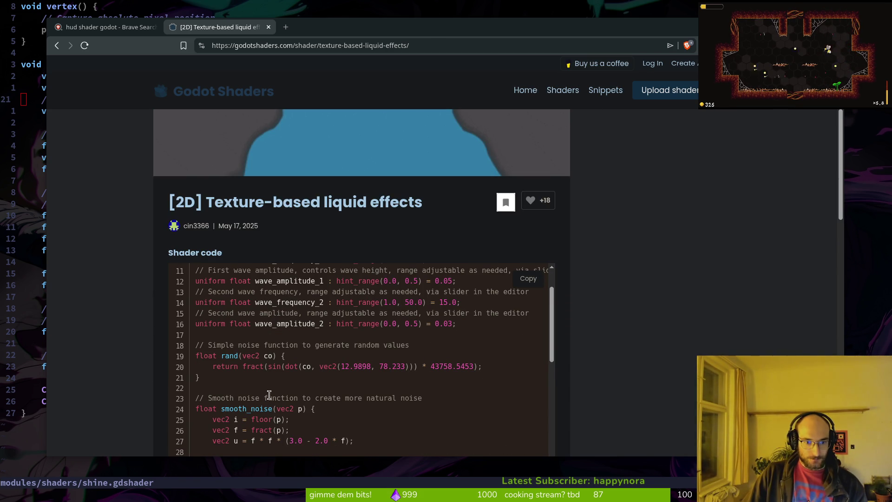
pyautogui.scroll(3, 262, 393)
pyautogui.scroll(-6, 263, 385)
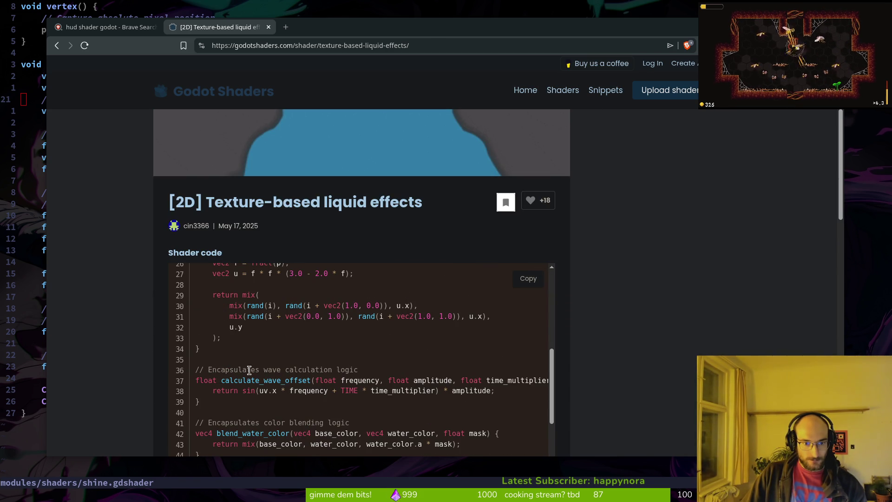
pyautogui.scroll(-2, 249, 370)
pyautogui.scroll(-2, 240, 397)
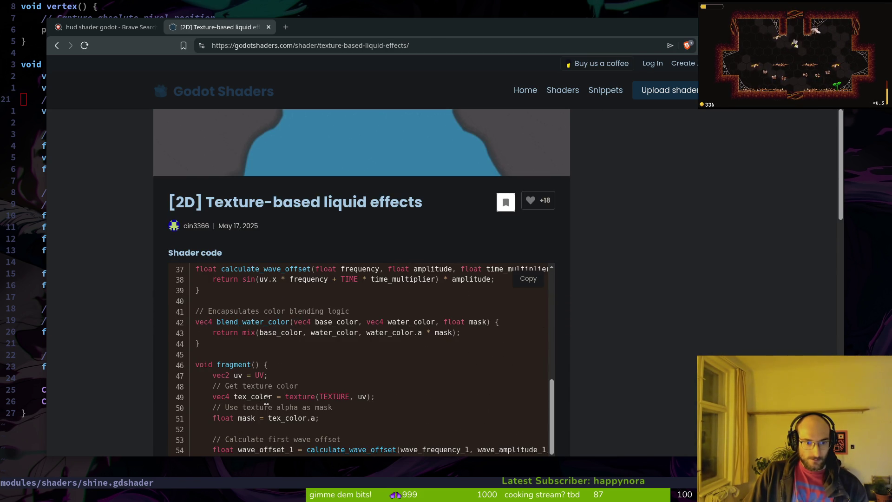
pyautogui.scroll(-2, 267, 401)
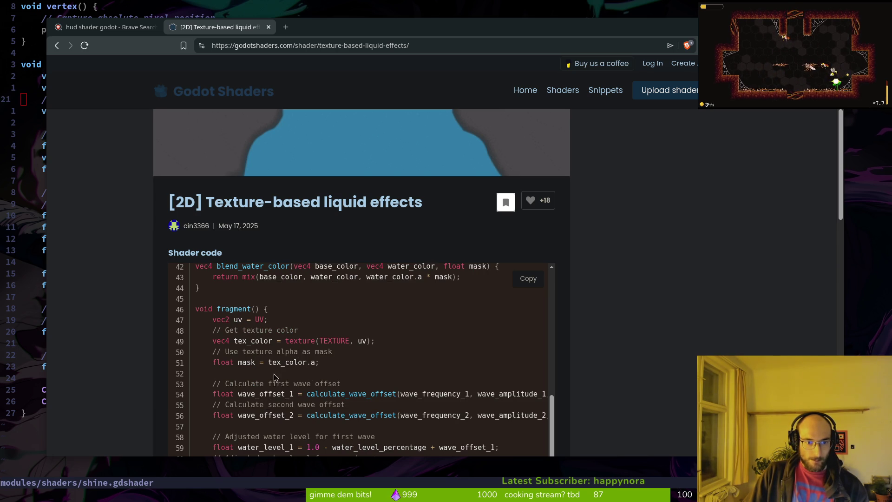
pyautogui.scroll(-4, 278, 383)
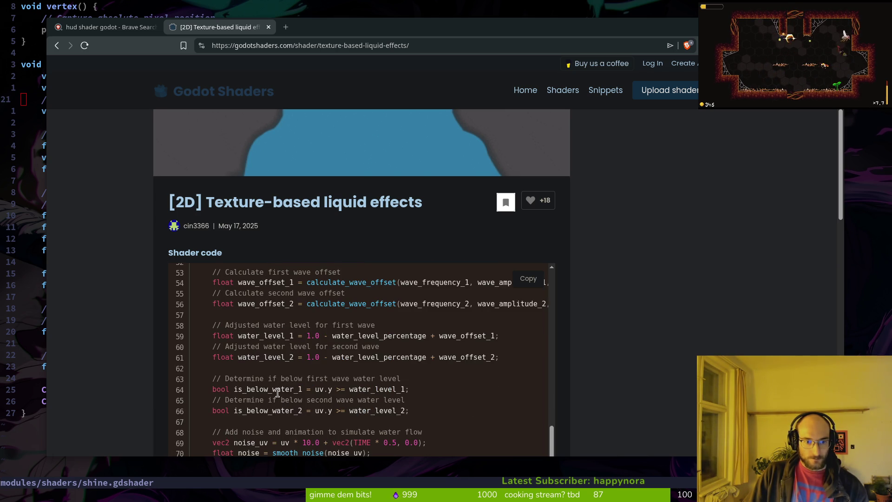
pyautogui.scroll(-2, 277, 393)
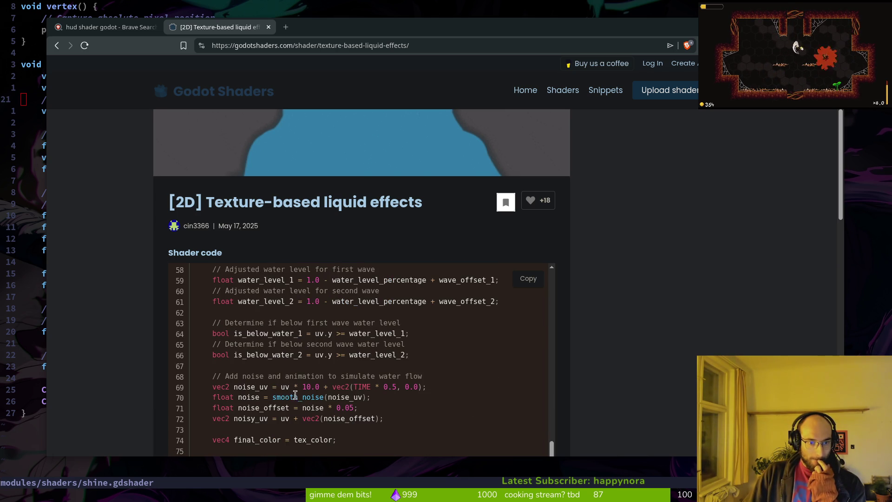
pyautogui.scroll(-1, 297, 394)
pyautogui.scroll(-2, 339, 384)
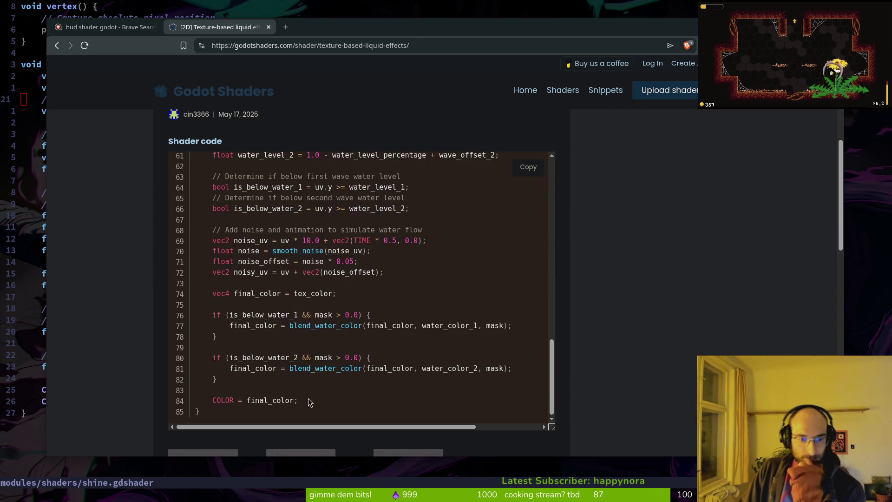
pyautogui.scroll(4, 133, 322)
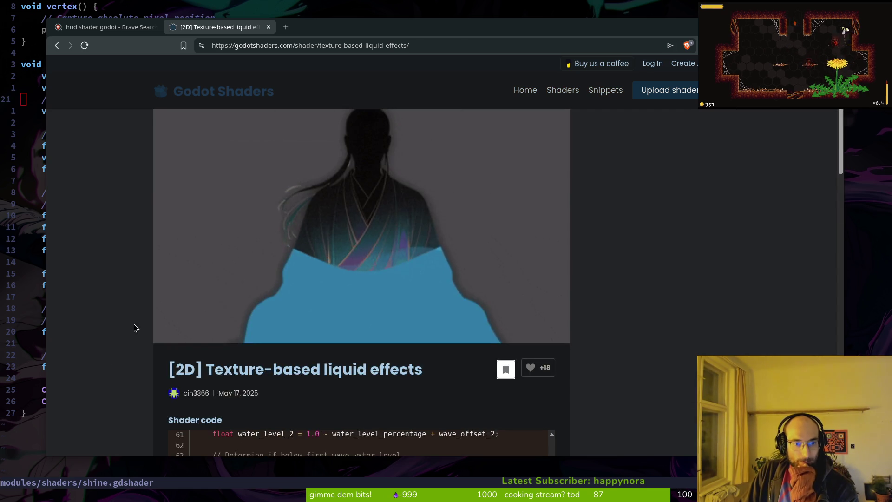
pyautogui.scroll(-10, 130, 327)
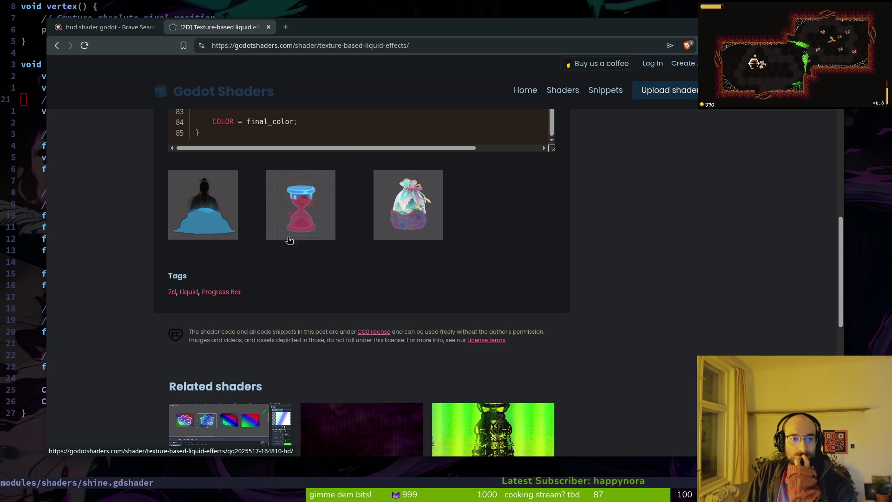
pyautogui.scroll(10, 135, 249)
# - Return to the 'text' search results and scroll through more shader cards
pyautogui.hotkey('alt', 'Left')
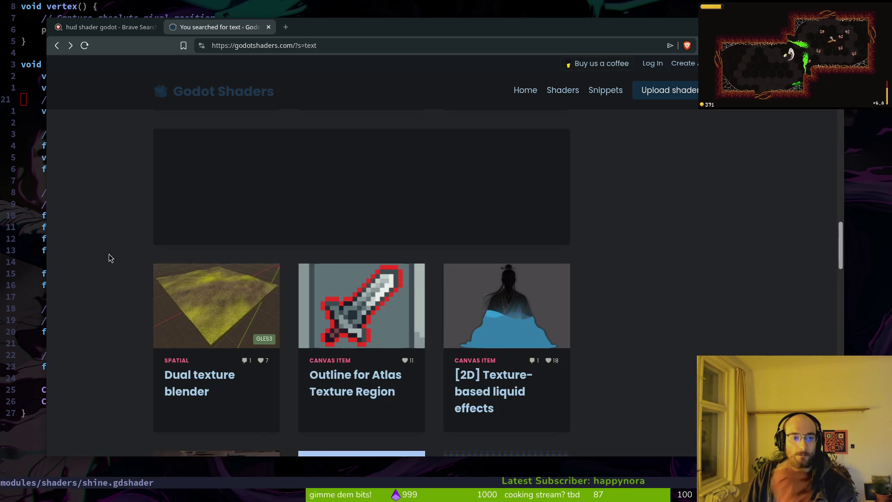
pyautogui.scroll(-3, 157, 316)
pyautogui.scroll(-2, 157, 329)
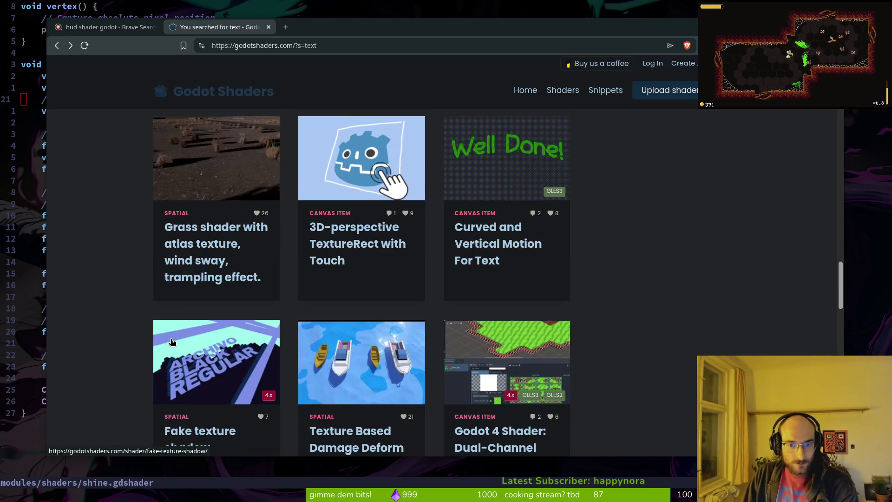
pyautogui.scroll(-3, 157, 330)
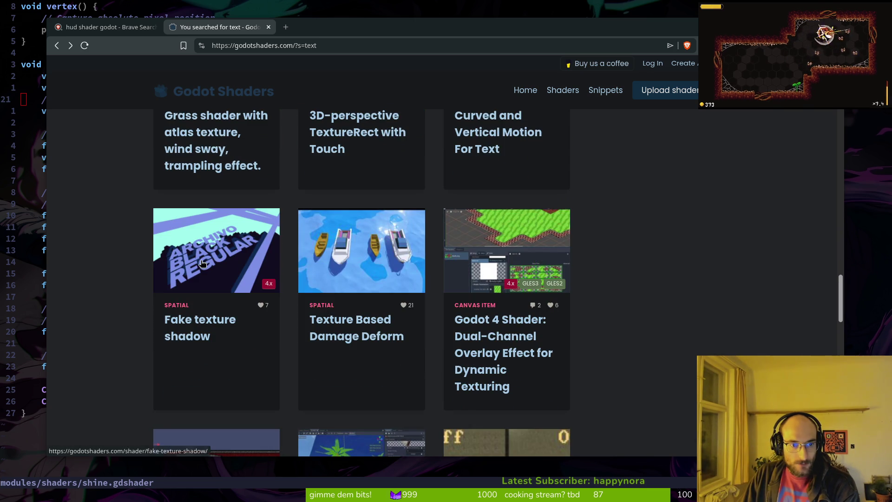
pyautogui.scroll(-3, 205, 283)
pyautogui.scroll(-2, 329, 330)
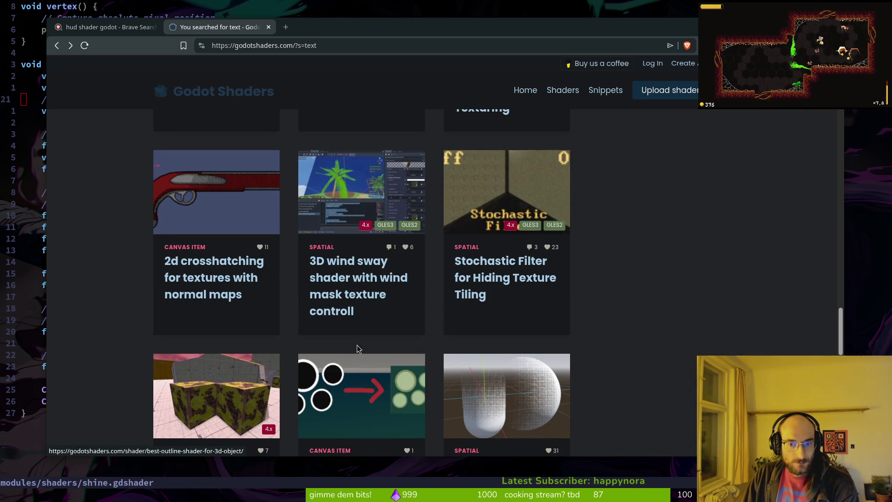
pyautogui.click(285, 27)
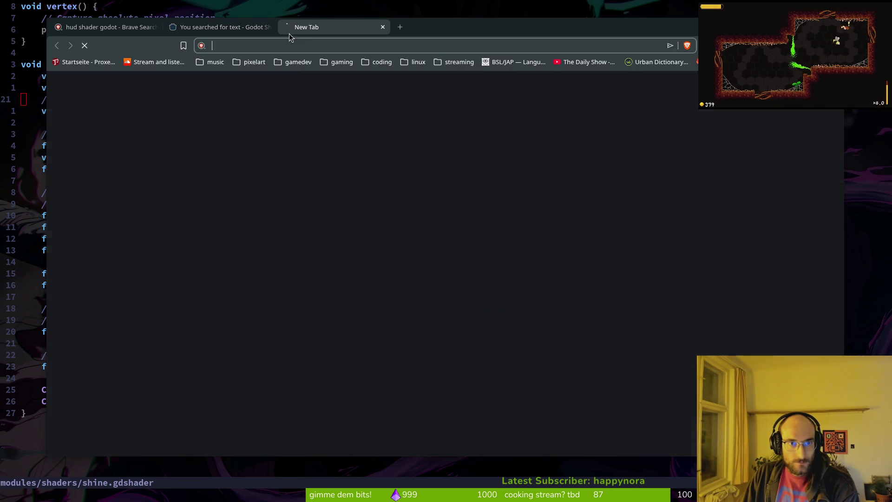
# - Load perplexity.ai in the new tab
pyautogui.write('perp')
pyautogui.press('Down')
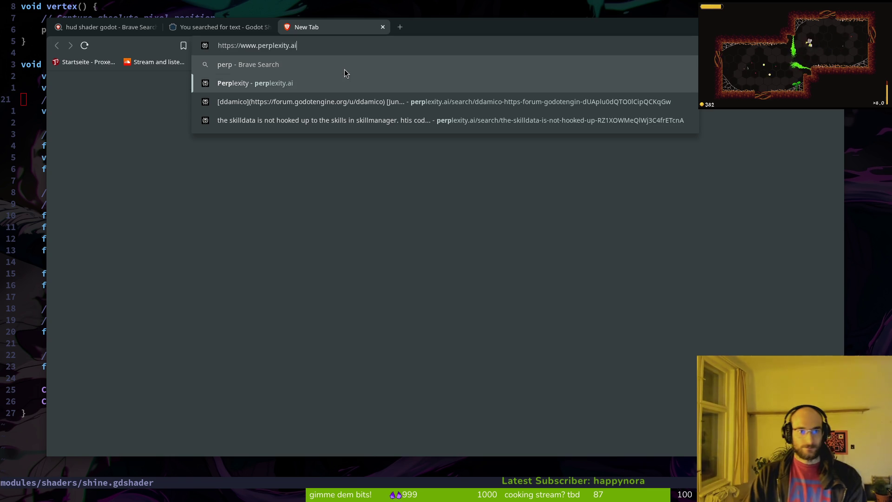
pyautogui.press('Return')
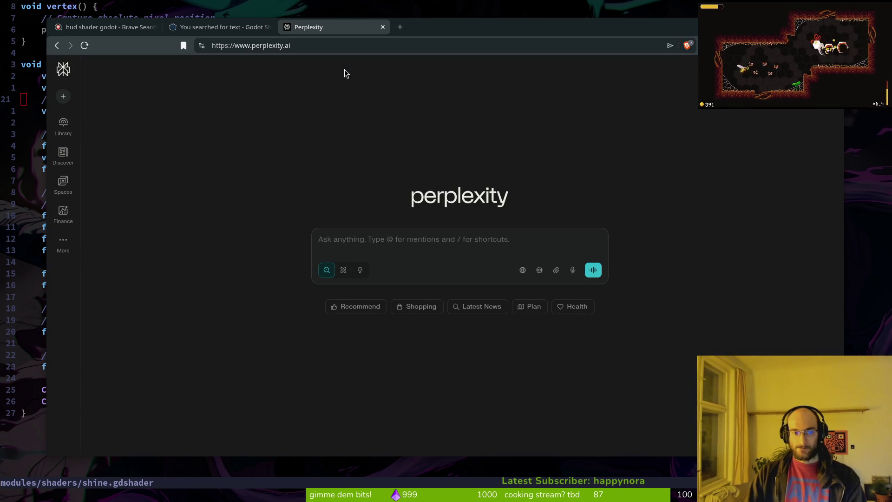
# - Ask how to make the health bar's HP text black over the bar and yellow beyond it
pyautogui.write('i ')
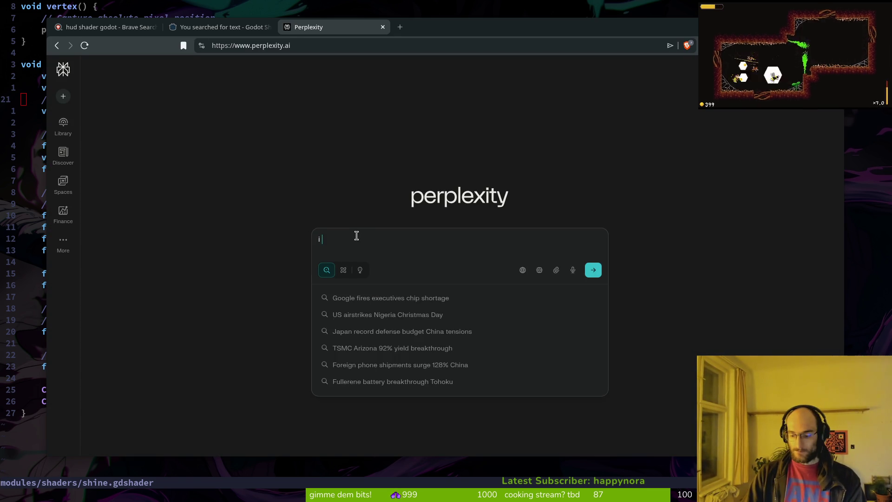
pyautogui.write('have an hp i')
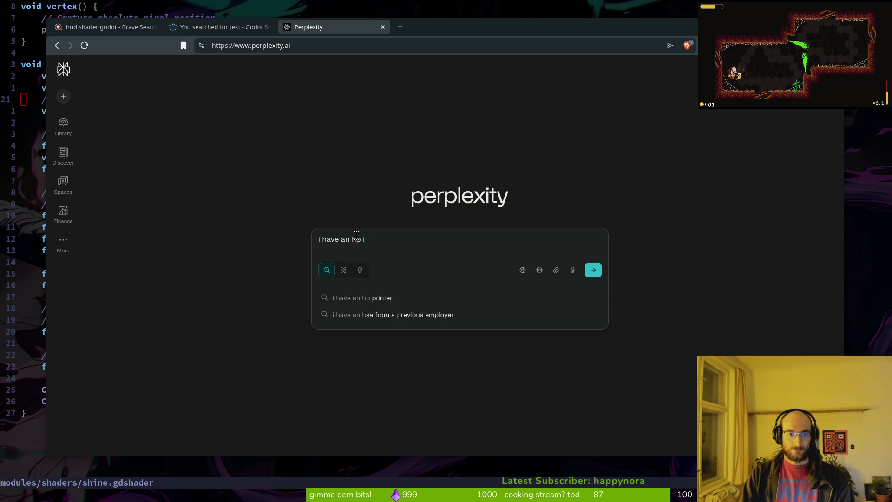
pyautogui.write('n my 2d p')
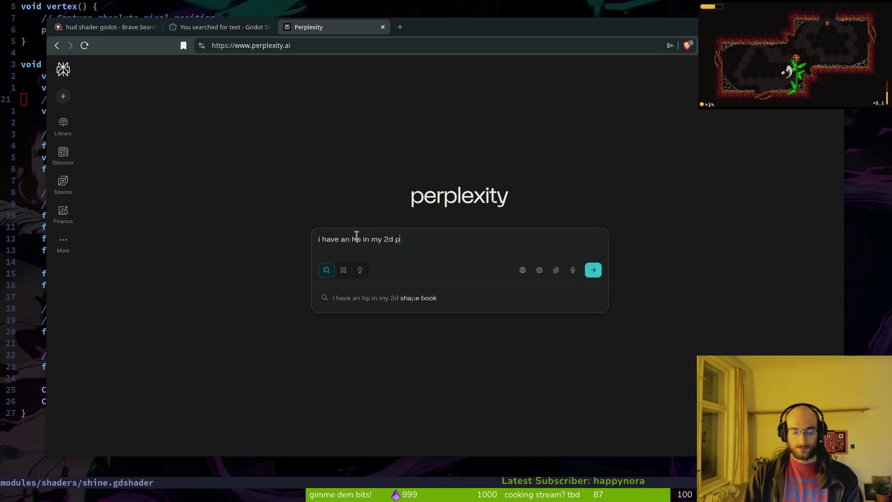
pyautogui.write('ixelart game in godot.')
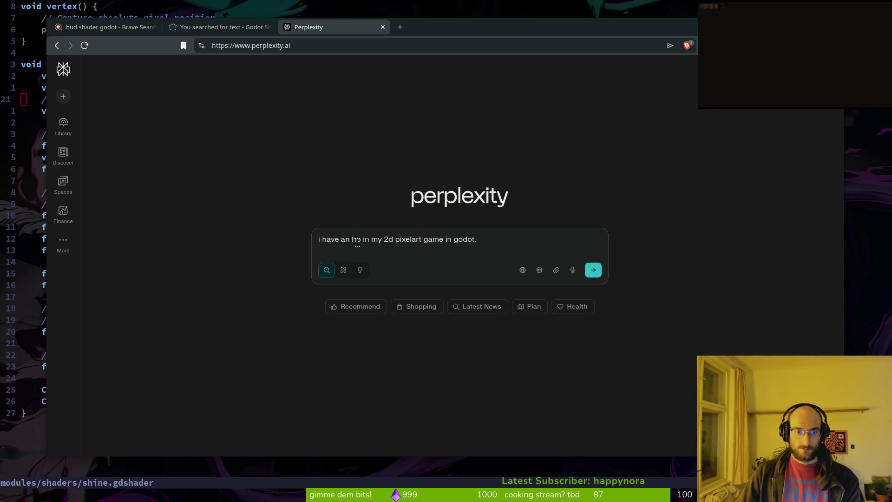
pyautogui.click(365, 239)
pyautogui.press('BackSpace')
pyautogui.press('BackSpace')
pyautogui.press('BackSpace')
pyautogui.write('ealth bar')
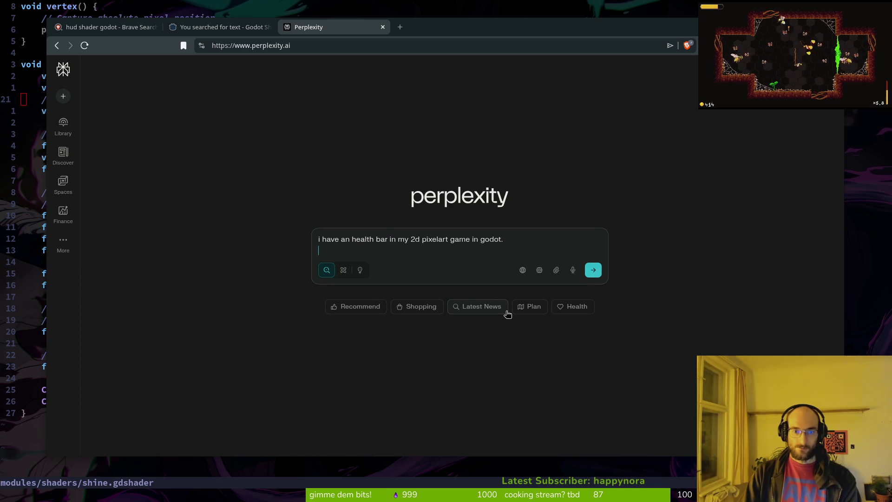
pyautogui.hotkey('shift', 'Return')
pyautogui.write('i')
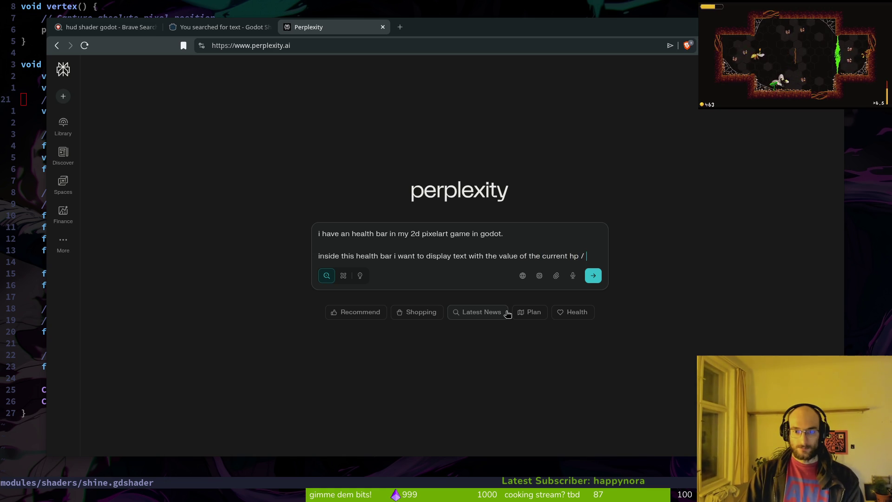
pyautogui.write('hp.  ')
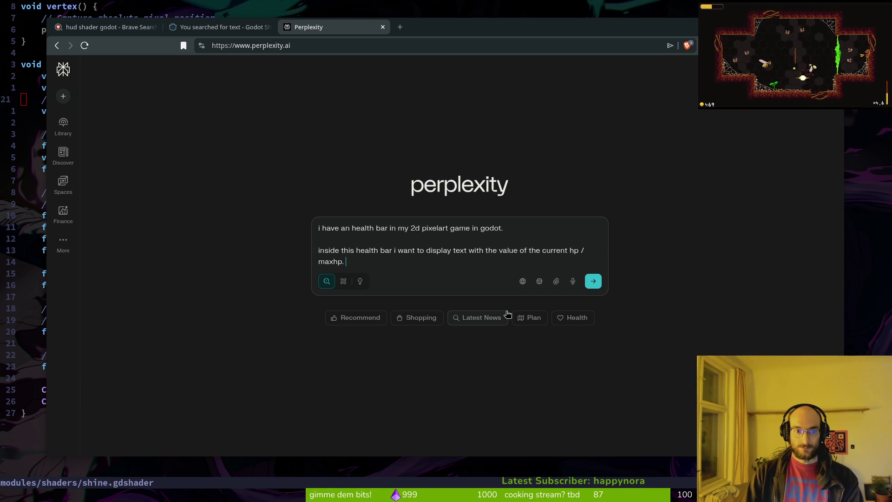
pyautogui.write('but i want it to')
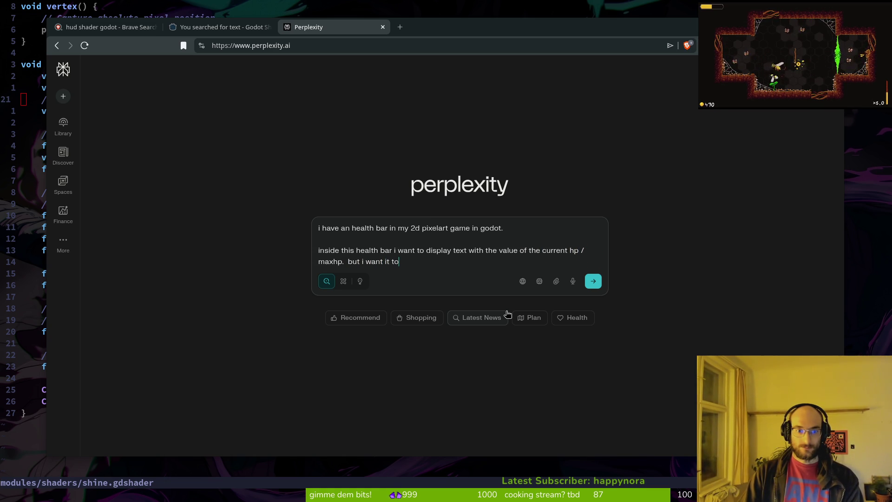
pyautogui.write(' display black when the')
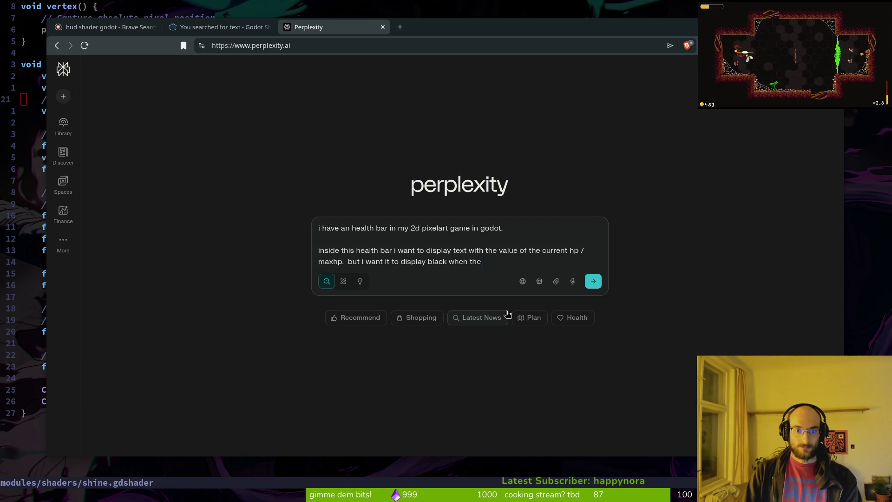
pyautogui.write('current hp')
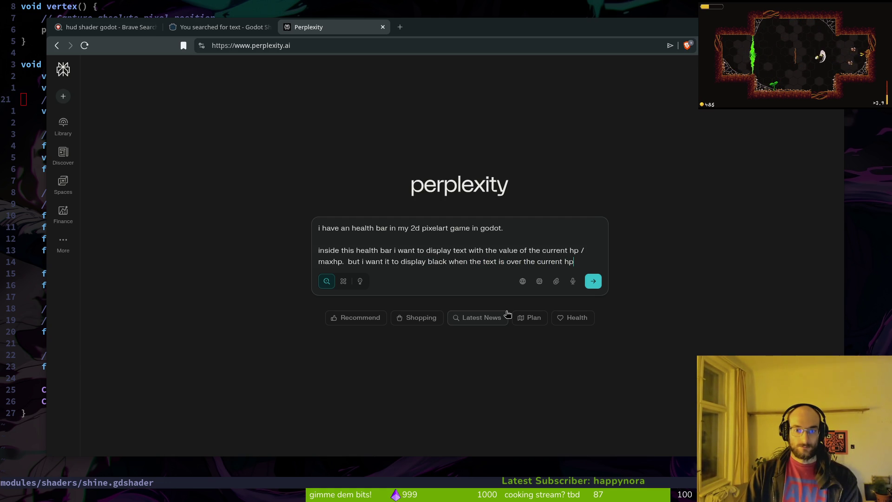
pyautogui.write(' bar and y')
pyautogui.write('ellow if the ')
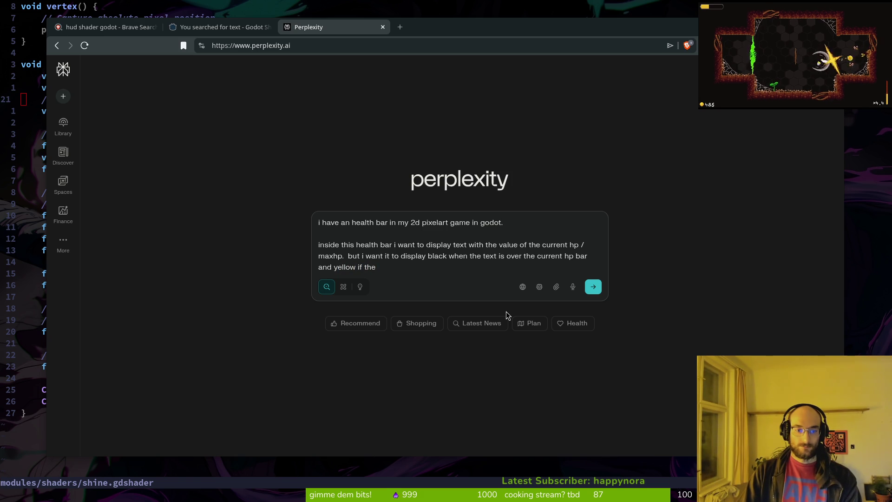
pyautogui.write('bar is not')
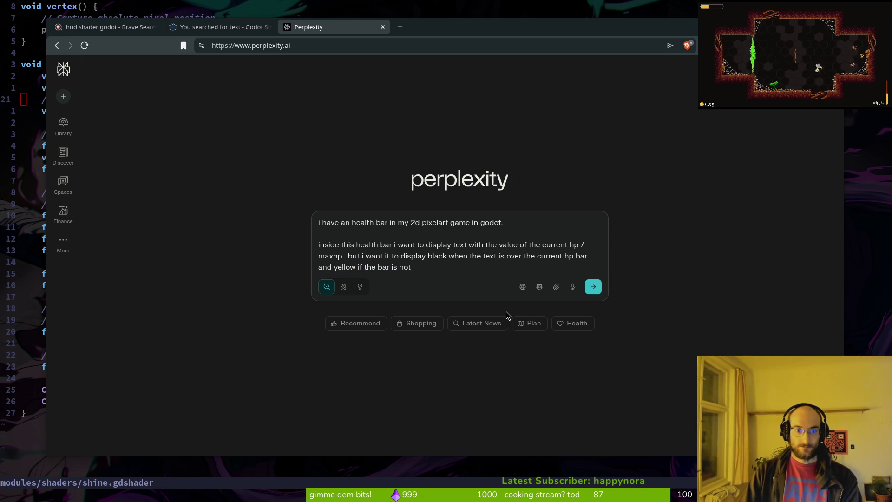
pyautogui.write(' behind the ')
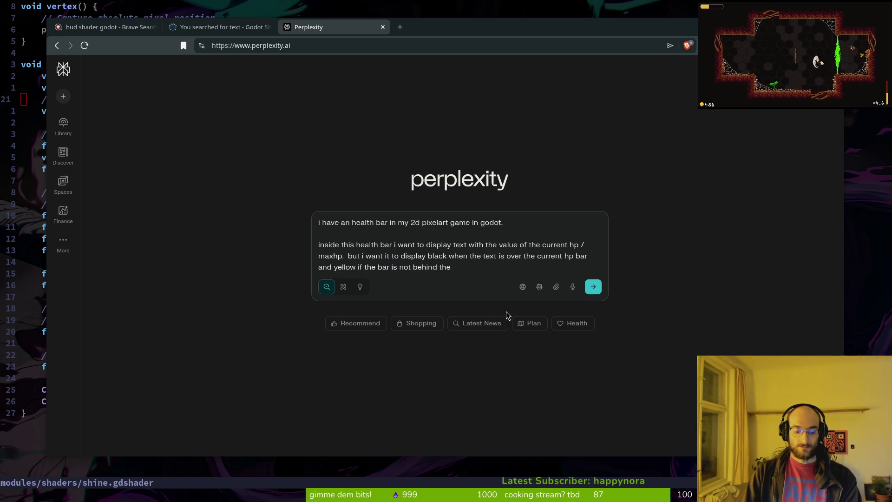
pyautogui.write('text anymore.')
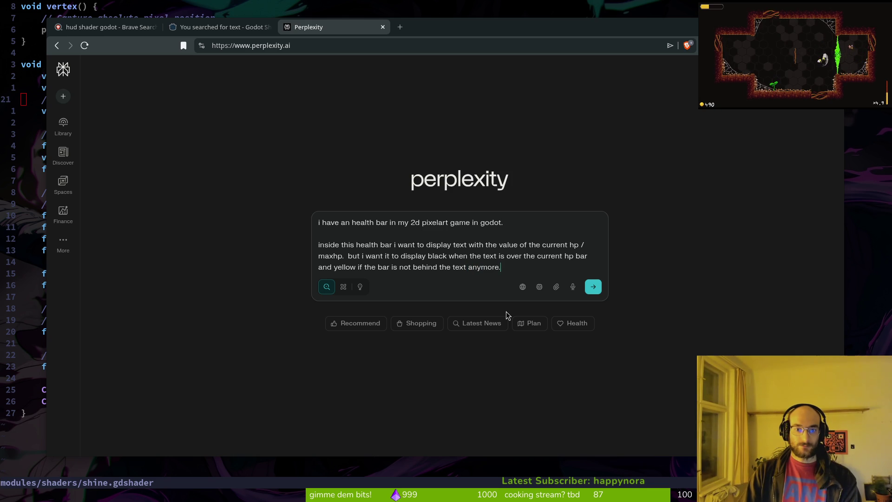
pyautogui.press('Return')
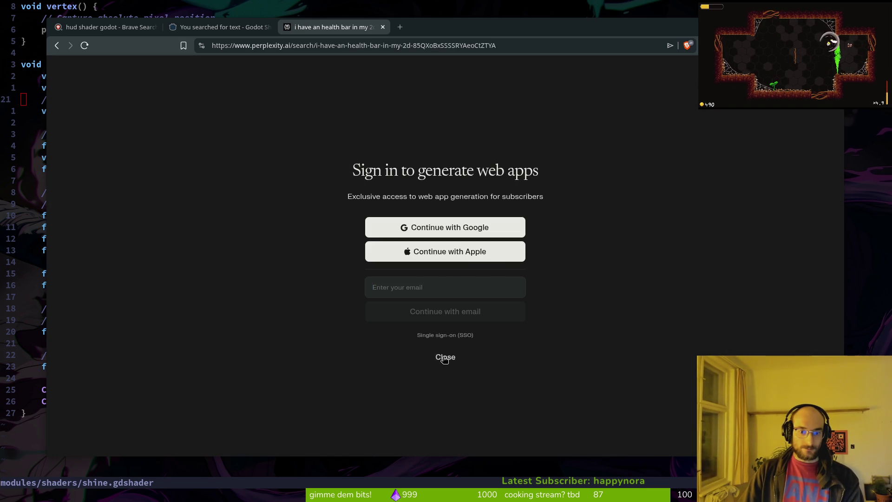
# - Dismiss the sign-in prompt, scroll to the LabelBlack/LabelYellow GDScript example, and draft a follow-up
pyautogui.click(439, 358)
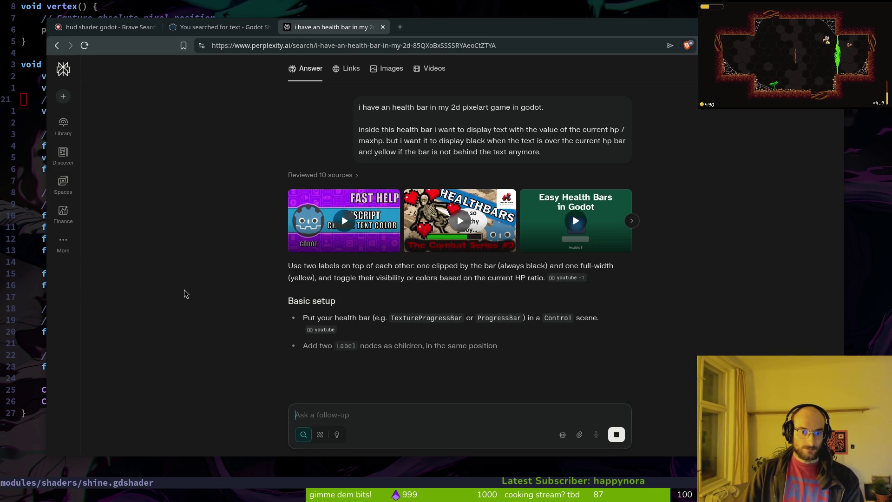
pyautogui.scroll(-2, 188, 291)
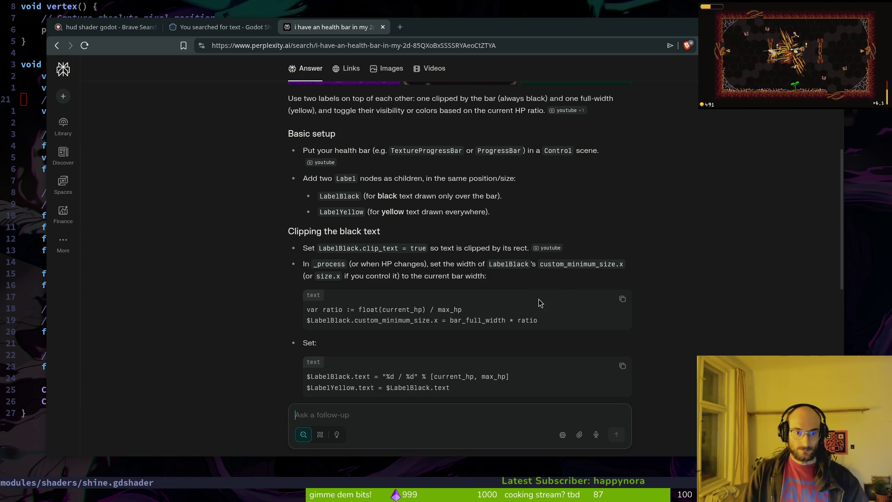
pyautogui.scroll(-3, 539, 299)
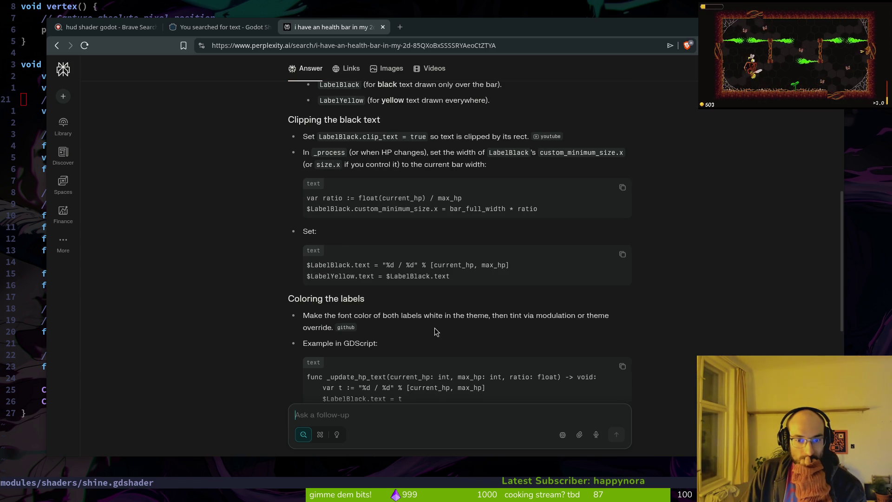
pyautogui.scroll(-3, 436, 331)
pyautogui.scroll(-3, 439, 315)
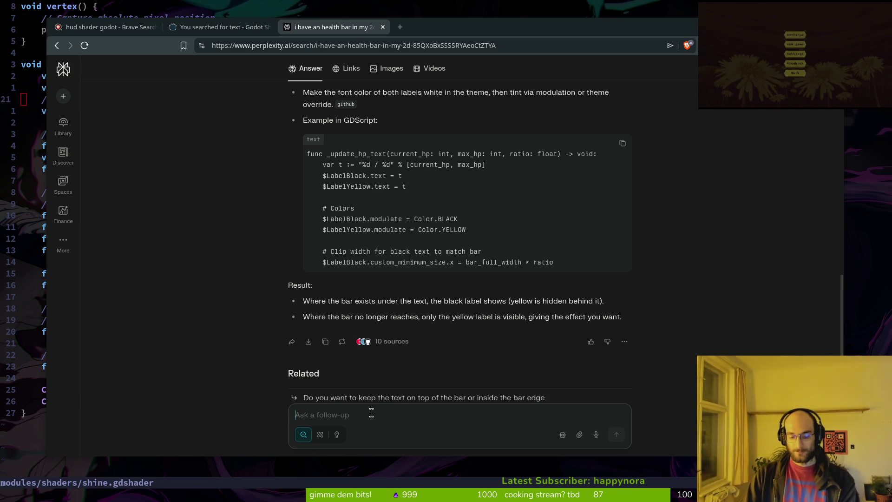
pyautogui.write('this ')
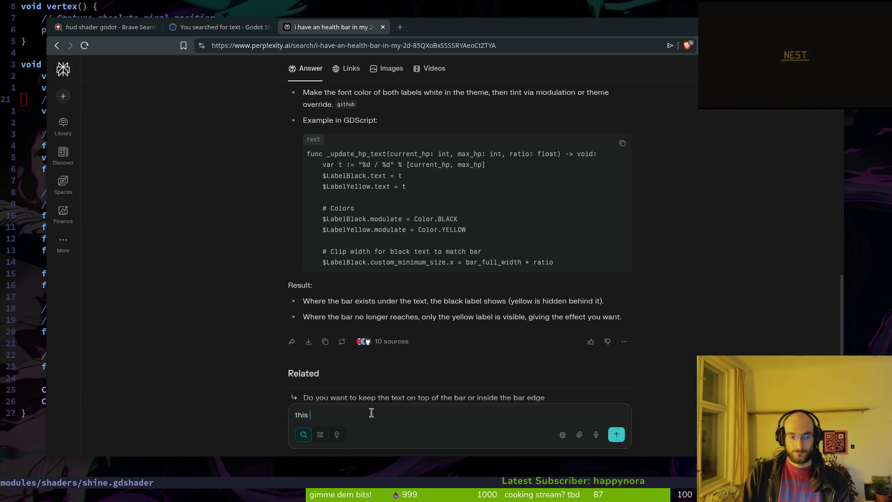
pyautogui.write('willce the whole label.')
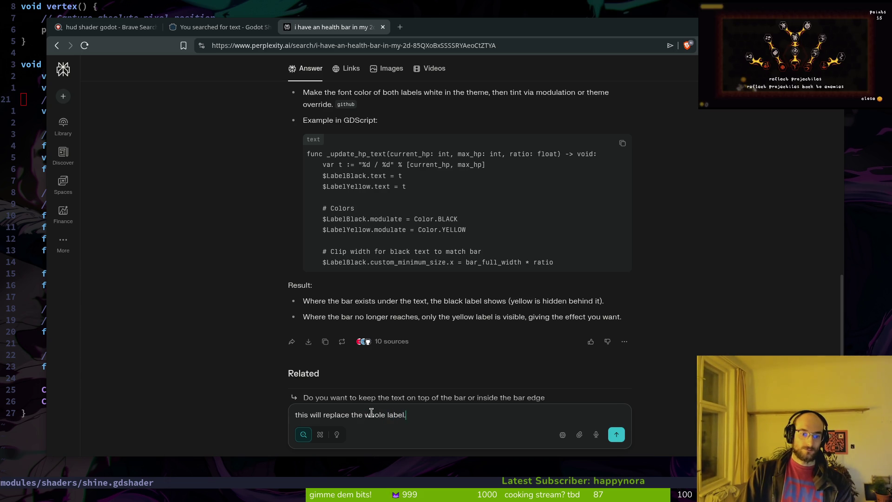
pyautogui.write(' i want the swha')
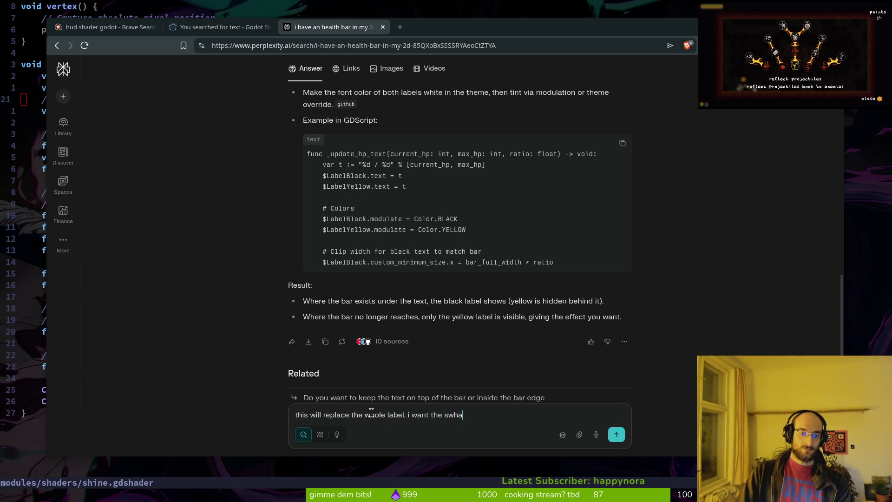
pyautogui.press('BackSpace')
pyautogui.press('BackSpace')
pyautogui.press('BackSpace')
pyautogui.write('hader to par')
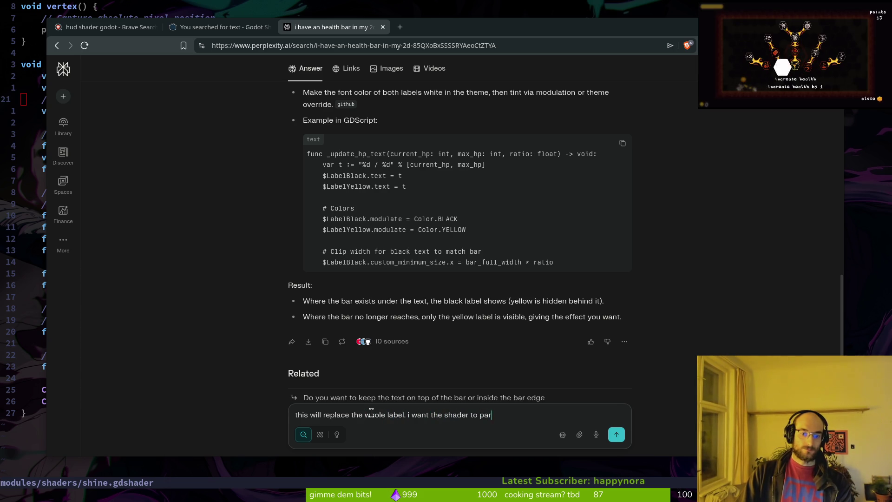
pyautogui.write('tly color the font')
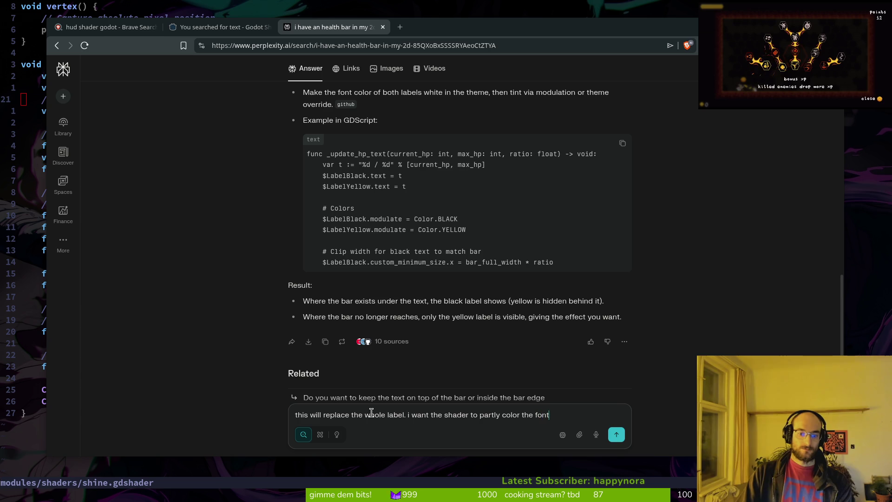
pyautogui.write(' depening if t')
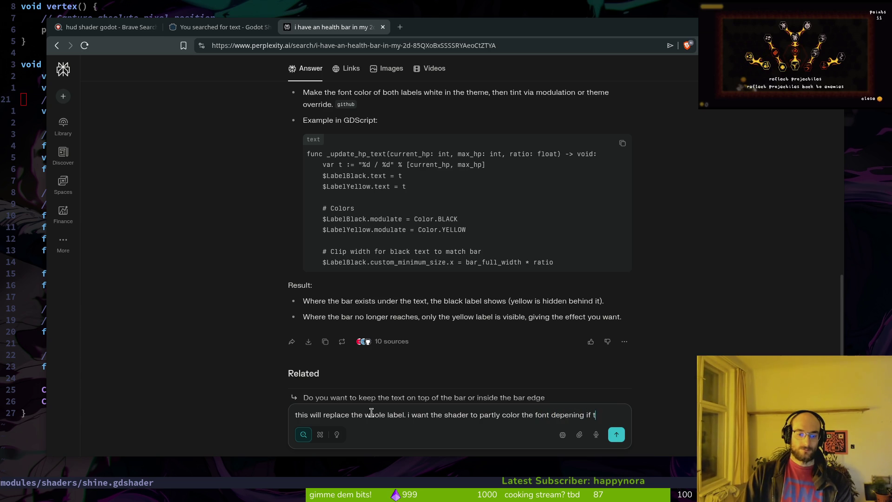
pyautogui.write('he bar is behind the text or not')
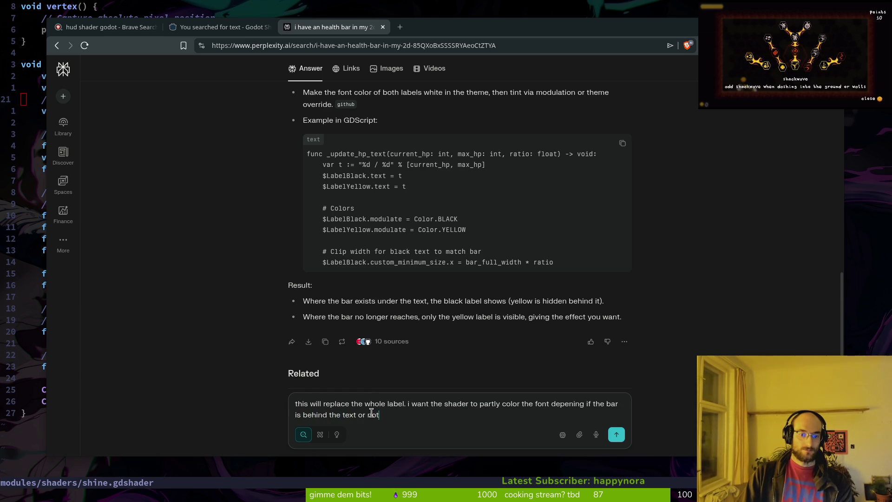
# - Submit the follow-up asking for a shader that partly colours the font behind the bar
pyautogui.press('Return')
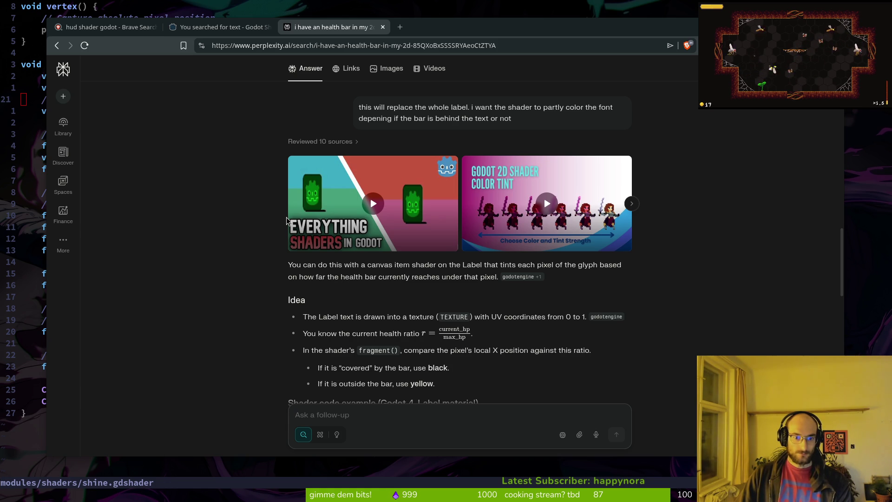
# - Scroll through the canvas_item shader code and its 'Driving it from code' section
pyautogui.scroll(-3, 413, 337)
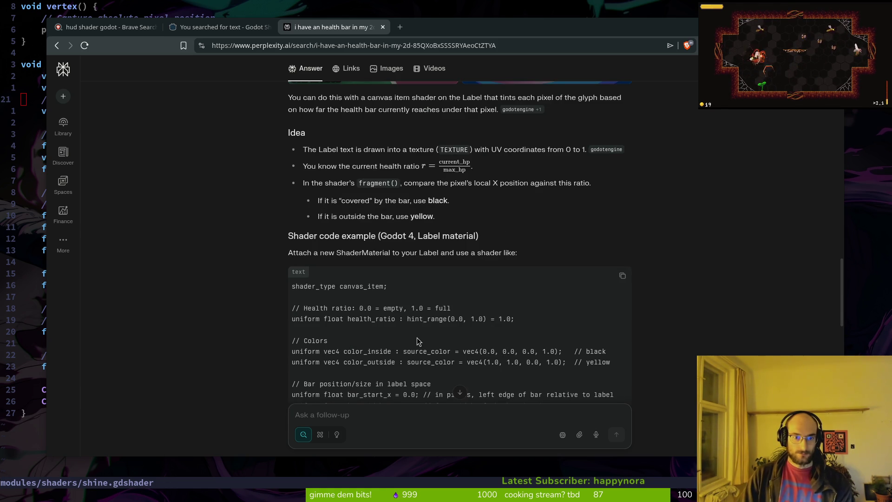
pyautogui.scroll(1, 528, 293)
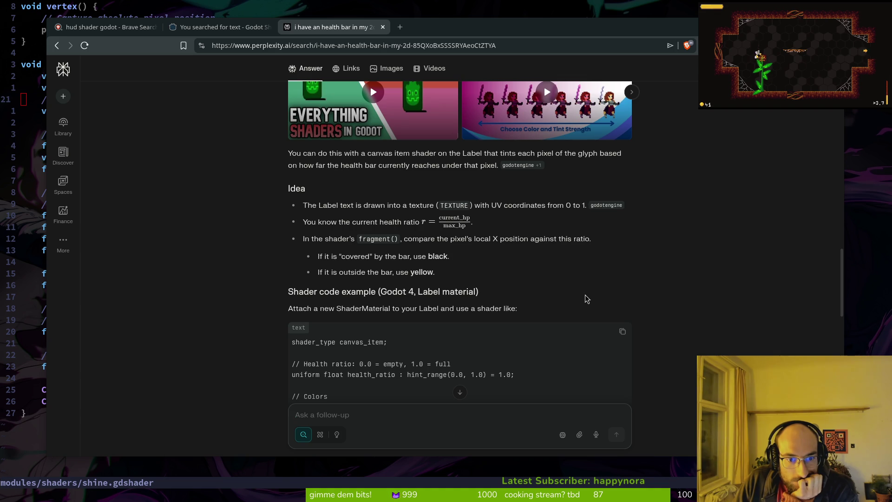
pyautogui.scroll(-2, 604, 298)
pyautogui.scroll(-2, 604, 298)
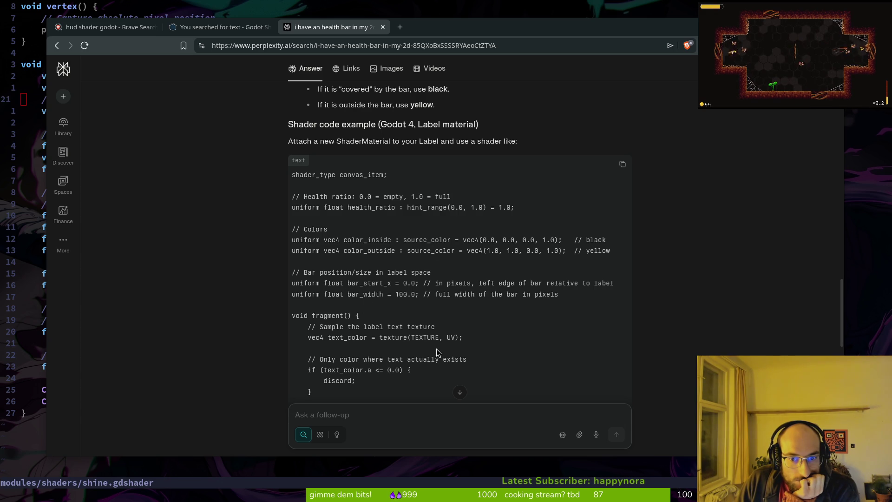
pyautogui.scroll(-1, 405, 324)
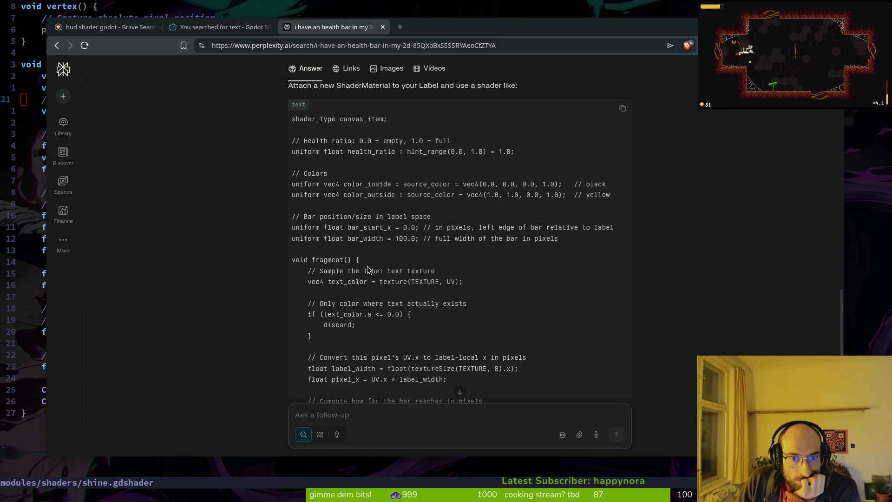
pyautogui.scroll(-1, 373, 321)
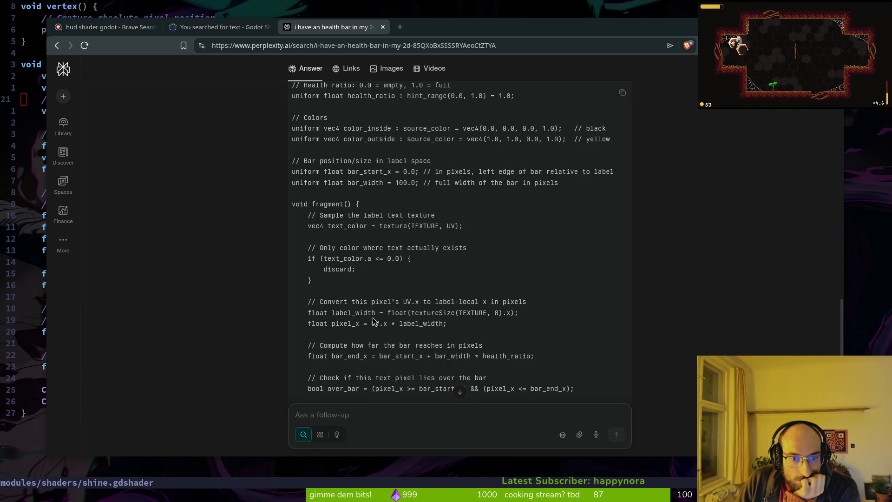
pyautogui.scroll(-2, 373, 321)
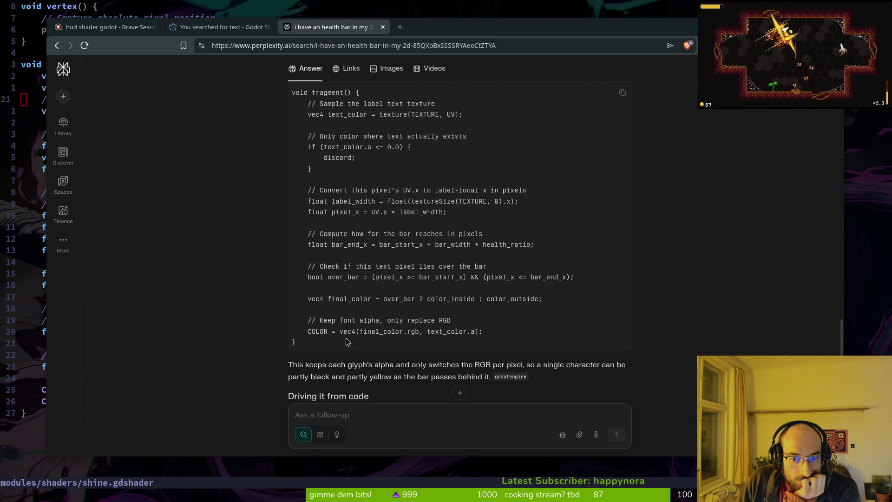
pyautogui.scroll(-2, 349, 337)
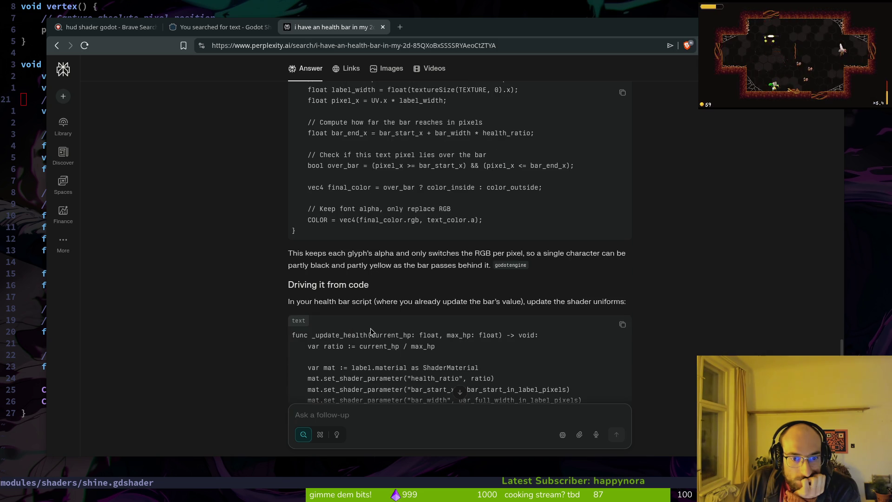
pyautogui.scroll(-1, 261, 301)
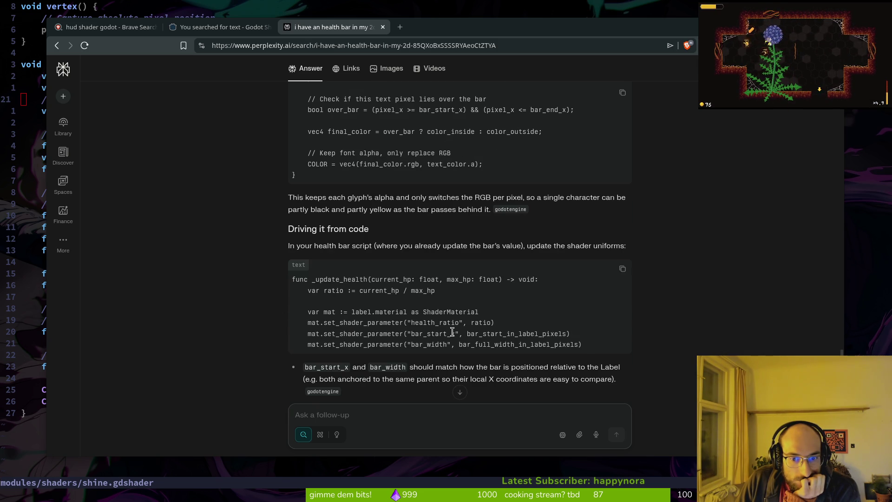
pyautogui.scroll(-1, 459, 346)
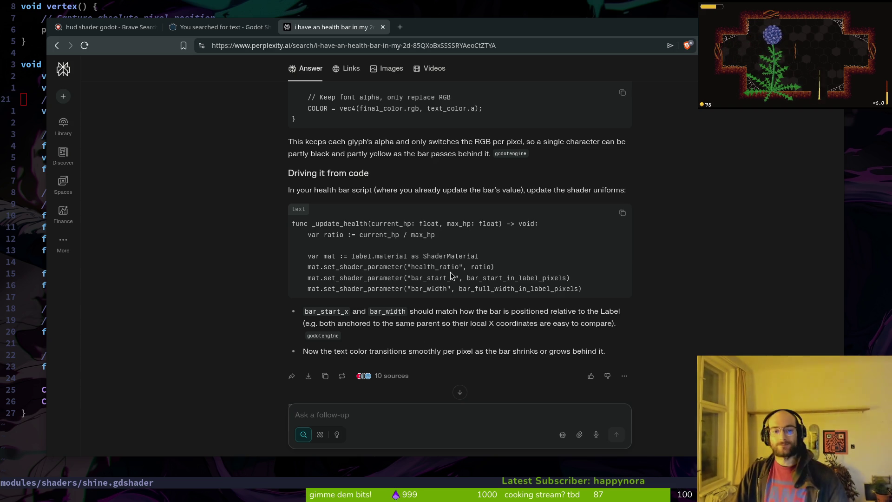
pyautogui.scroll(5, 465, 297)
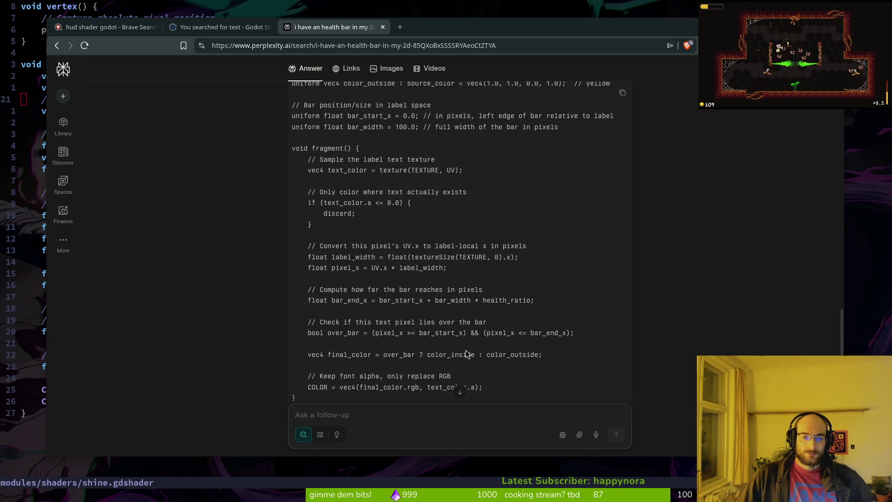
pyautogui.scroll(-2, 490, 320)
pyautogui.scroll(-3, 490, 320)
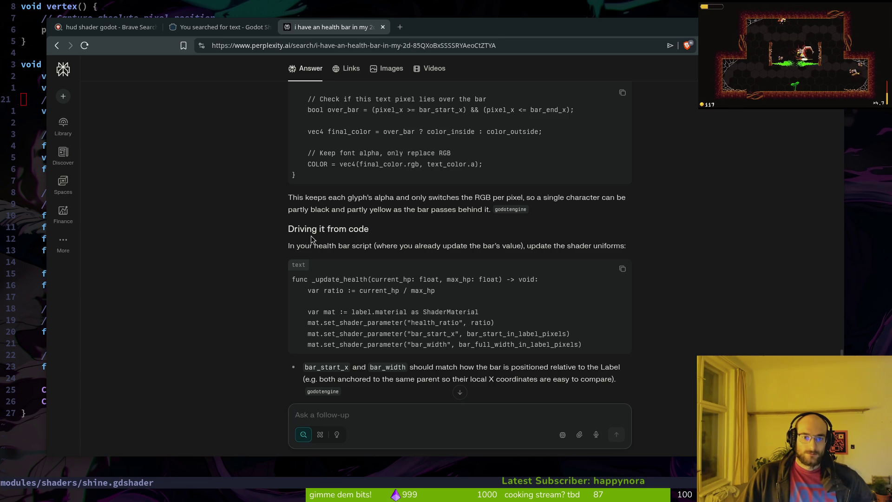
pyautogui.scroll(4, 386, 252)
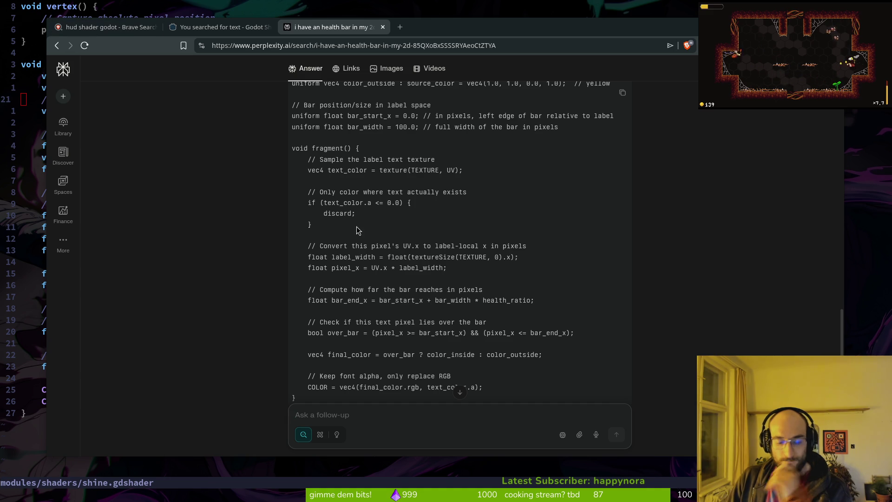
# - In Godot, open the hud_overlay scene via Quick Open and expand hpBar to its Label
pyautogui.hotkey('alt', 'Tab')
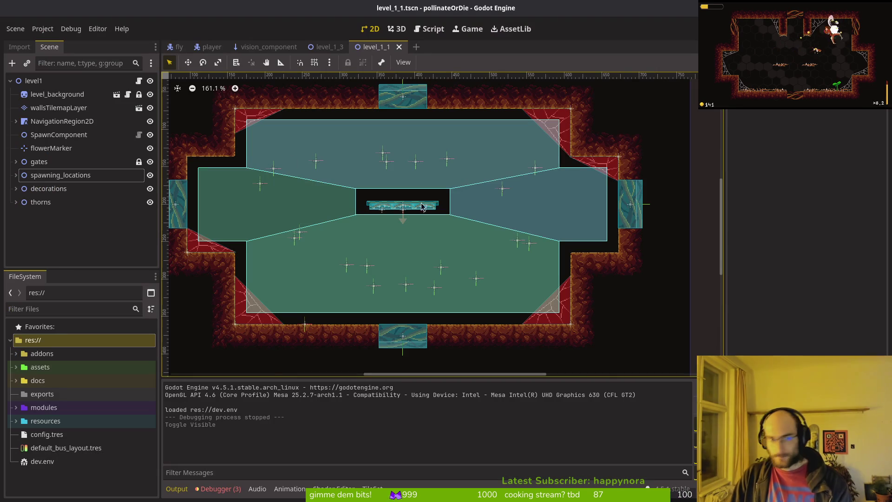
pyautogui.hotkey('ctrl', 'shift', 'o')
pyautogui.write('hudove')
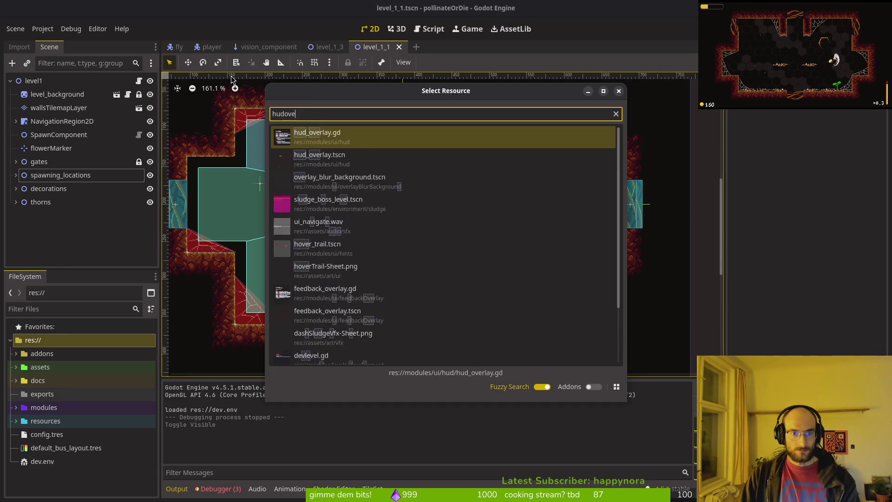
pyautogui.press('Return')
pyautogui.click(10, 81)
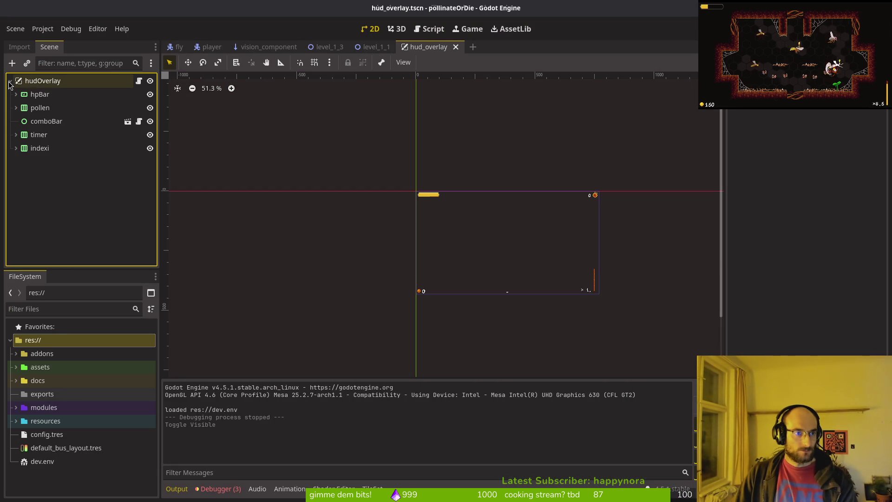
pyautogui.click(40, 95)
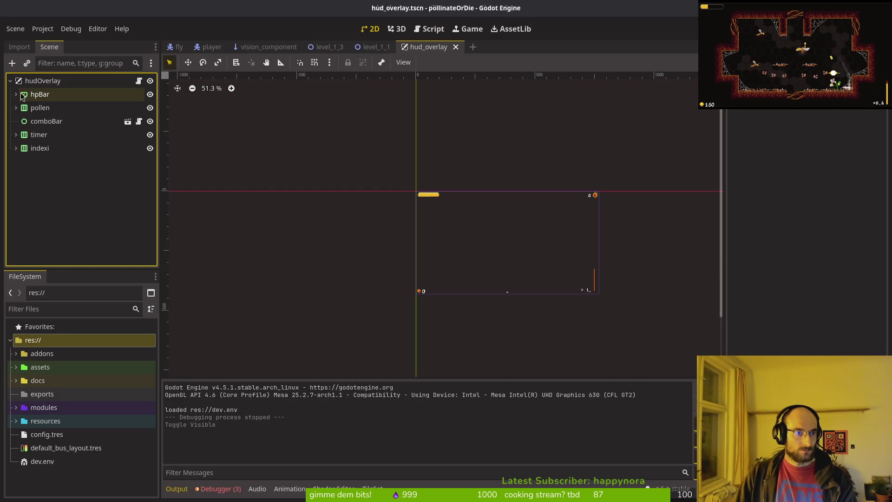
pyautogui.click(418, 191)
pyautogui.scroll(9, 440, 176)
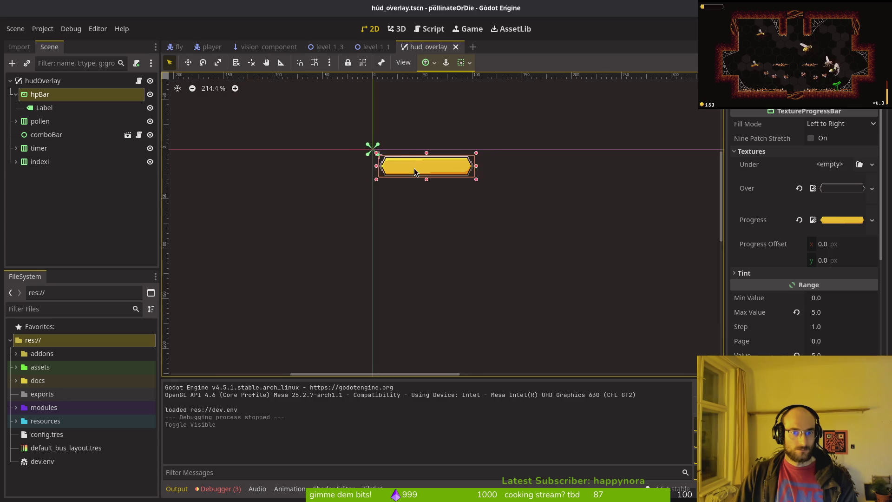
pyautogui.scroll(2, 370, 224)
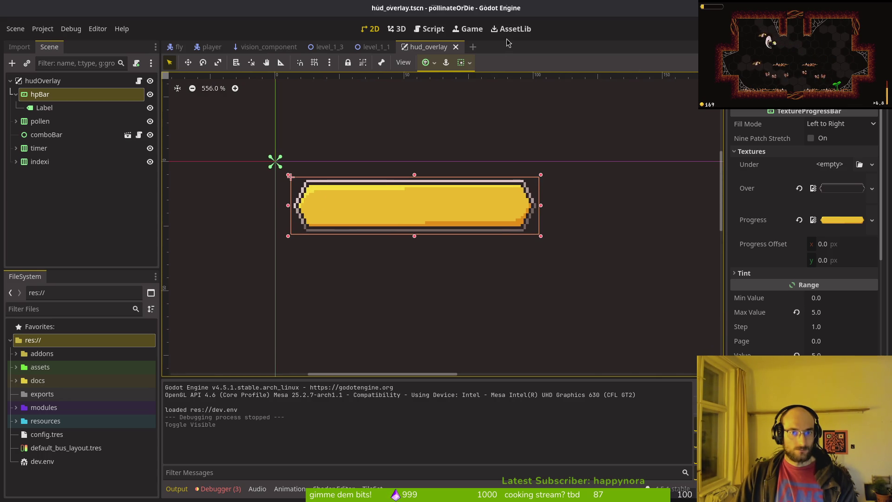
# - Open bossHpBar.tscn via Quick Open, then return to the hud_overlay scene tab
pyautogui.hotkey('alt', 'shift', 'o')
pyautogui.write('h')
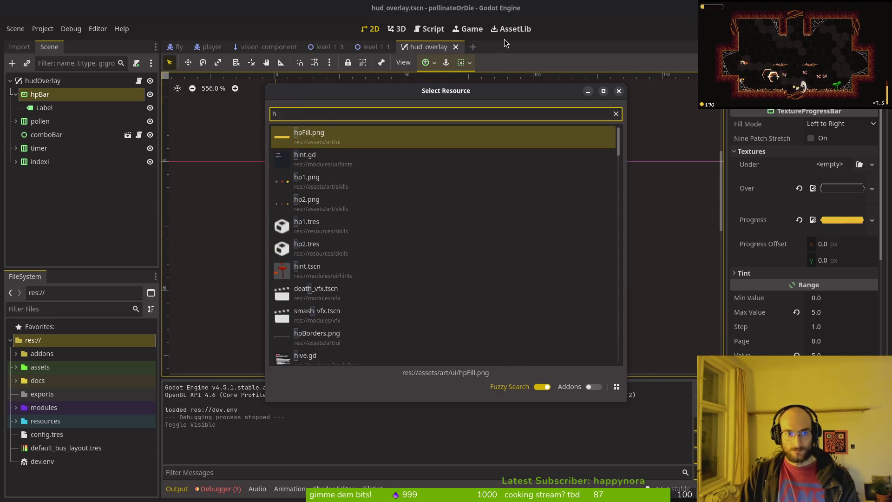
pyautogui.press('BackSpace')
pyautogui.write('bosshp')
pyautogui.press('Return')
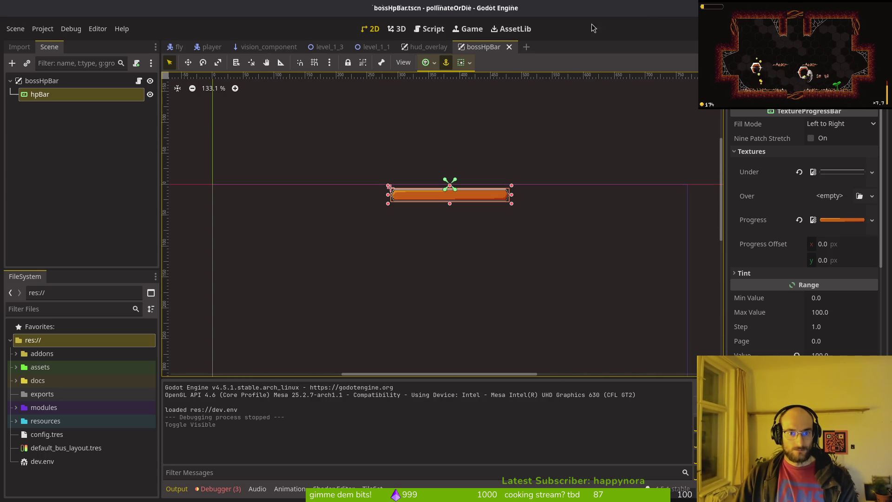
pyautogui.hotkey('alt', 'shift', 'o')
pyautogui.write('hpbar')
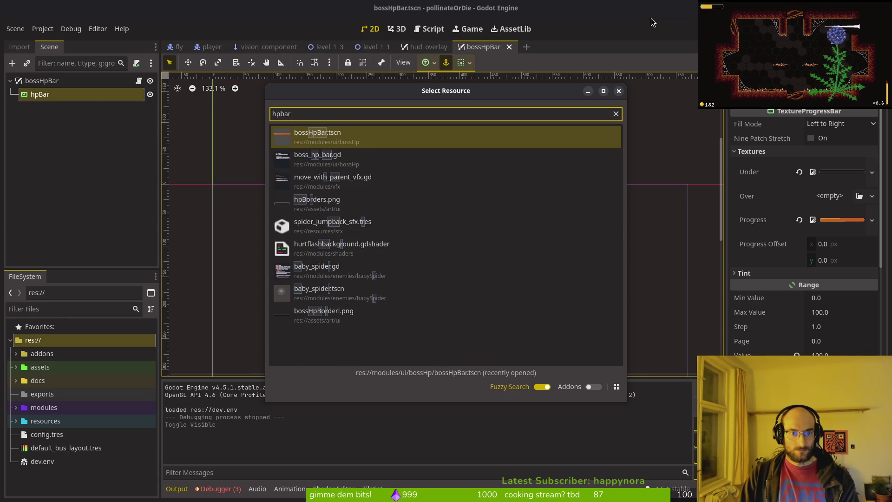
pyautogui.press('Return')
pyautogui.click(428, 47)
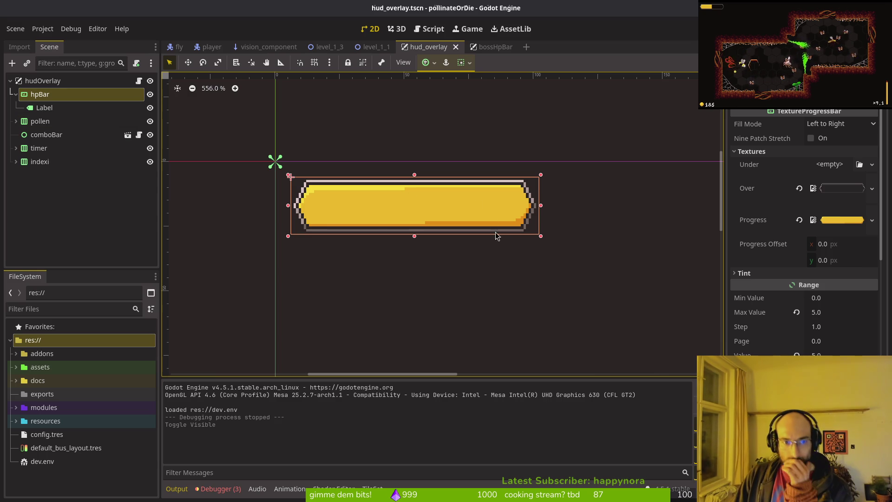
# - Move the hpBar Label onto the bar, set its text to '1/10', nudge it down, and save
pyautogui.click(48, 110)
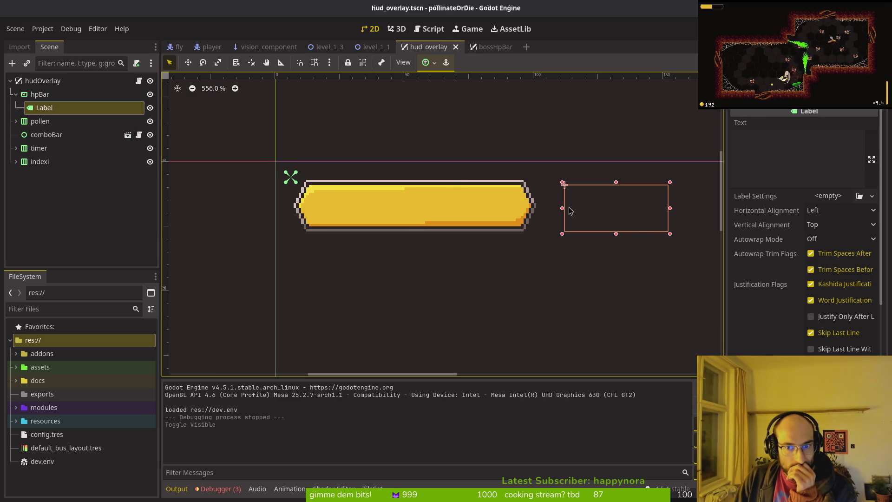
pyautogui.moveTo(615, 219); pyautogui.dragTo(417, 220)
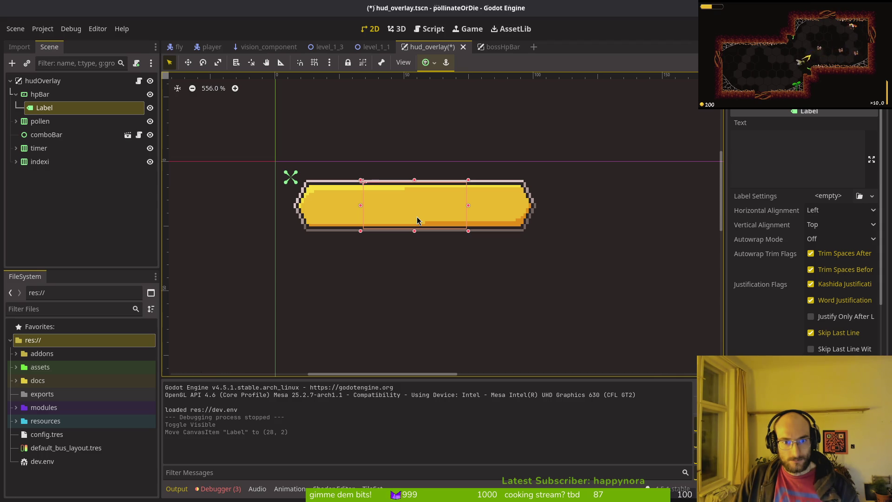
pyautogui.hotkey('ctrl', 's')
pyautogui.click(781, 145)
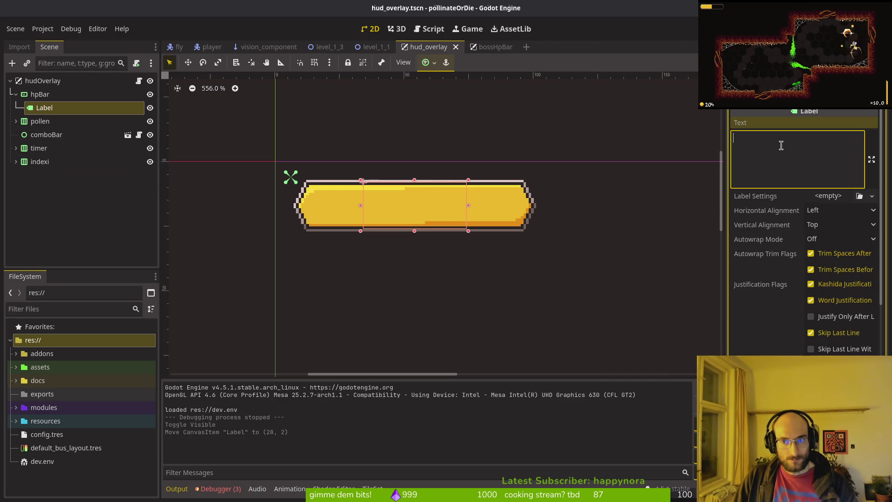
pyautogui.write('1/10')
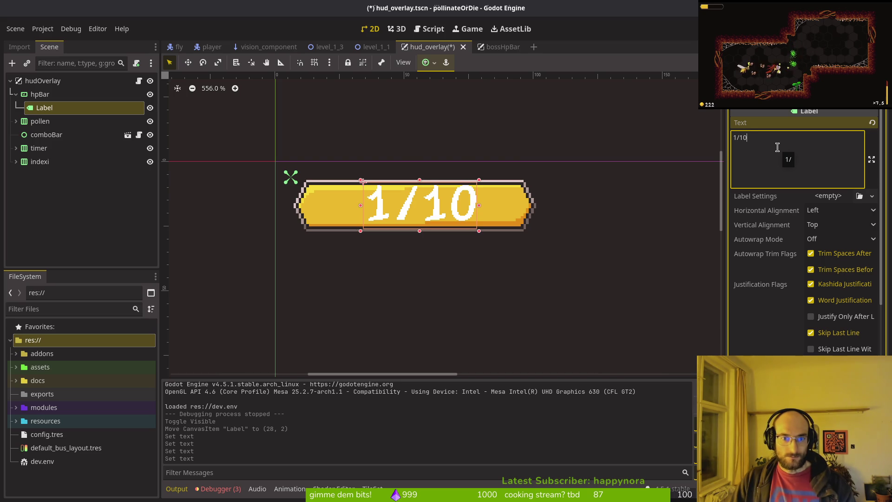
pyautogui.scroll(3, 389, 195)
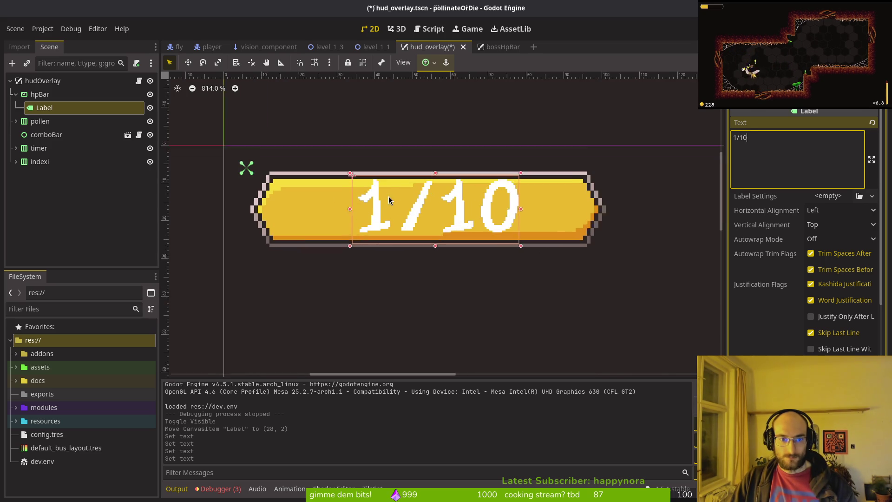
pyautogui.moveTo(465, 232); pyautogui.dragTo(464, 236)
pyautogui.hotkey('ctrl', 's')
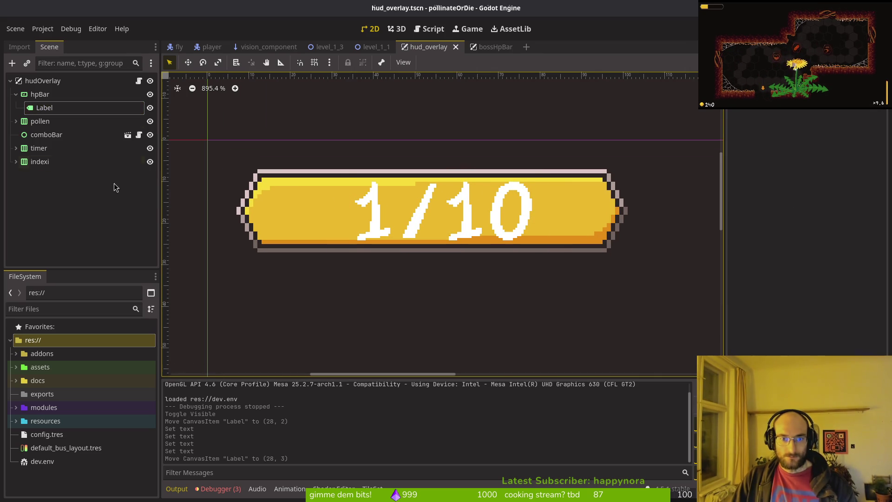
pyautogui.scroll(-6, 780, 335)
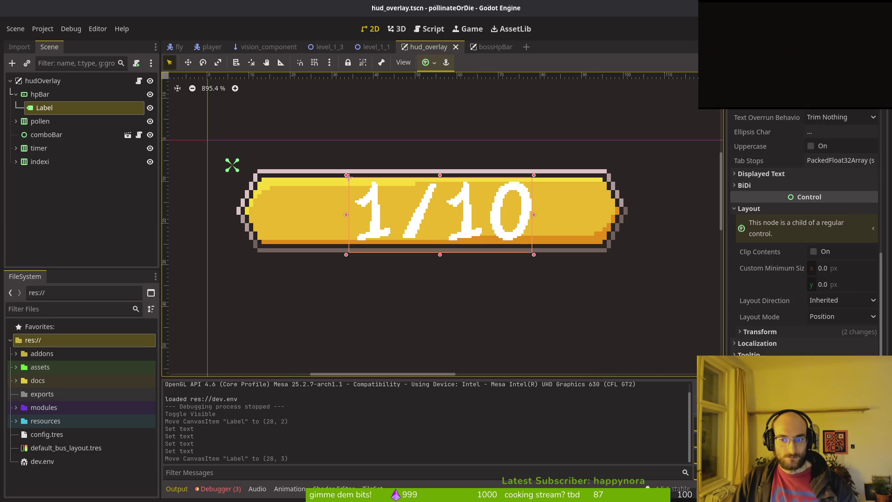
pyautogui.scroll(5, 781, 349)
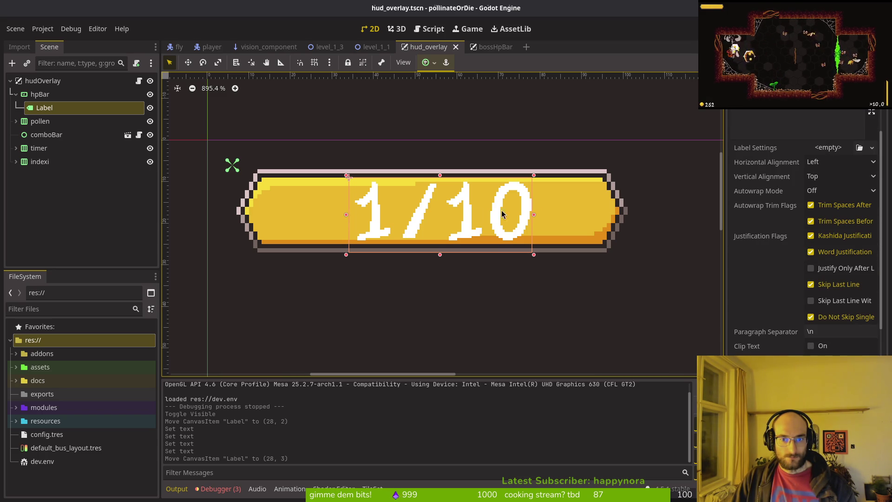
# - In Perplexity, start asking whether the shader could just check for yellow pixels under the text
pyautogui.hotkey('alt', 'Tab')
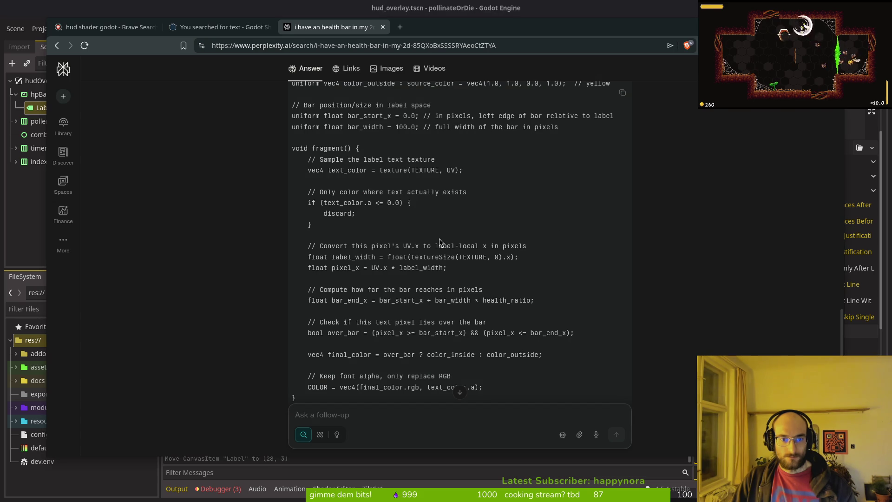
pyautogui.hotkey('alt', 'Tab')
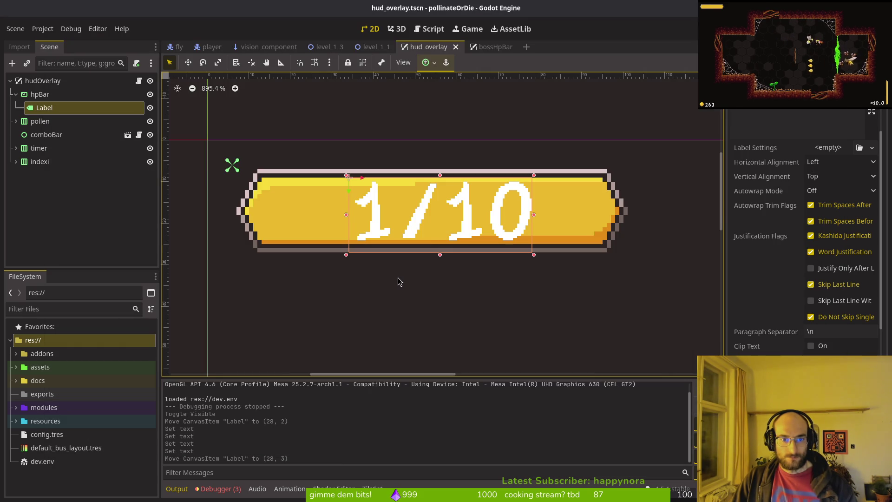
pyautogui.hotkey('alt', 'Tab')
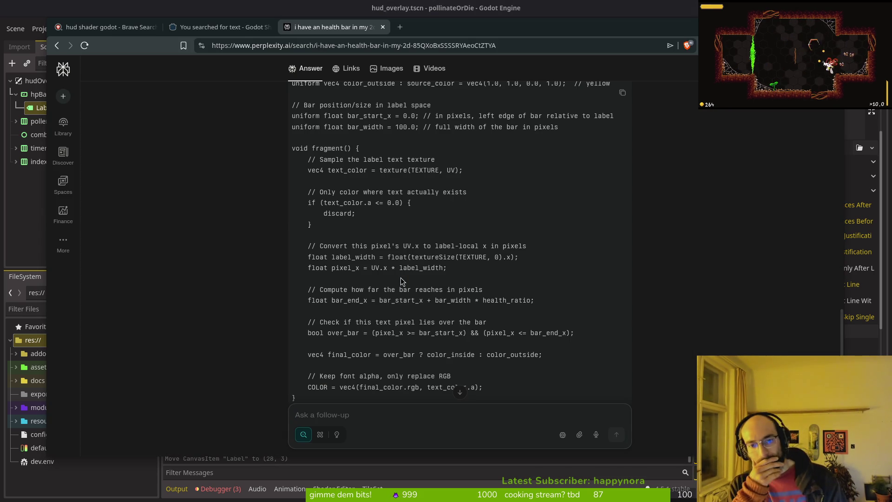
pyautogui.write('cna i no')
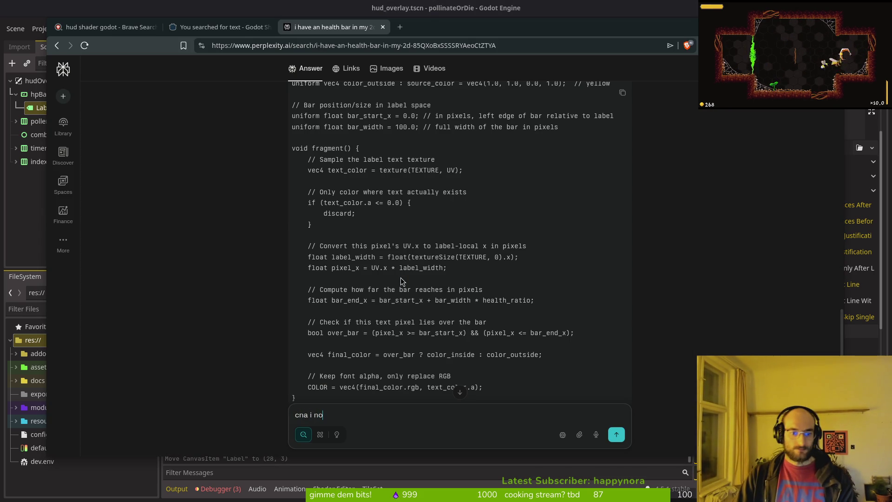
pyautogui.write('t jsut check if the ')
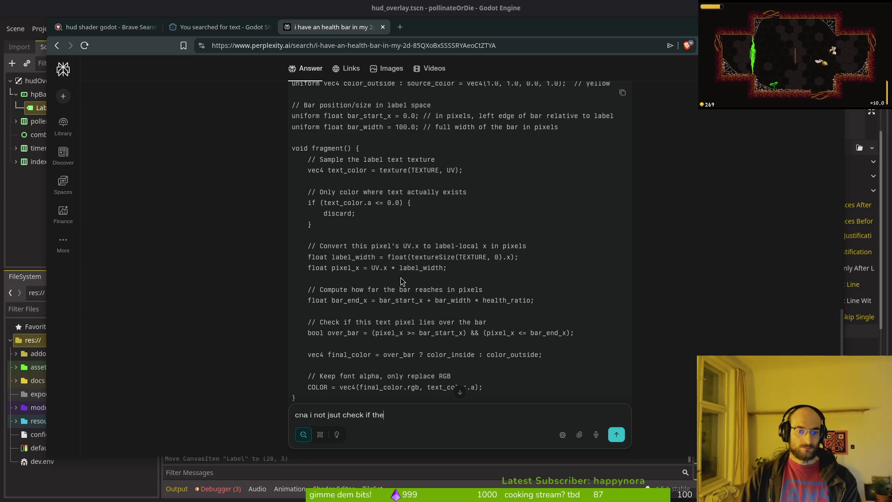
pyautogui.write('pixel ')
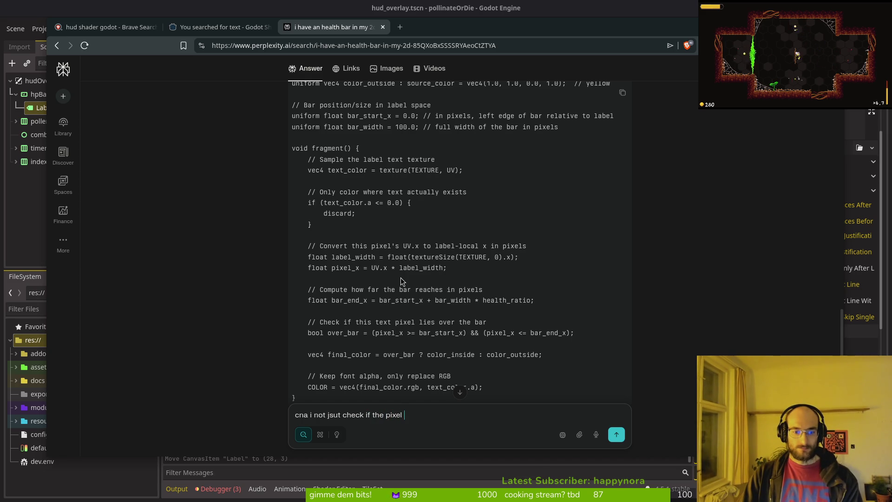
pyautogui.write('below the text has ')
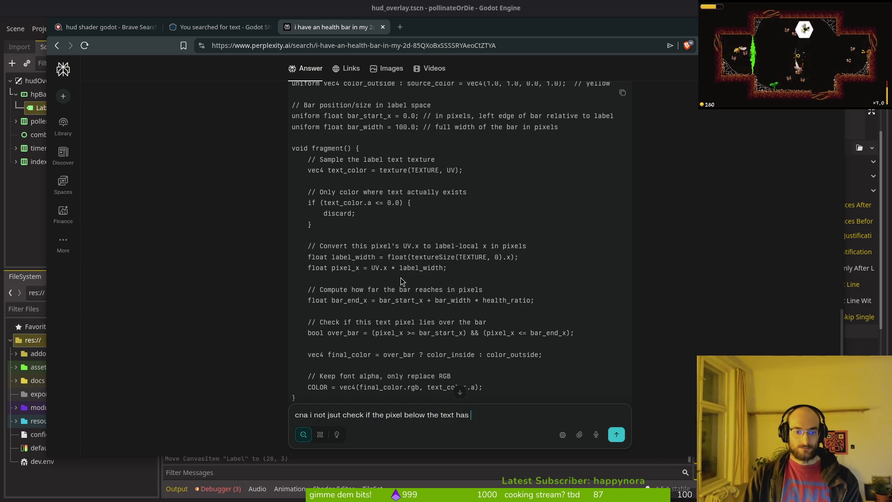
pyautogui.write('a certain color. ')
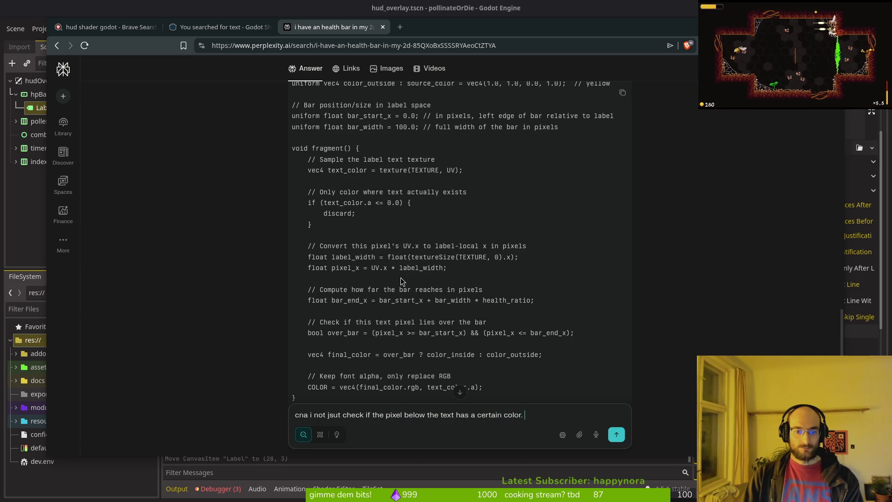
pyautogui.write('like yellow for the bar?')
# - Ask Perplexity whether the label shader can read the yellow TextureProgressBar pixels beneath the text, and read the answer
pyautogui.press('Return')
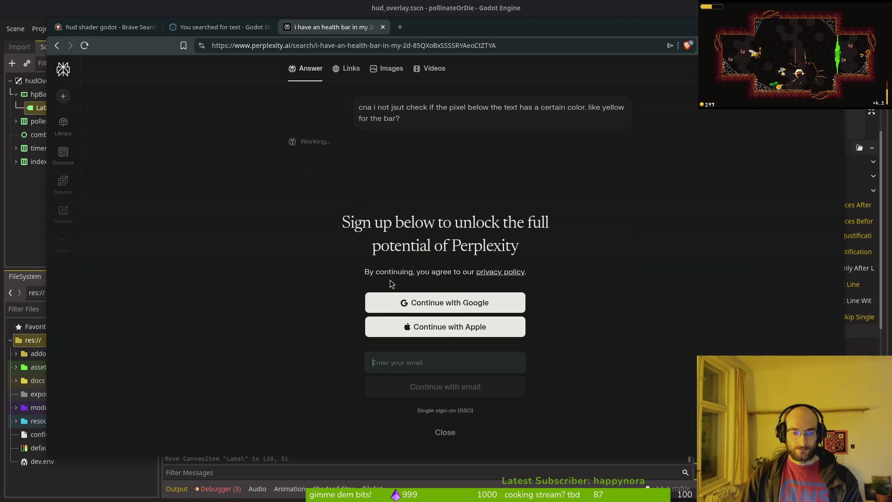
pyautogui.click(443, 432)
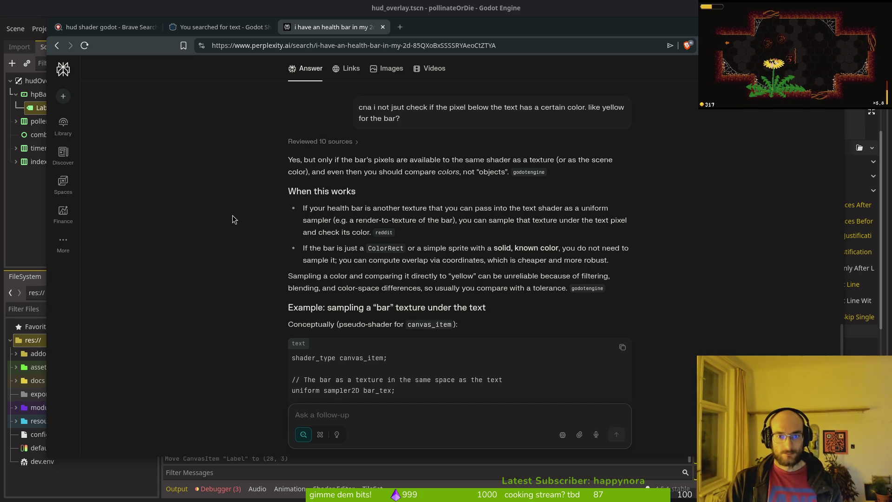
pyautogui.write('its a te')
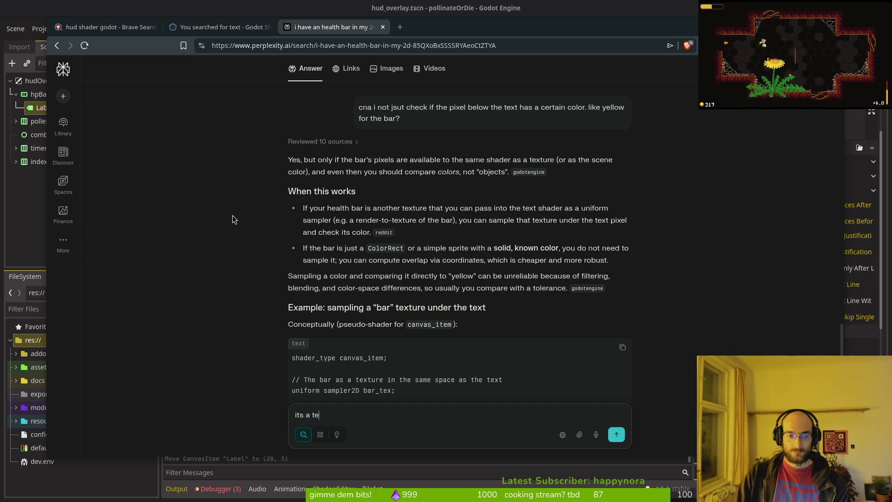
pyautogui.write('xturepr')
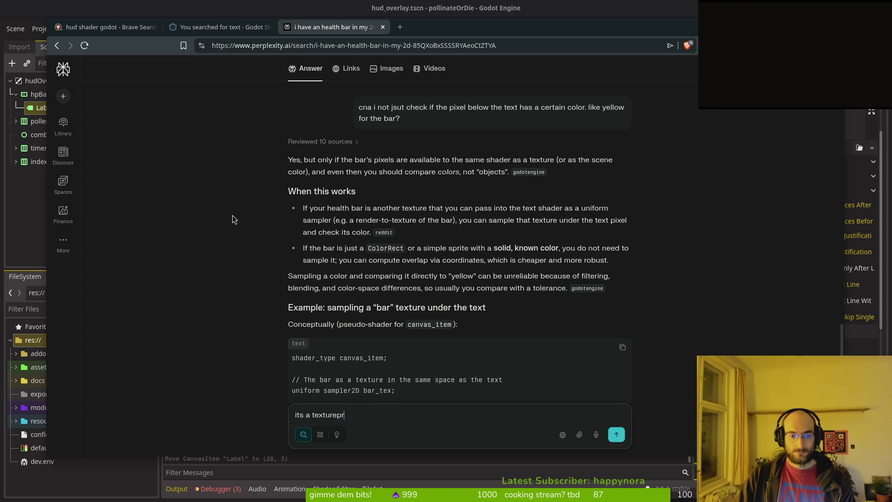
pyautogui.write('obbar ')
pyautogui.write('dot')
pyautogui.hotkey('alt', 'Tab')
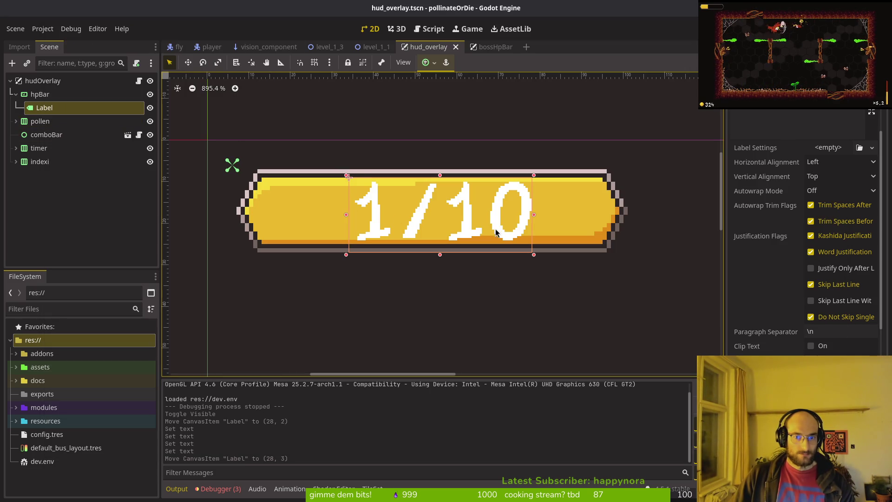
pyautogui.hotkey('alt', 'Tab')
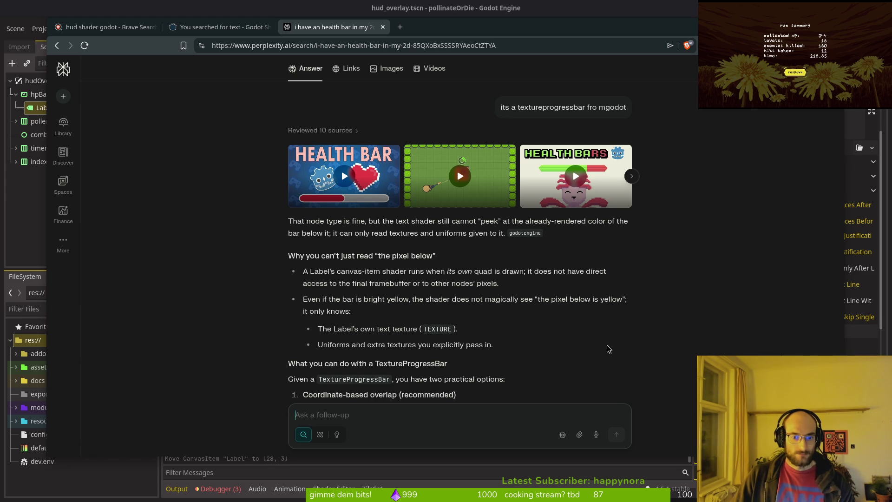
pyautogui.scroll(-3, 630, 405)
pyautogui.scroll(4, 508, 321)
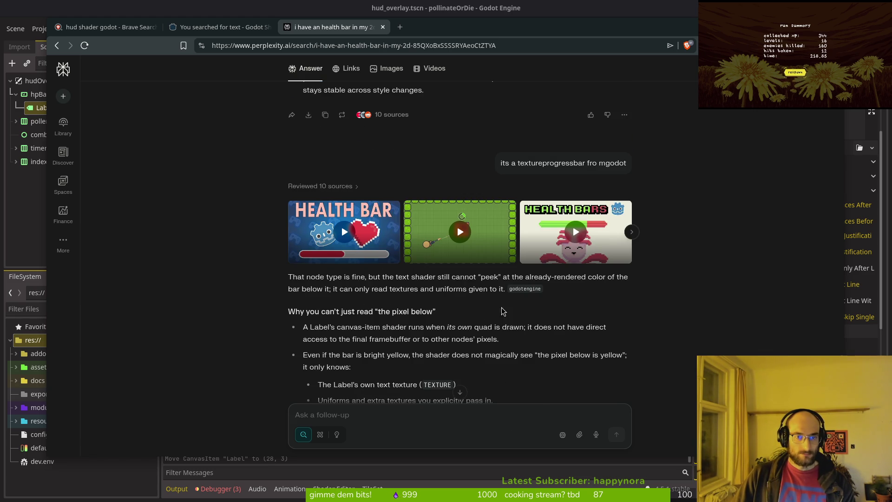
pyautogui.click(401, 27)
# - Load YouTube and pause the autoplaying video, briefly checking Godot's bossHpBar scene
pyautogui.write('youtube.com/watch?v=yxYLo14trks')
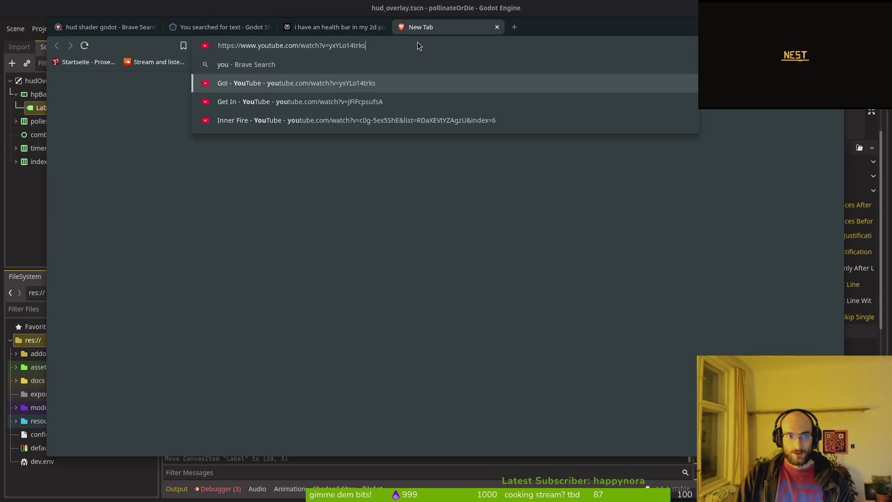
pyautogui.press('Return')
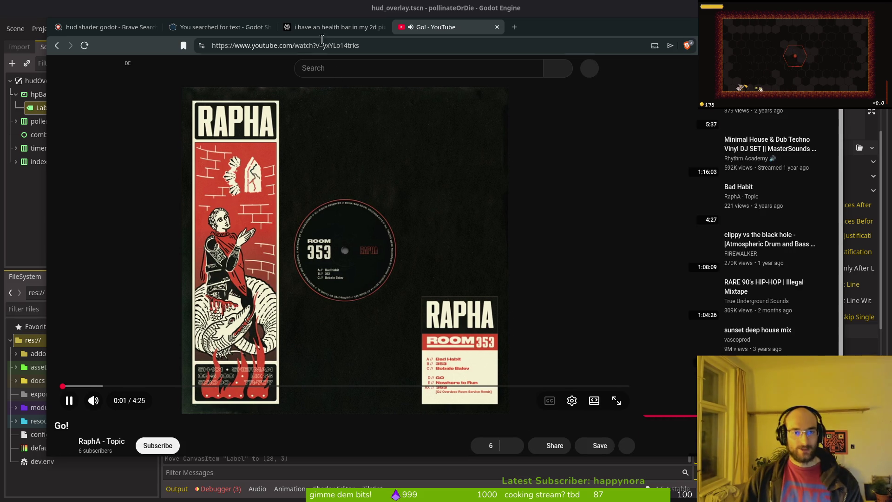
pyautogui.click(343, 102)
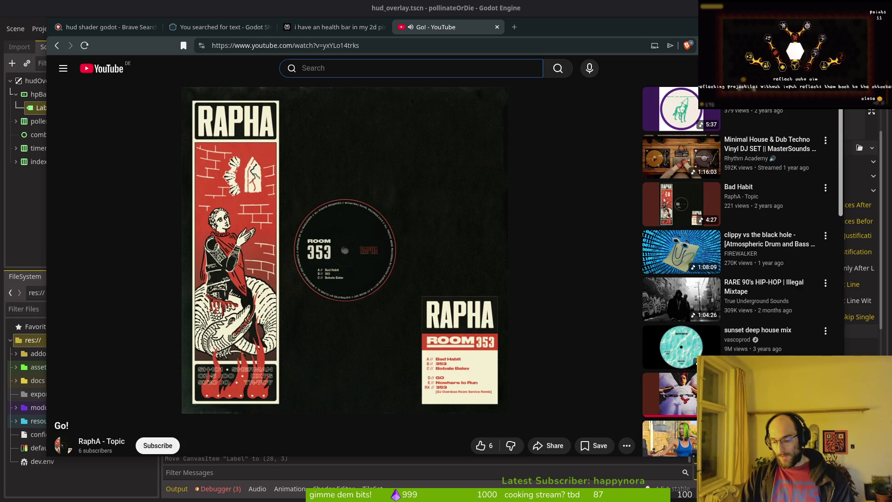
pyautogui.click(63, 11)
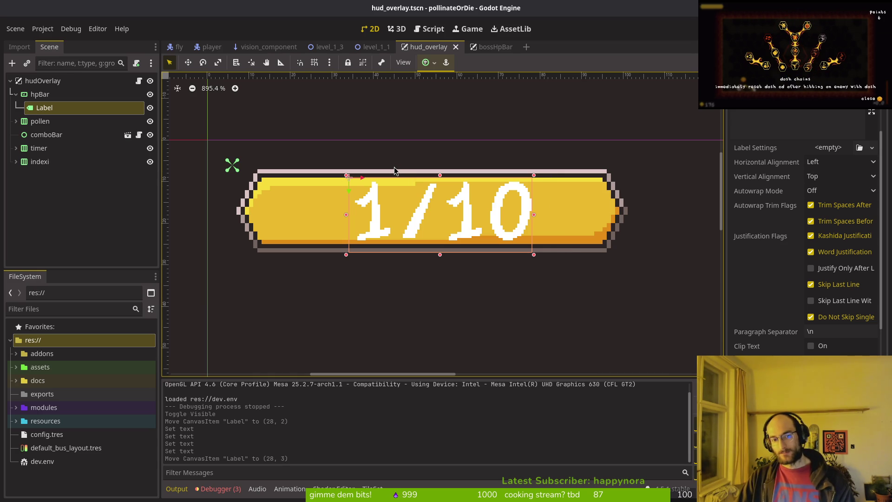
pyautogui.click(493, 53)
pyautogui.hotkey('alt', 'Tab')
# - Search 'scourgebringer gameplay', open the first video and pause it on the heart health HUD
pyautogui.click(320, 65)
pyautogui.write('scourgebringer')
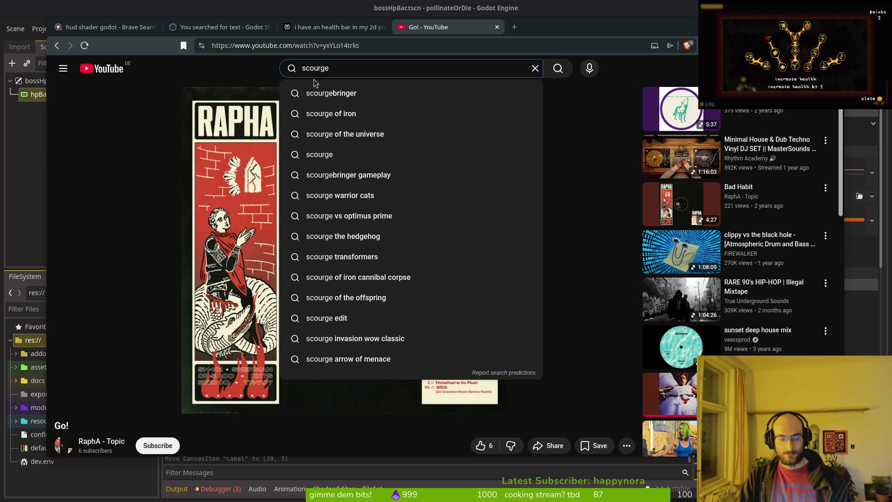
pyautogui.press('Down')
pyautogui.press('Return')
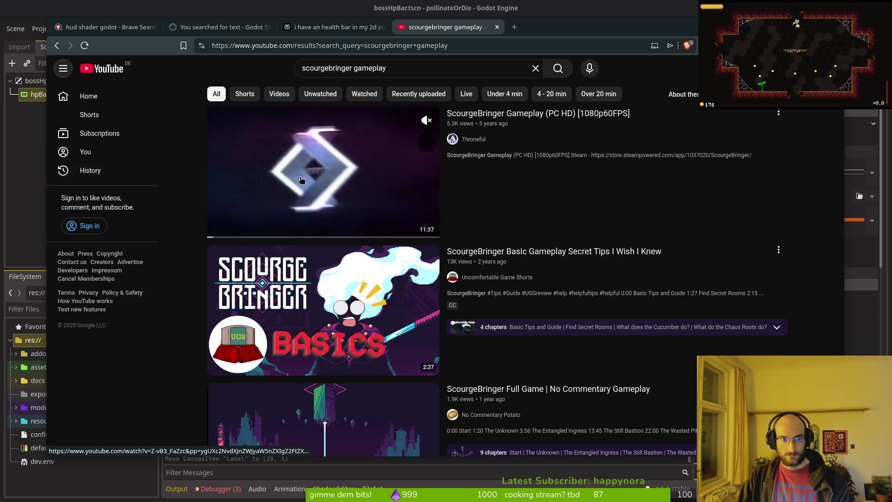
pyautogui.click(311, 186)
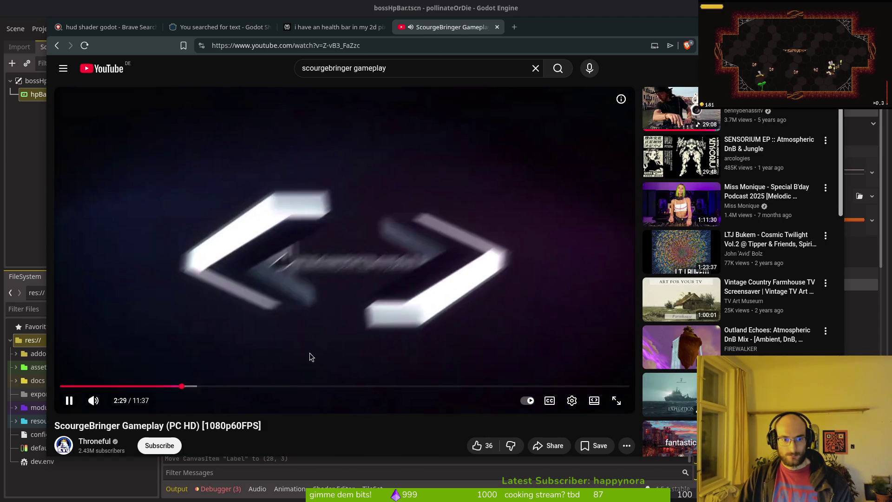
pyautogui.click(513, 386)
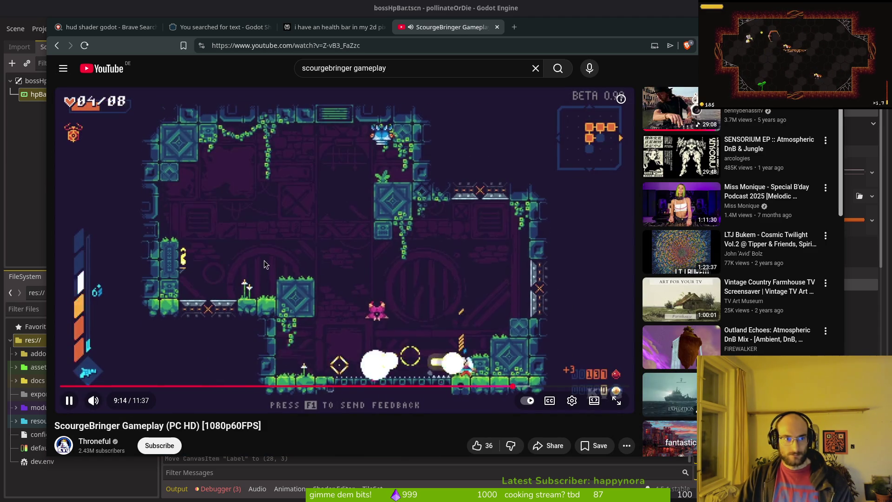
pyautogui.click(294, 268)
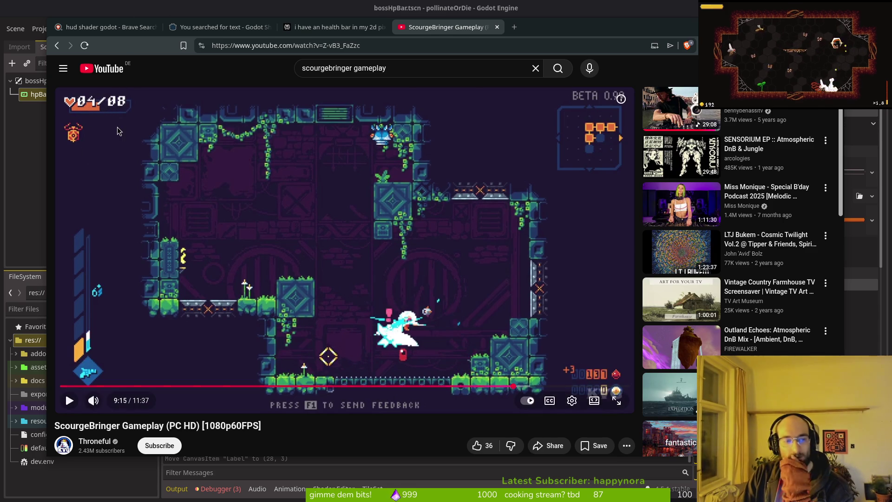
pyautogui.hotkey('alt', 'Tab')
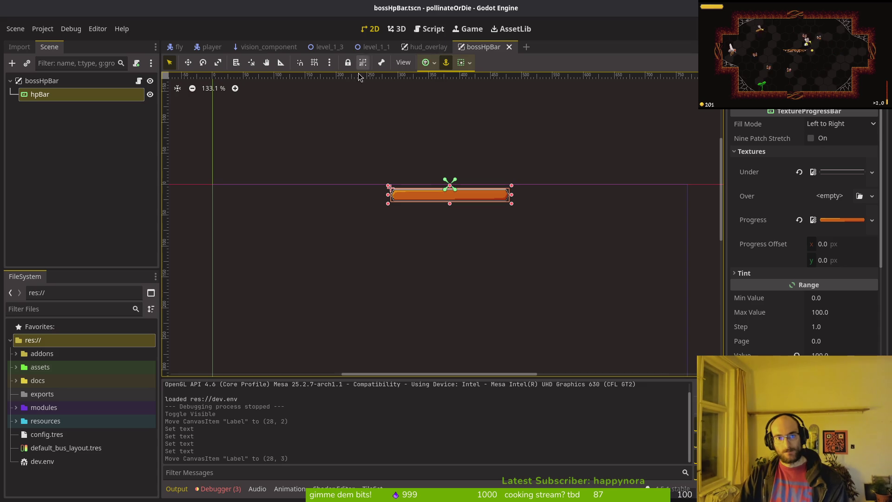
pyautogui.click(429, 47)
# - Drag the 1/10 HP label up and left on the yellow bar, comparing with the gameplay video
pyautogui.scroll(4, 418, 188)
pyautogui.moveTo(432, 218)
pyautogui.mouseDown()
pyautogui.moveTo(406, 162)
pyautogui.moveTo(408, 171)
pyautogui.mouseUp()
pyautogui.hotkey('alt', 'Tab')
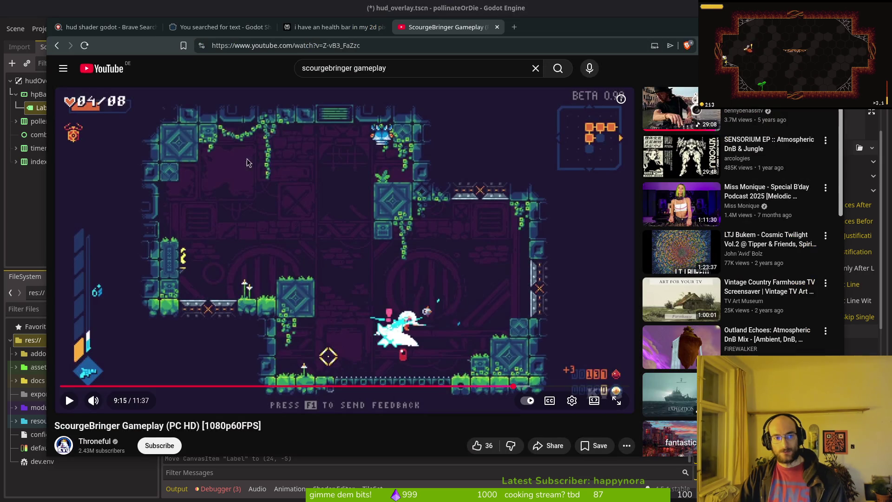
pyautogui.hotkey('alt', 'Tab')
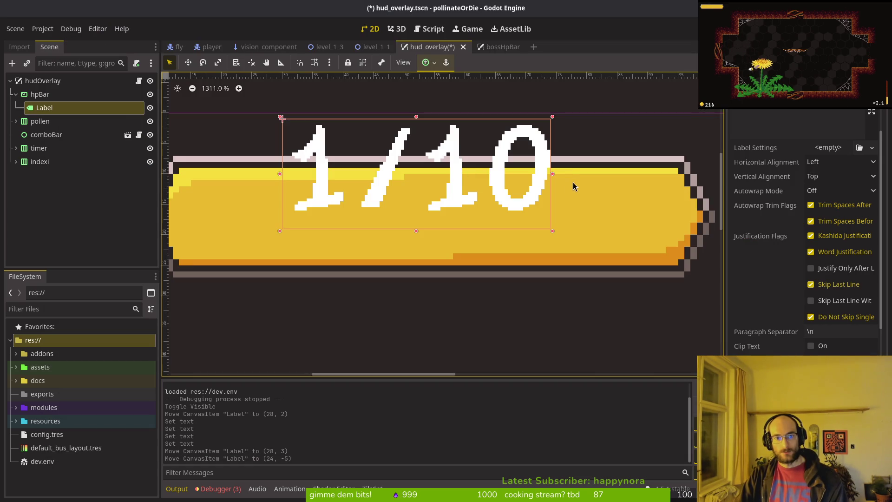
pyautogui.scroll(-5, 778, 279)
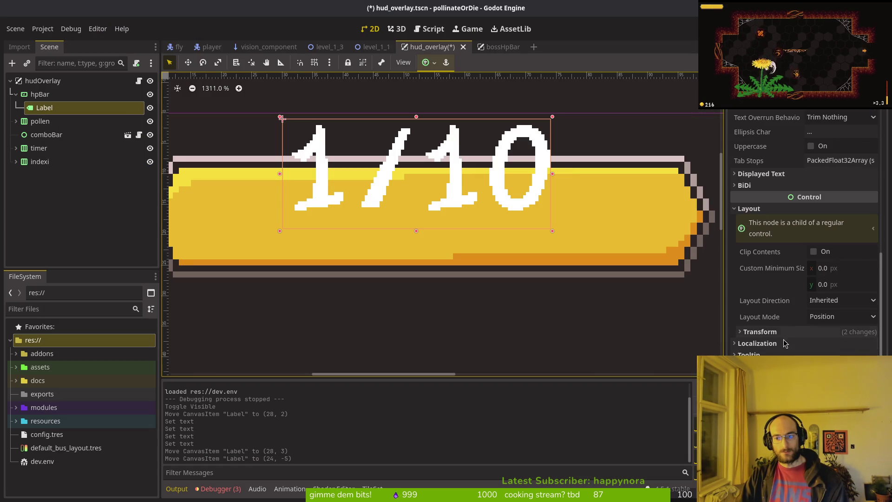
pyautogui.scroll(1, 776, 231)
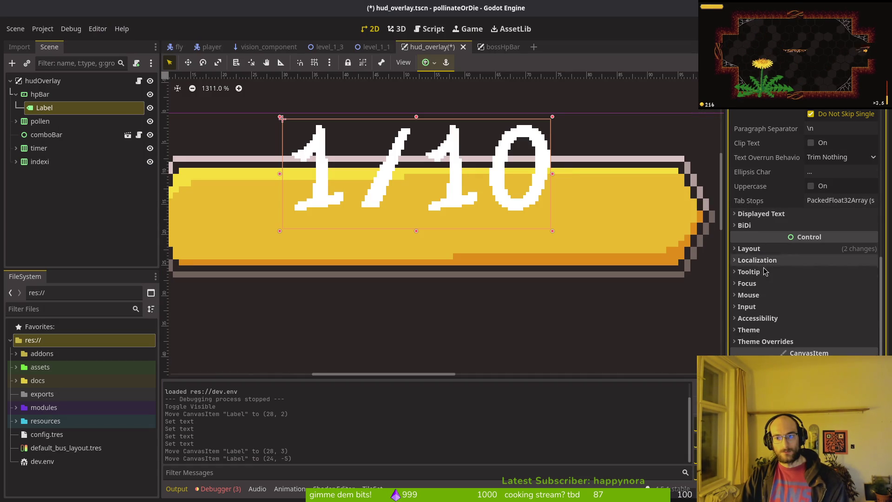
pyautogui.scroll(5, 839, 197)
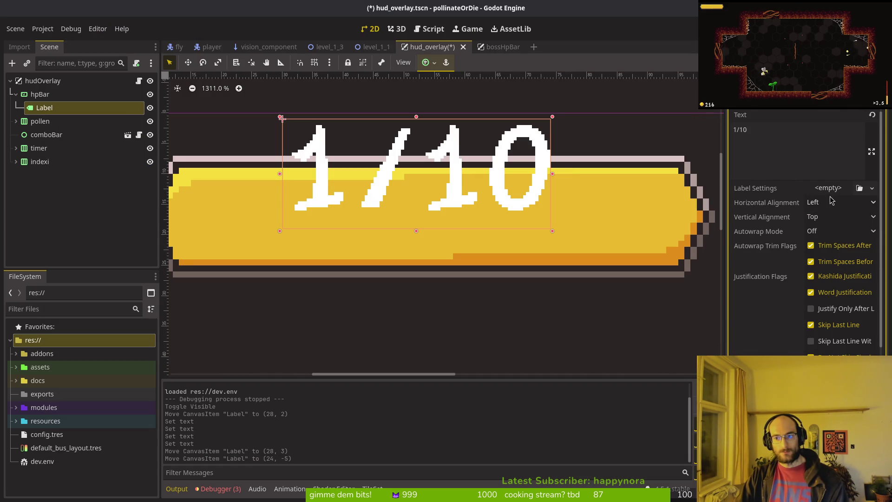
pyautogui.scroll(-5, 836, 218)
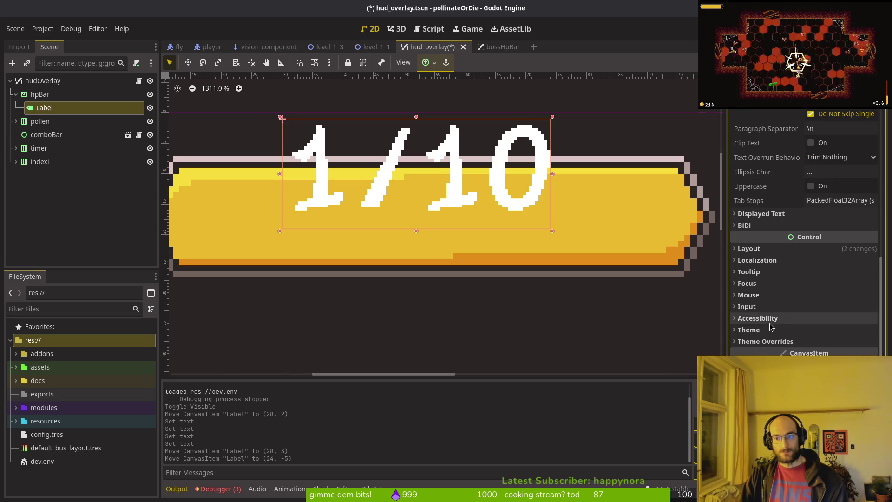
# - Try an opaque Font Shadow Color under Theme Overrides, cancel it, and bring up Aseprite
pyautogui.click(771, 342)
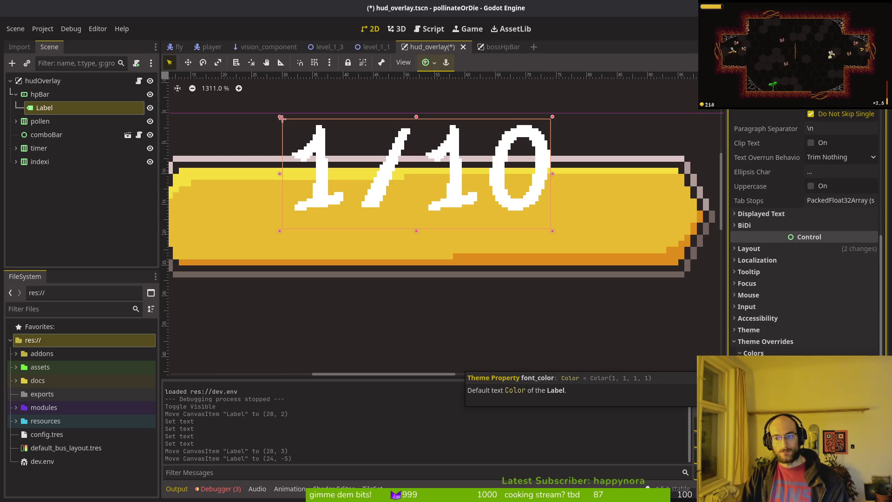
pyautogui.click(841, 365)
pyautogui.moveTo(813, 311)
pyautogui.mouseDown()
pyautogui.moveTo(850, 311)
pyautogui.moveTo(822, 309)
pyautogui.mouseUp()
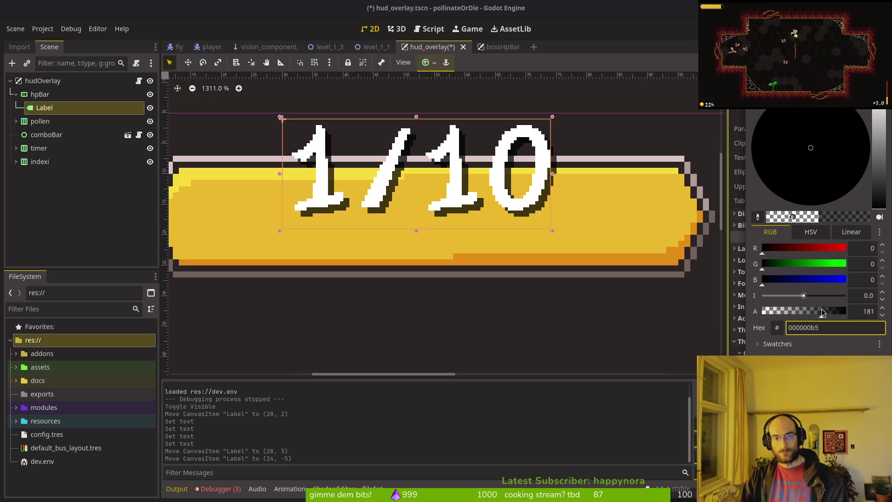
pyautogui.press('Escape')
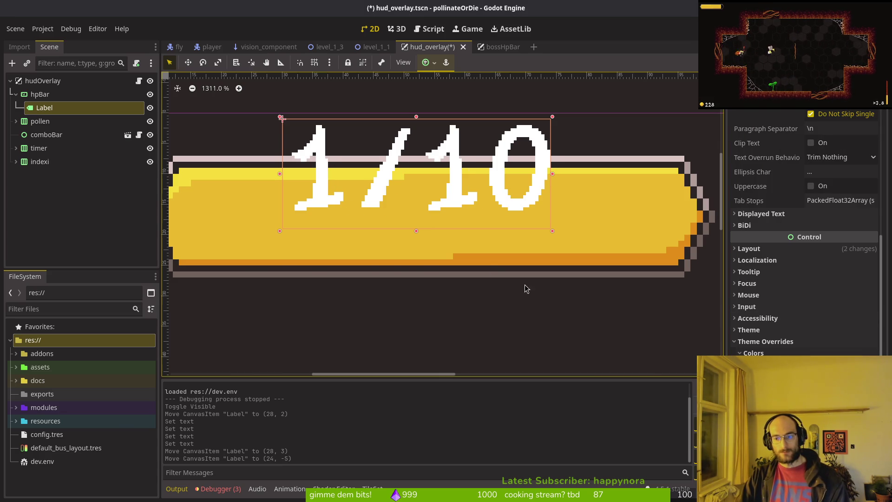
pyautogui.press('super')
pyautogui.click(488, 263)
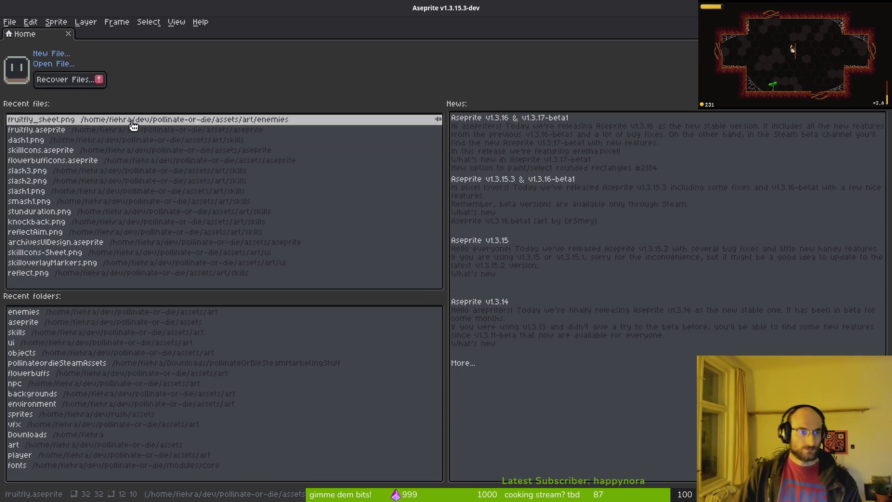
# - Open slash3.png, load the default palette and copy the near-black hex 120f0e
pyautogui.click(26, 170)
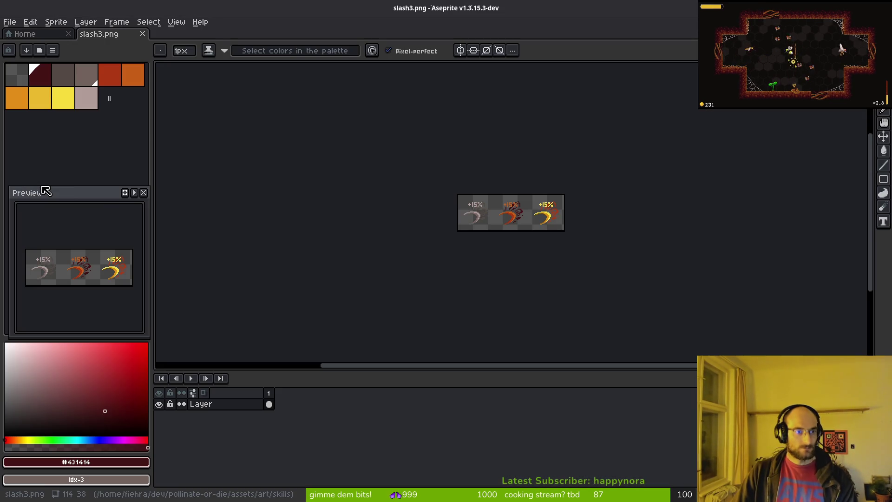
pyautogui.click(53, 50)
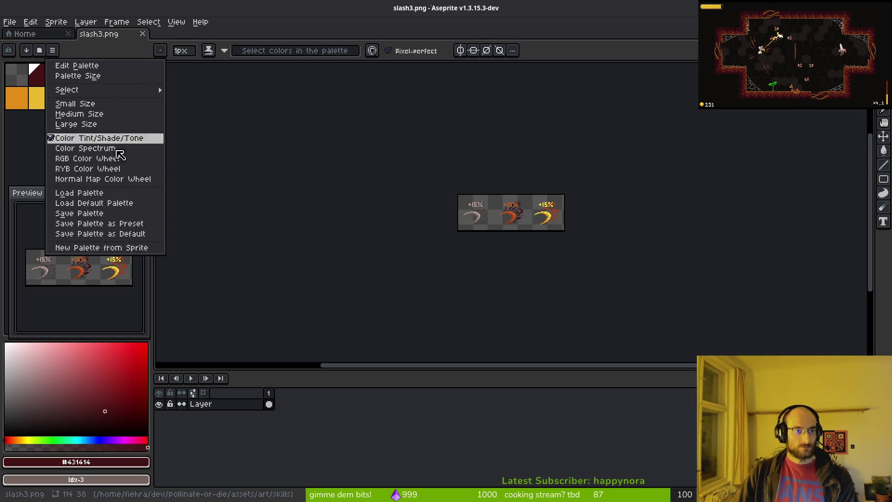
pyautogui.click(119, 203)
pyautogui.click(100, 463)
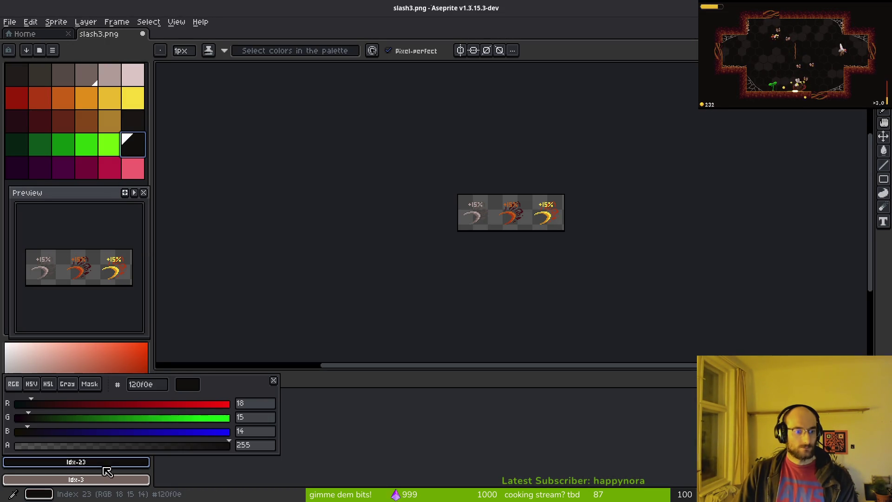
pyautogui.click(165, 385)
pyautogui.hotkey('alt', 'Tab')
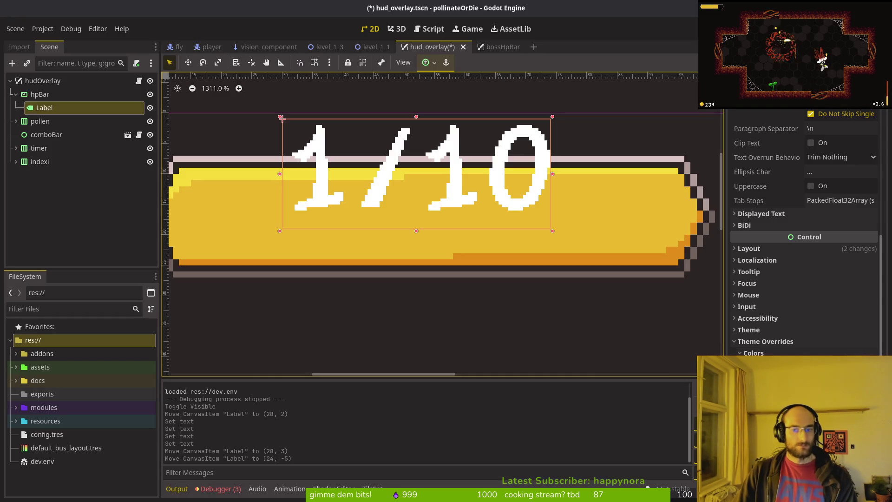
# - Set the label's Font Shadow Color to 120f0e and save hud_overlay
pyautogui.click(841, 364)
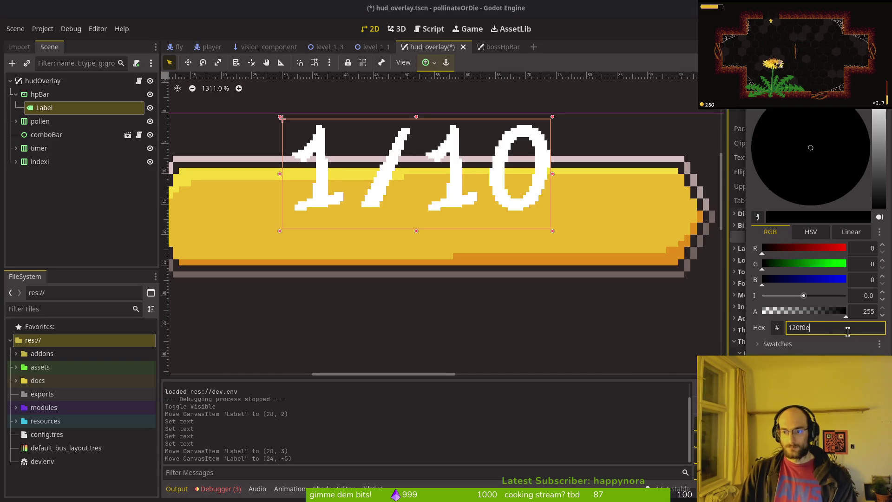
pyautogui.press('Return')
pyautogui.scroll(-2, 558, 190)
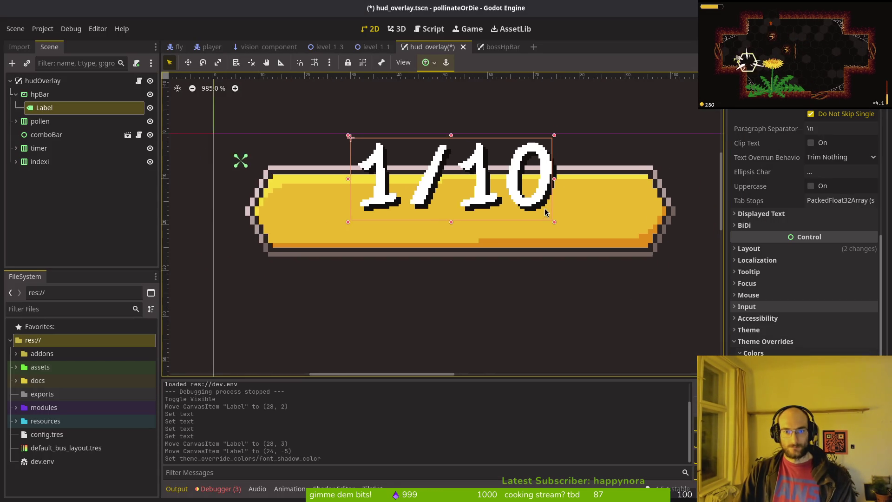
pyautogui.scroll(-1, 545, 208)
pyautogui.hotkey('ctrl', 's')
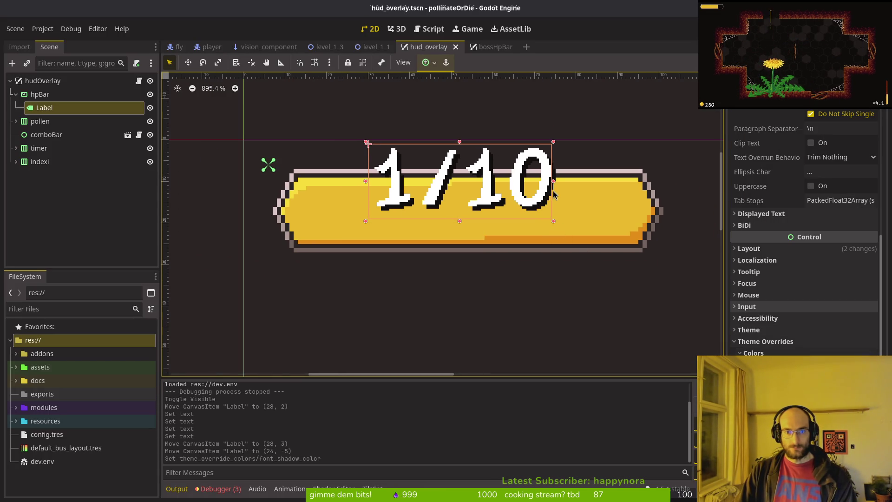
# - Cut the Label node from the scene tree and select hpBar
pyautogui.scroll(-4, 523, 208)
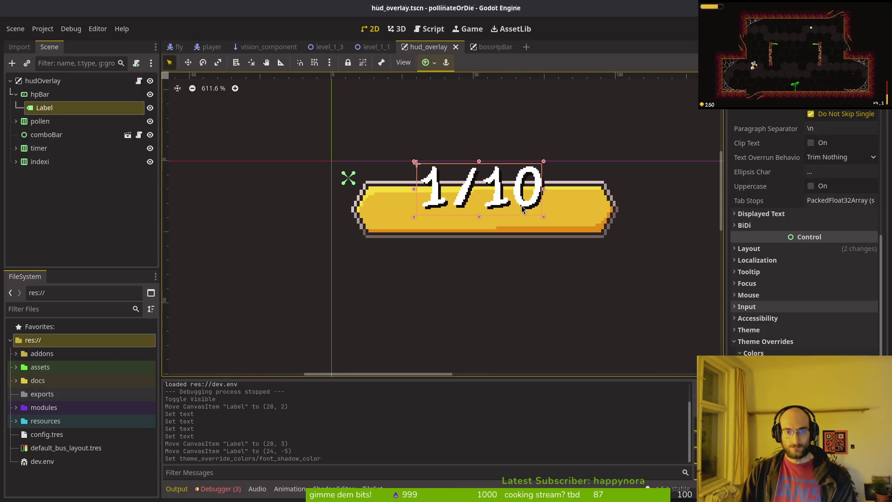
pyautogui.click(61, 113)
pyautogui.scroll(5, 508, 220)
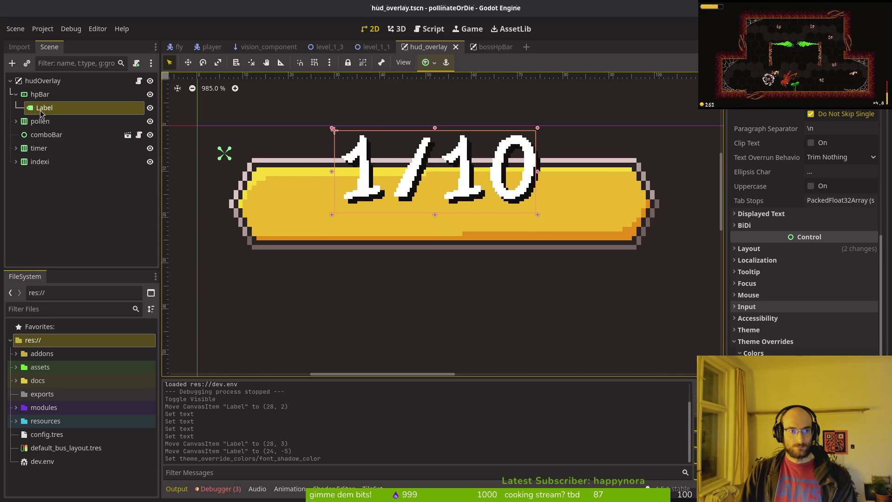
pyautogui.click(54, 111)
pyautogui.hotkey('ctrl', 'x')
pyautogui.click(45, 96)
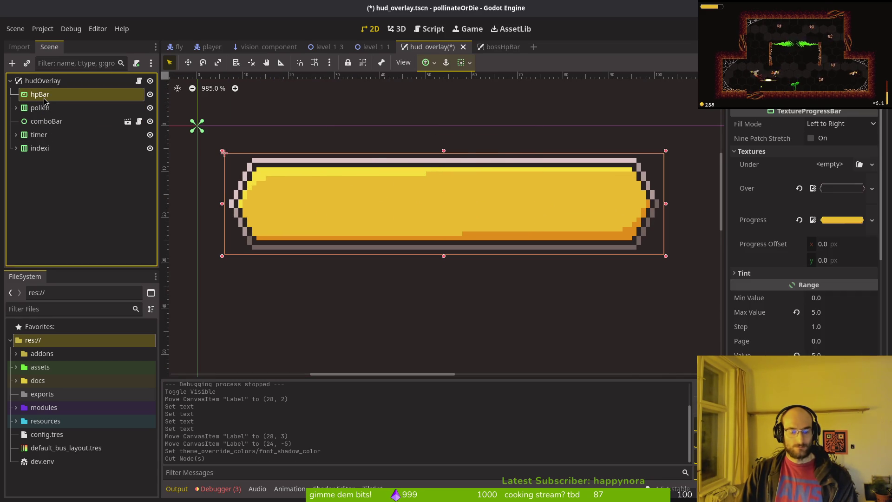
# - Restore the Label, paste a copy named maxValue, and rename the original to currentValue
pyautogui.hotkey('ctrl', 'z')
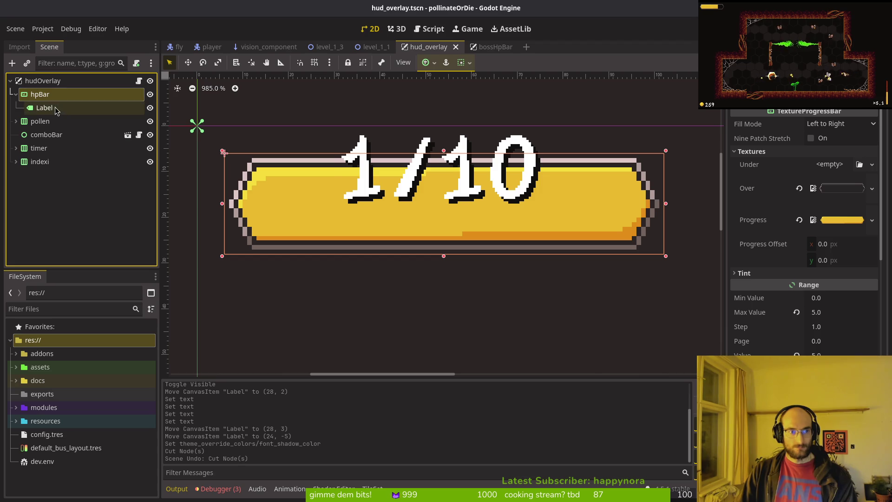
pyautogui.hotkey('ctrl', 'v')
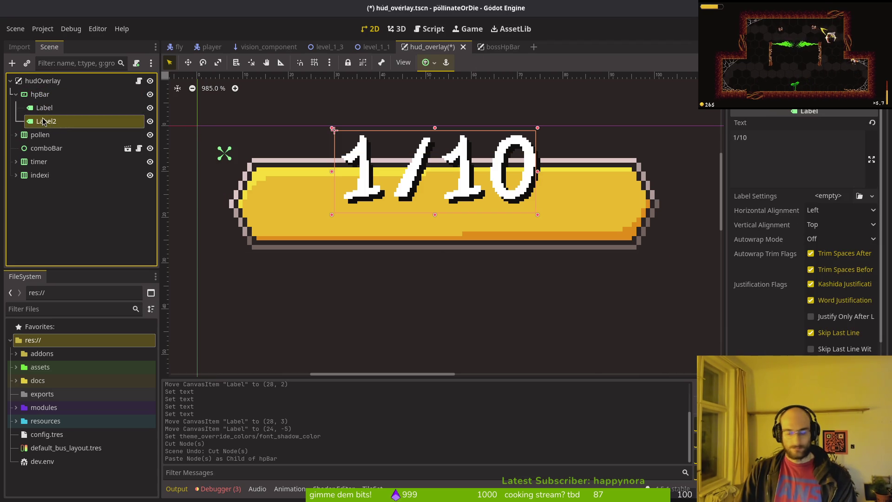
pyautogui.doubleClick(42, 118)
pyautogui.write('maxValue')
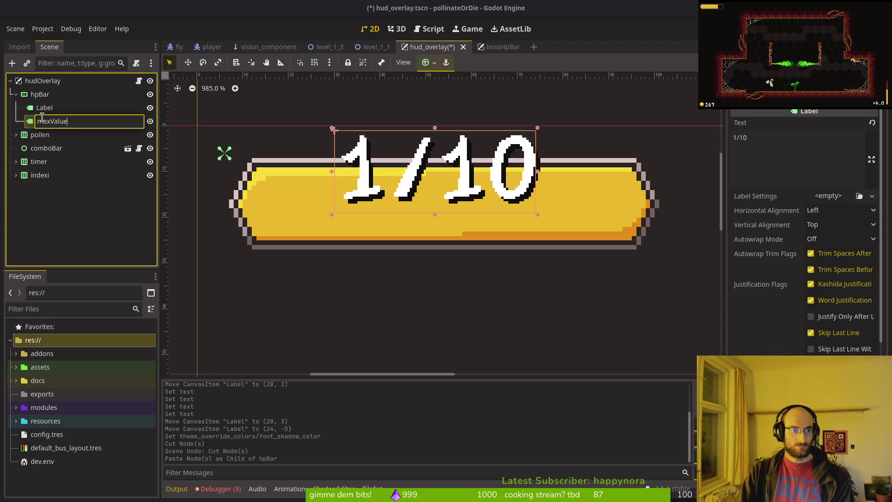
pyautogui.press('Return')
pyautogui.click(46, 107)
pyautogui.click(46, 107)
pyautogui.write('current')
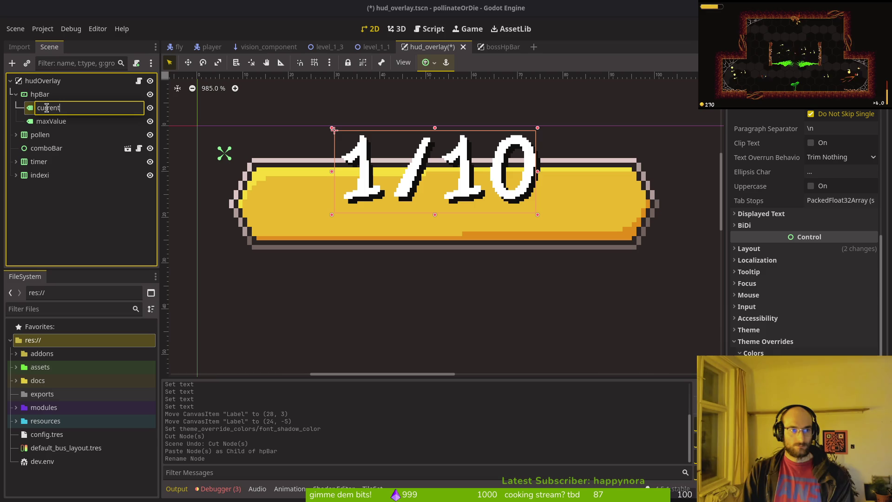
pyautogui.write('Value')
pyautogui.press('Return')
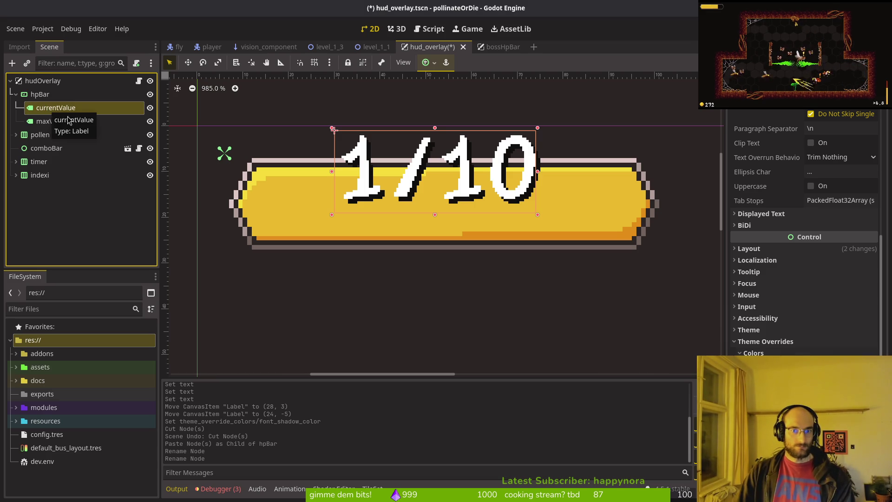
# - Paste another Label under hpBar and name it slash
pyautogui.click(68, 94)
pyautogui.hotkey('ctrl', 'a')
pyautogui.press('Escape')
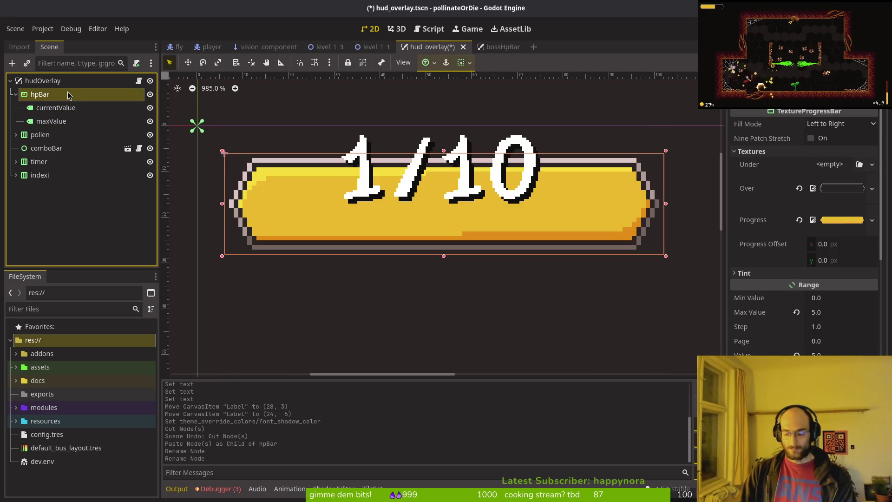
pyautogui.hotkey('ctrl', 'v')
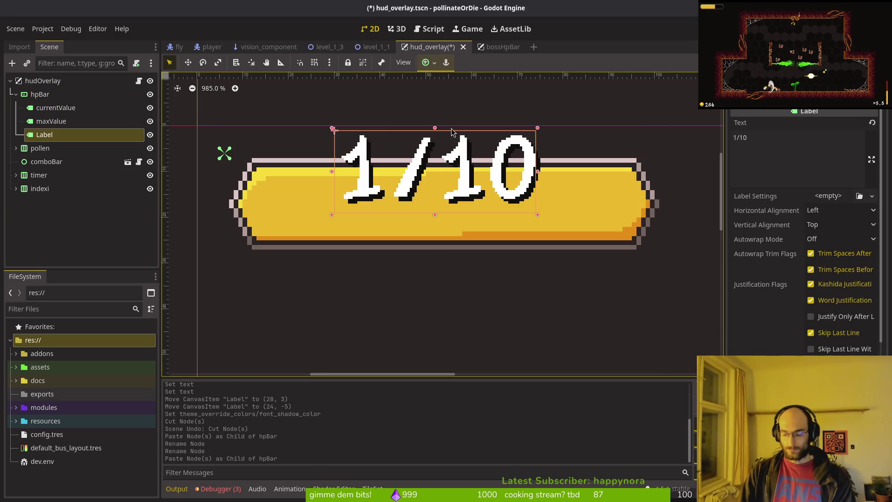
pyautogui.press('F2')
pyautogui.write('/')
pyautogui.press('Return')
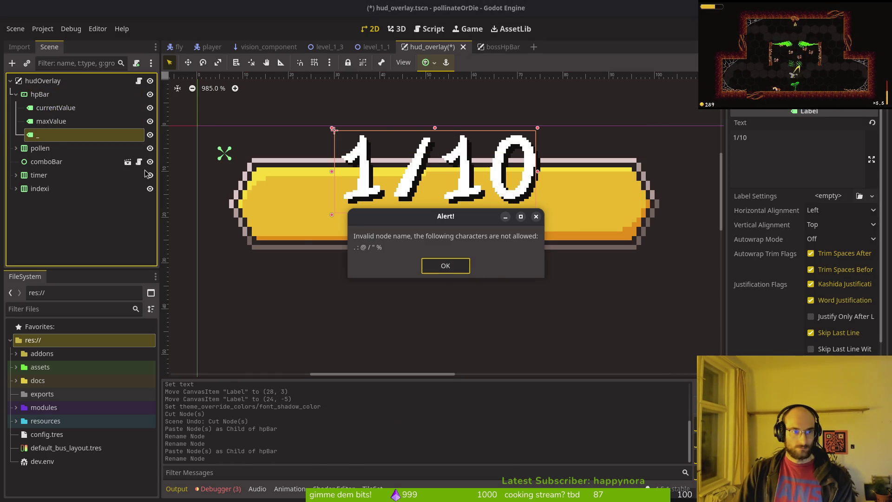
pyautogui.press('Return')
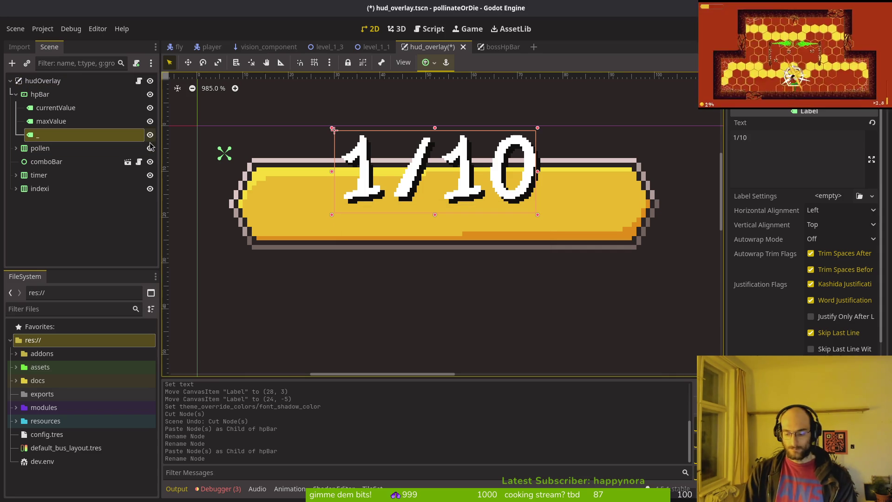
pyautogui.press('F2')
pyautogui.write('slas')
pyautogui.press('Return')
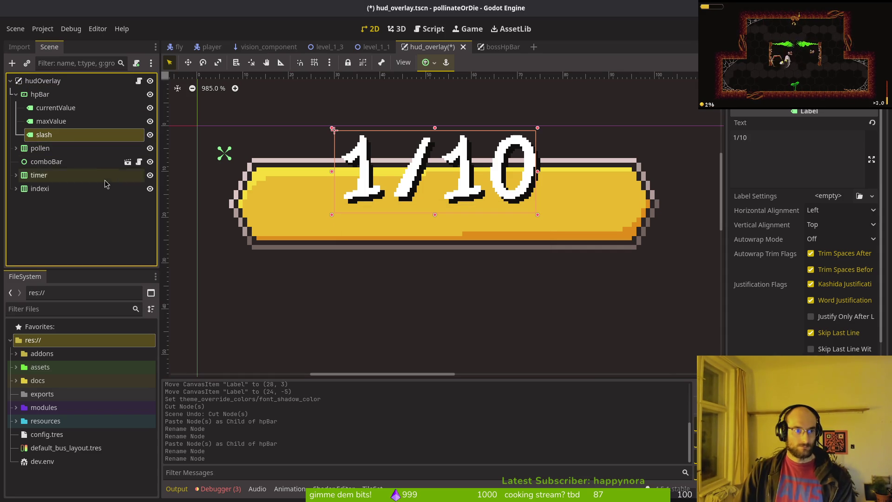
# - Move slash above maxValue, set its Text to '/', and save the scene
pyautogui.moveTo(51, 135); pyautogui.dragTo(59, 122)
pyautogui.click(818, 142)
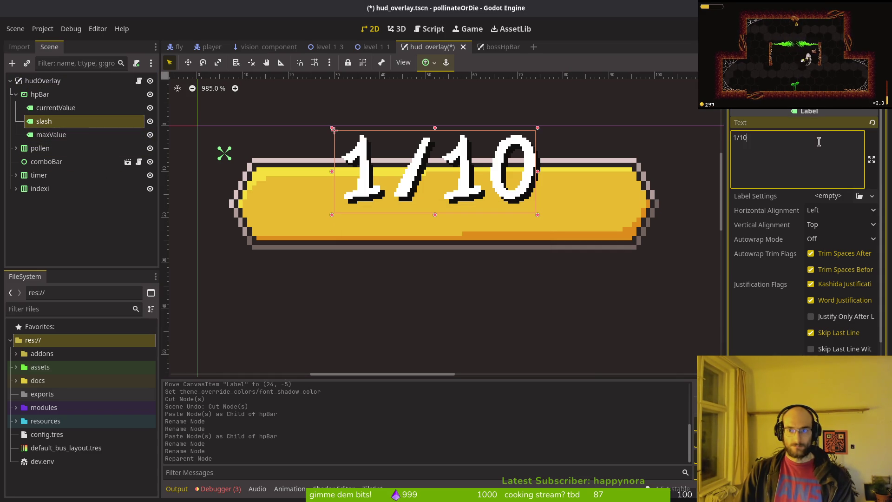
pyautogui.write('/')
pyautogui.hotkey('ctrl', 's')
pyautogui.click(46, 108)
pyautogui.click(49, 95)
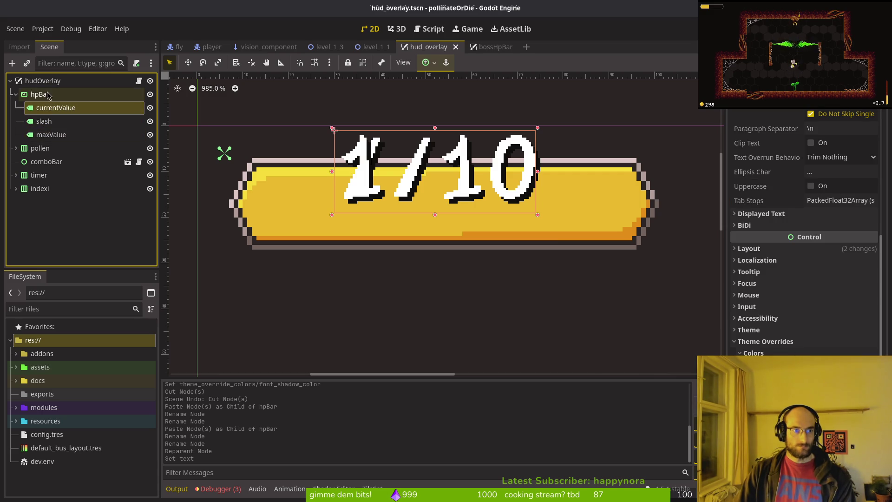
# - Add an HBoxContainer under hpBar and move currentValue, slash and maxValue into it
pyautogui.hotkey('ctrl', 'a')
pyautogui.write('hbox')
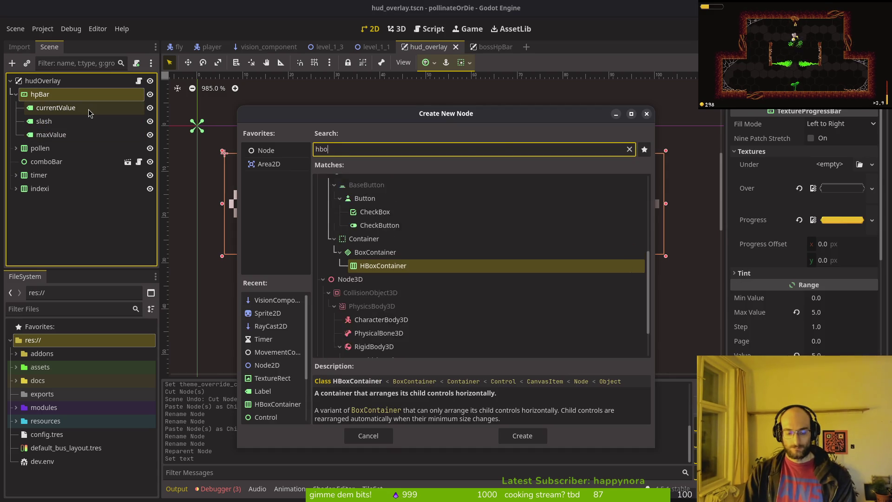
pyautogui.press('Return')
pyautogui.click(88, 107)
pyautogui.keyDown('shift'); pyautogui.click(51, 135); pyautogui.keyUp('shift')
pyautogui.moveTo(64, 108); pyautogui.dragTo(49, 152)
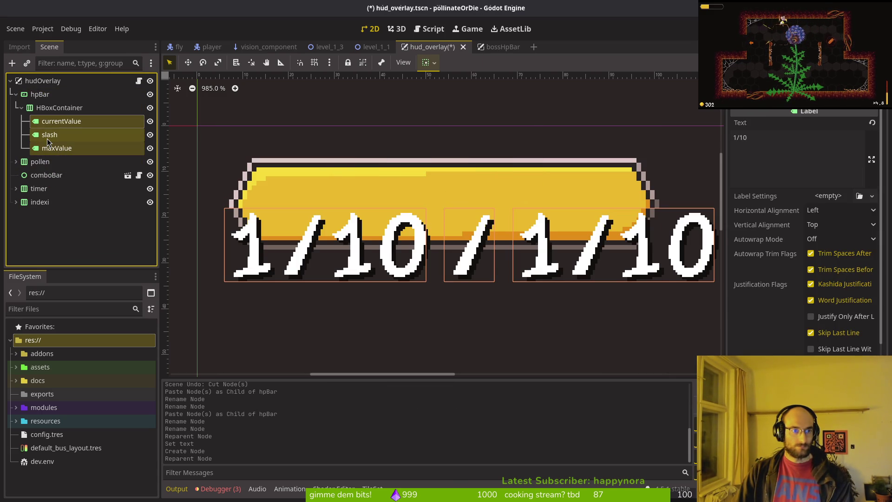
# - Clear the 1/10 text from currentValue and maxValue and save
pyautogui.click(53, 122)
pyautogui.scroll(-5, 829, 131)
pyautogui.scroll(5, 875, 187)
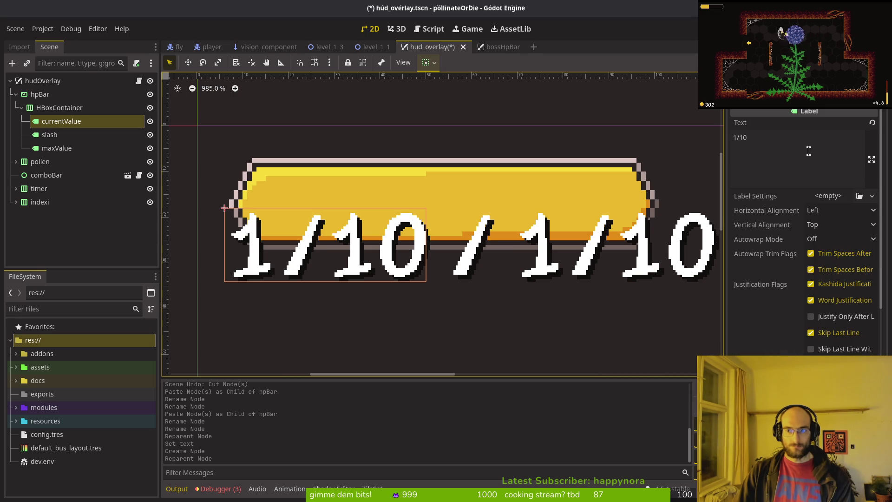
pyautogui.click(743, 138)
pyautogui.hotkey('ctrl', 'a')
pyautogui.press('BackSpace')
pyautogui.hotkey('ctrl', 's')
pyautogui.click(465, 242)
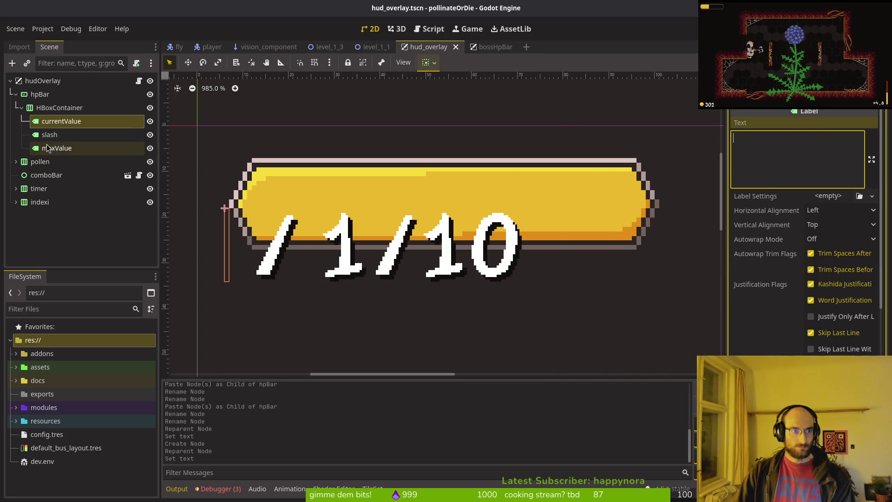
pyautogui.press('BackSpace')
pyautogui.hotkey('ctrl', 's')
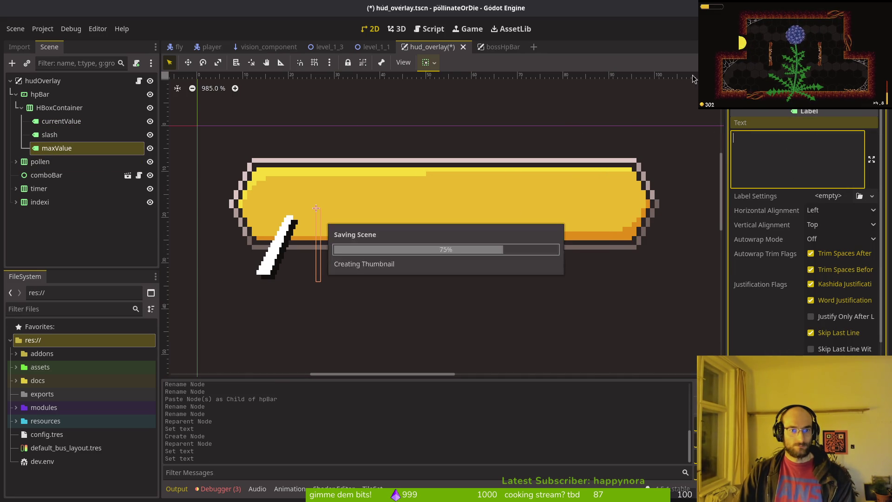
# - Move the HBoxContainer up onto the bar and save the scene
pyautogui.click(52, 114)
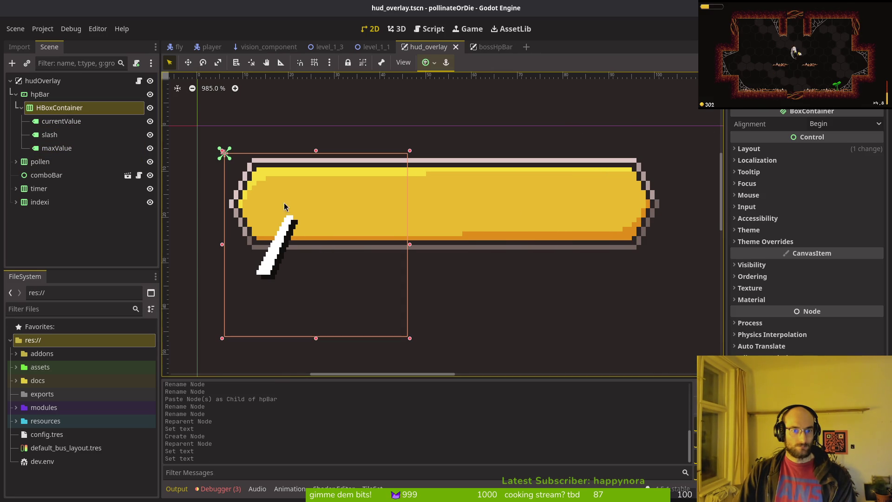
pyautogui.moveTo(273, 275)
pyautogui.mouseDown()
pyautogui.moveTo(446, 227)
pyautogui.moveTo(432, 182)
pyautogui.moveTo(443, 179)
pyautogui.moveTo(436, 200)
pyautogui.mouseUp()
pyautogui.hotkey('ctrl', 's')
pyautogui.scroll(-2, 450, 205)
pyautogui.scroll(-2, 451, 206)
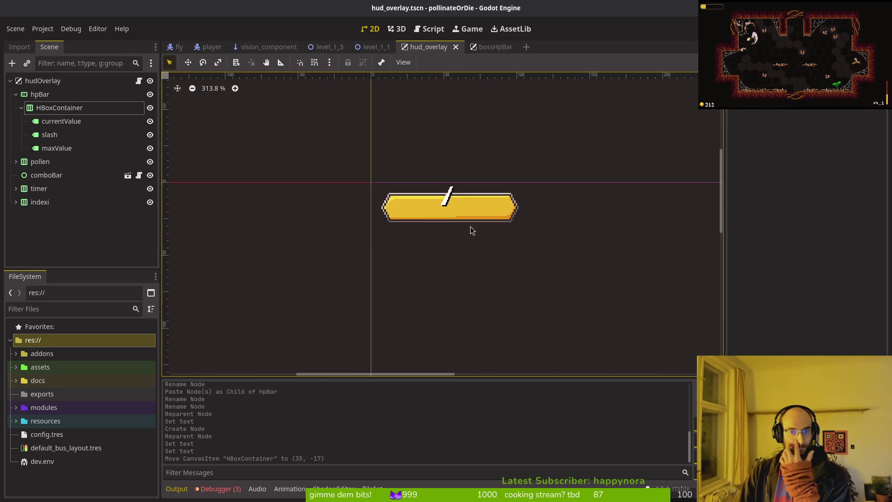
# - Nudge the hpBar node down a few pixels
pyautogui.click(32, 95)
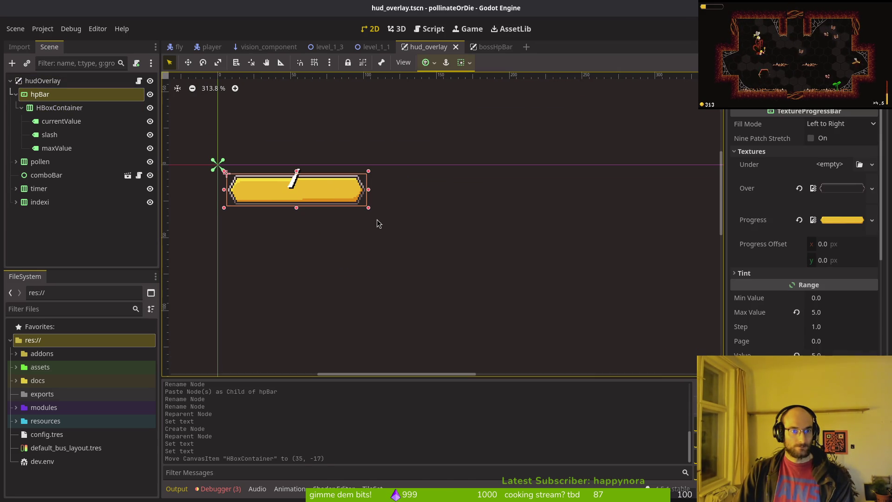
pyautogui.press('Down')
pyautogui.press('Down')
pyautogui.hotkey('ctrl', 's')
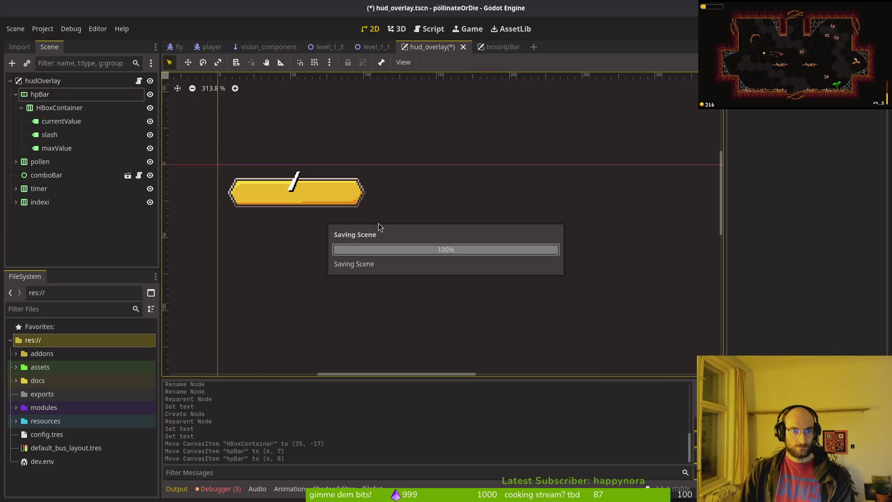
pyautogui.scroll(2, 315, 192)
pyautogui.click(39, 94)
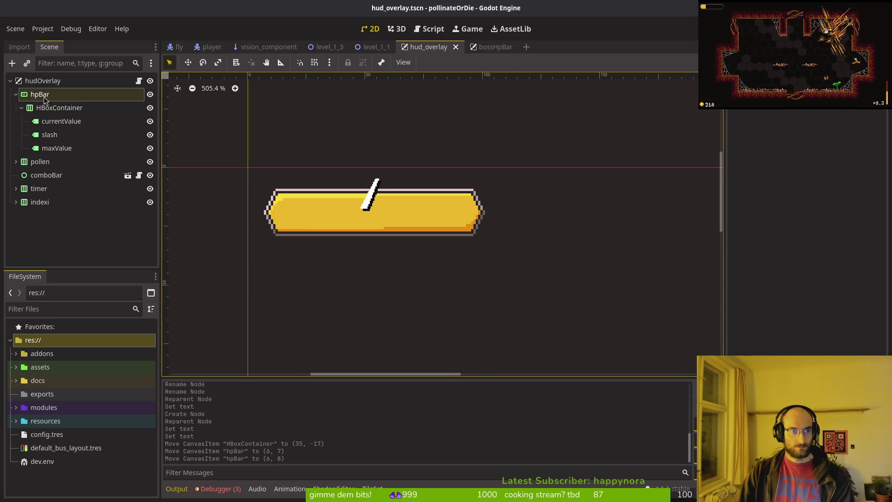
pyautogui.press('Down')
pyautogui.press('Down')
pyautogui.hotkey('ctrl', 's')
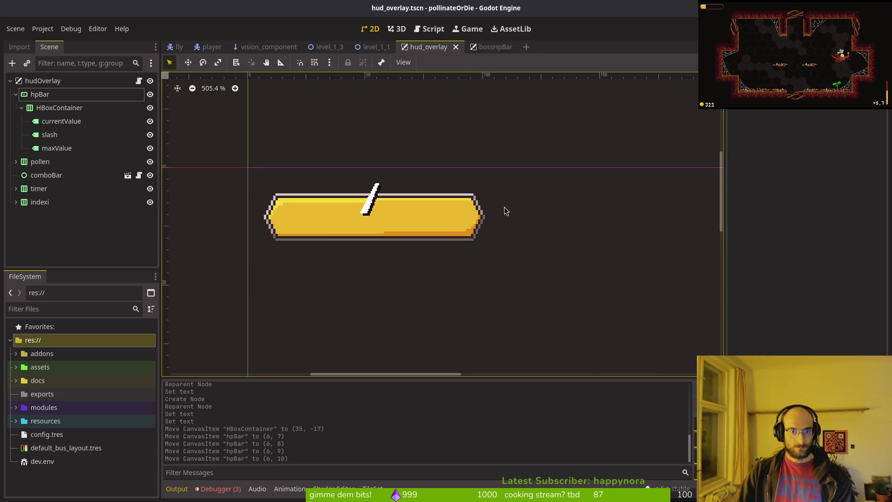
# - Set both currentValue and maxValue text to 8
pyautogui.click(65, 108)
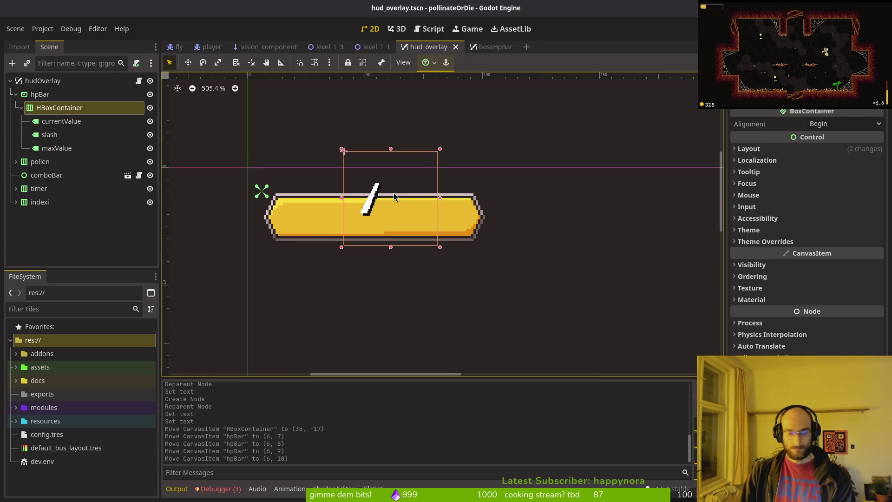
pyautogui.click(61, 120)
pyautogui.click(741, 173)
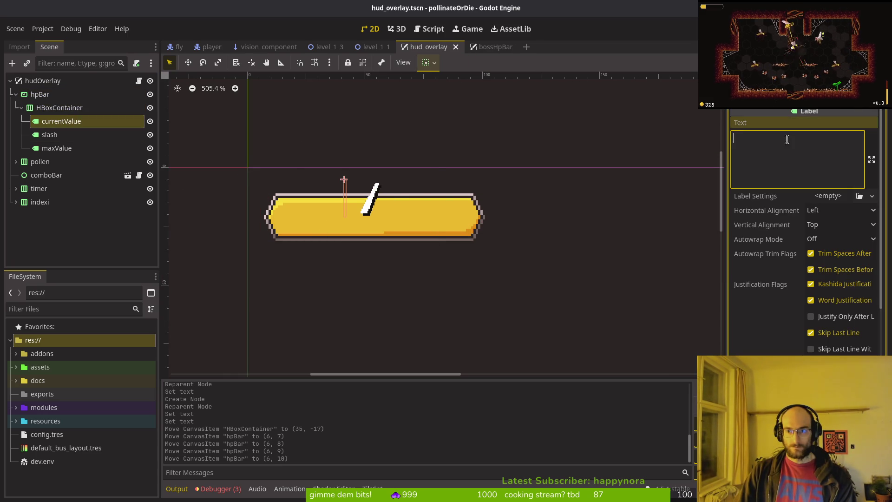
pyautogui.write('qw')
pyautogui.press('BackSpace')
pyautogui.press('BackSpace')
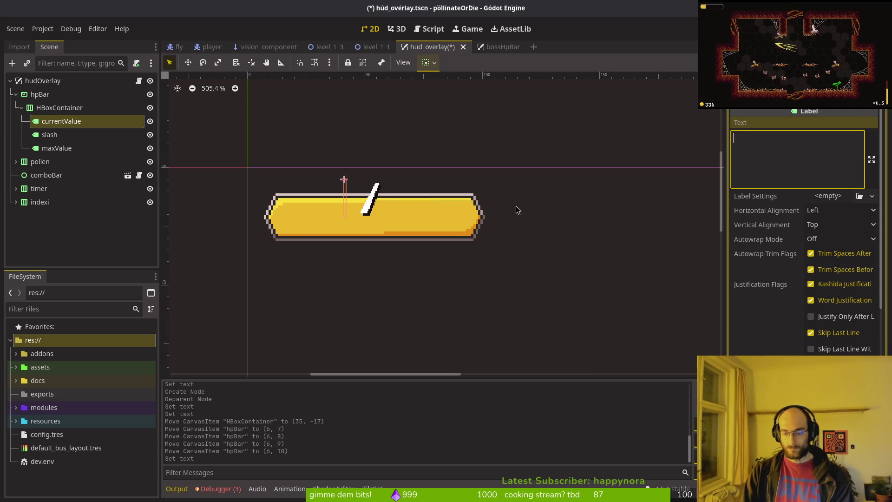
pyautogui.write('8')
pyautogui.click(56, 148)
pyautogui.click(785, 139)
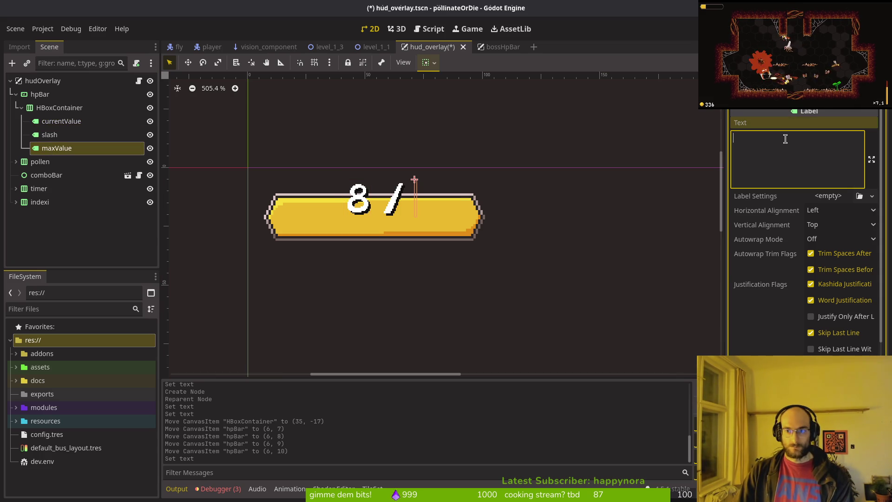
pyautogui.write('8')
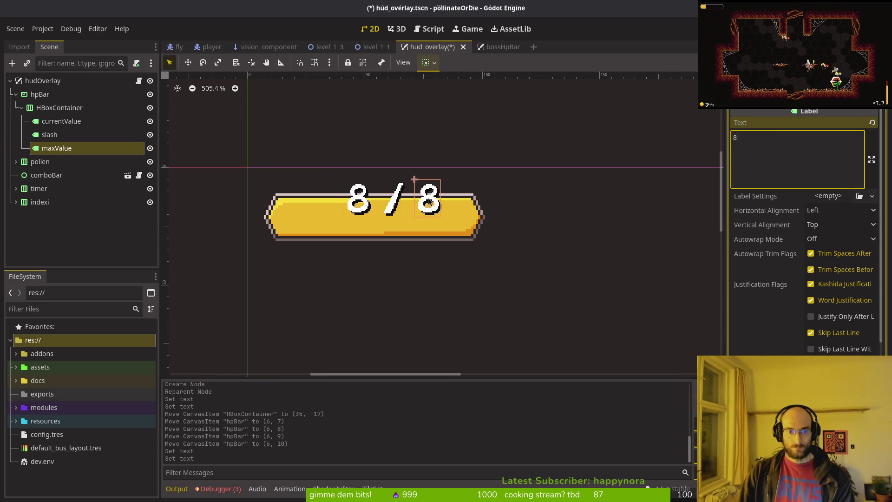
# - Shift the label group left and down on the bar
pyautogui.scroll(4, 406, 178)
pyautogui.click(327, 202)
pyautogui.moveTo(380, 229); pyautogui.dragTo(352, 249)
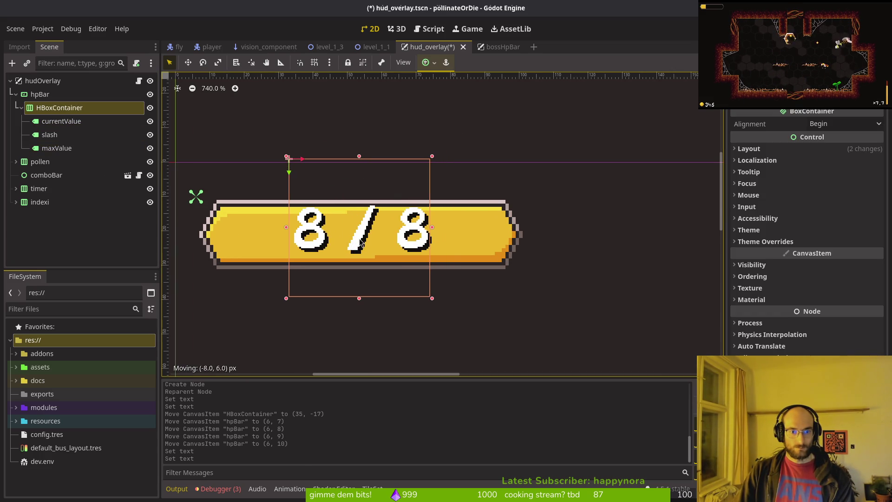
# - Center the labels within the HBoxContainer and save
pyautogui.click(844, 124)
pyautogui.click(829, 151)
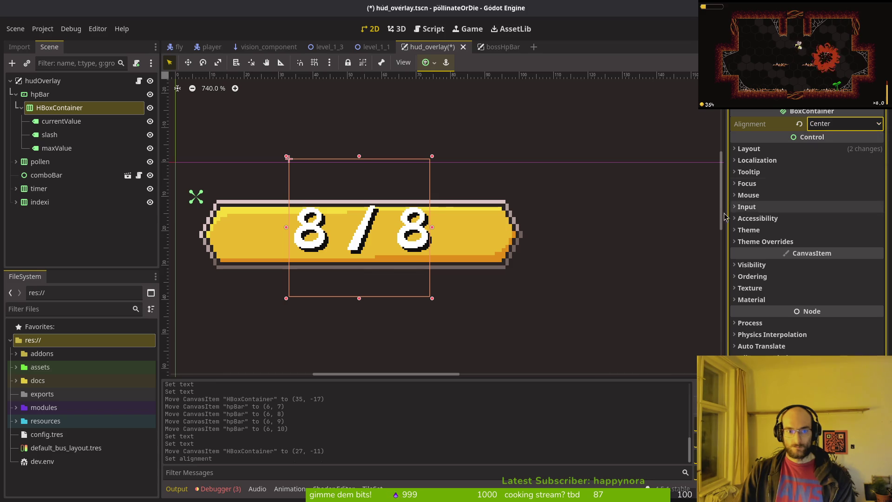
pyautogui.hotkey('ctrl', 's')
# - Change currentValue's text to 6
pyautogui.click(42, 124)
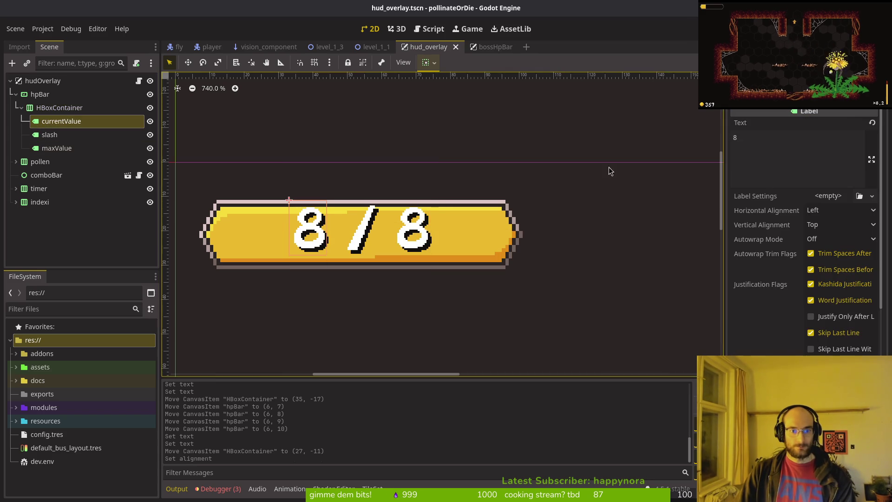
pyautogui.press('BackSpace')
pyautogui.write('1')
pyautogui.press('BackSpace')
pyautogui.write('6')
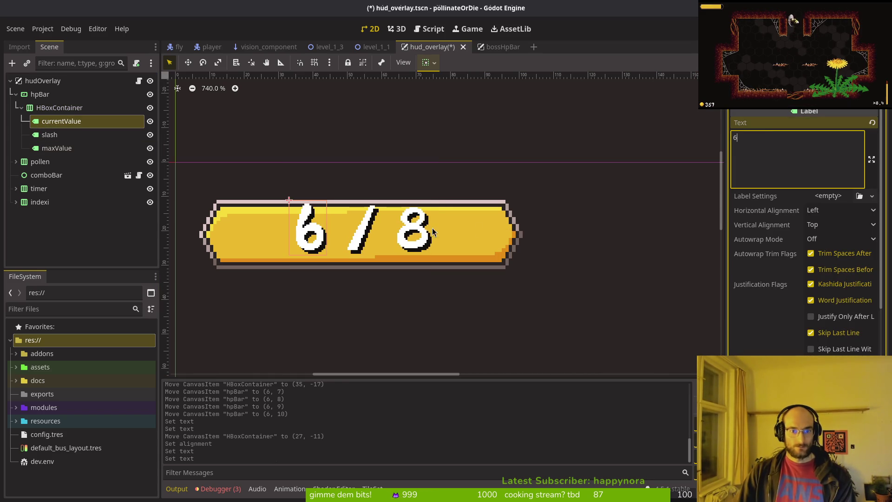
# - Nudge the label group up one pixel, save hud_overlay, and switch to Aseprite
pyautogui.click(59, 107)
pyautogui.press('Up')
pyautogui.press('Up')
pyautogui.press('Up')
pyautogui.press('Up')
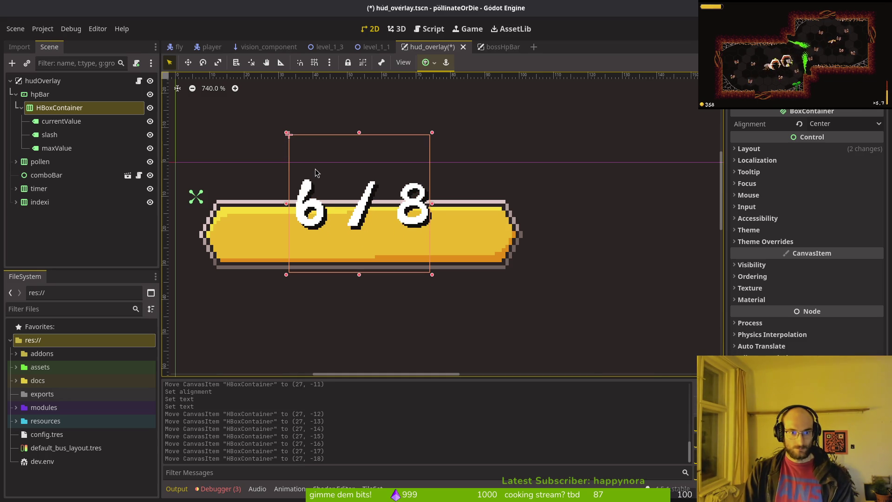
pyautogui.press('Escape')
pyautogui.hotkey('ctrl', 's')
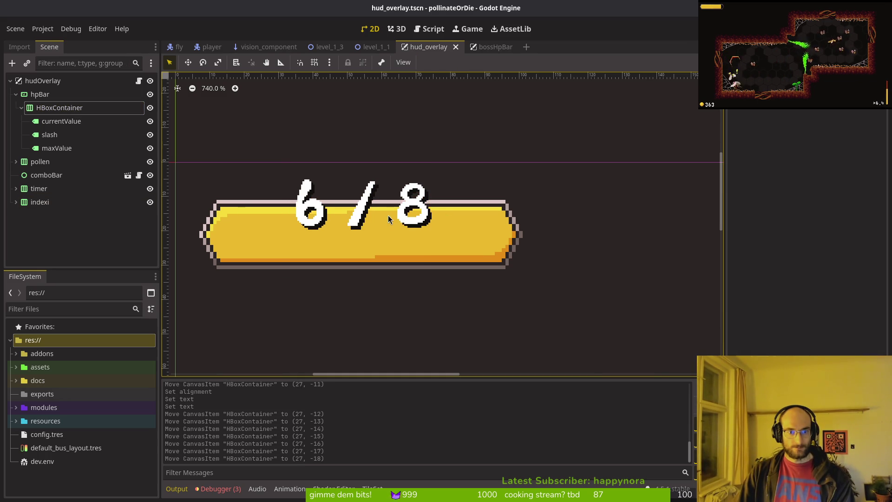
pyautogui.hotkey('alt', 'Tab')
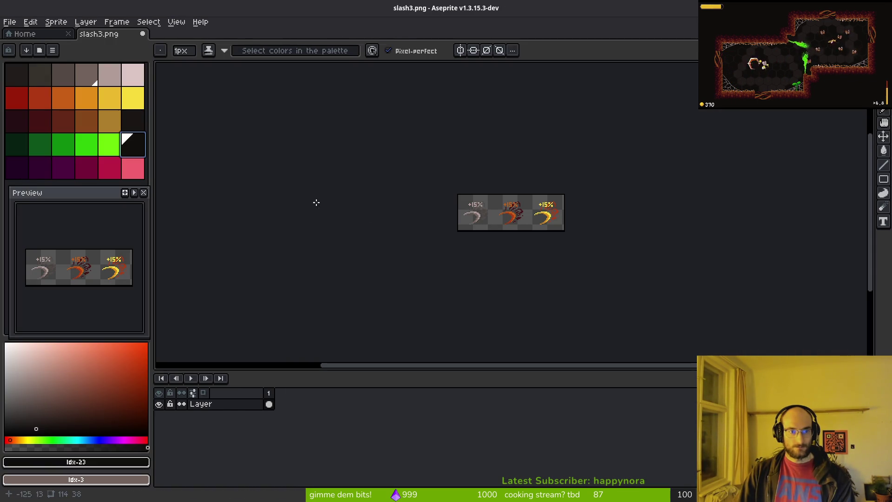
pyautogui.hotkey('alt', 'Tab')
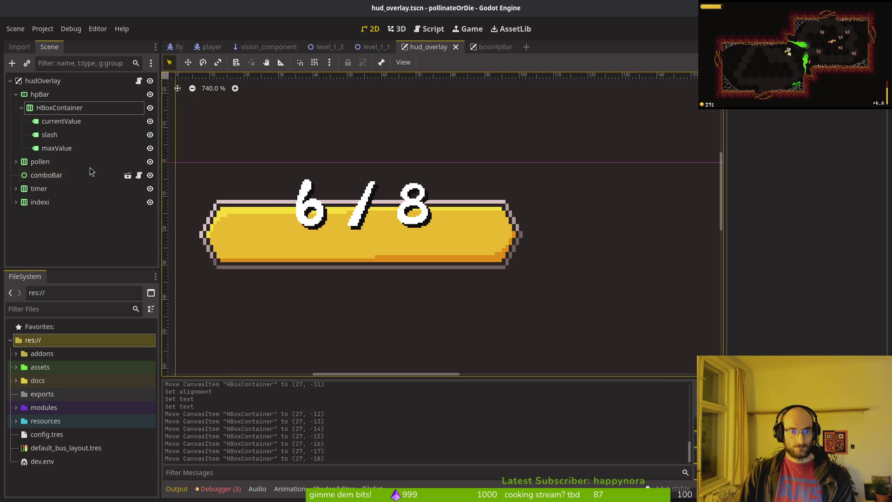
pyautogui.hotkey('alt', 'Tab')
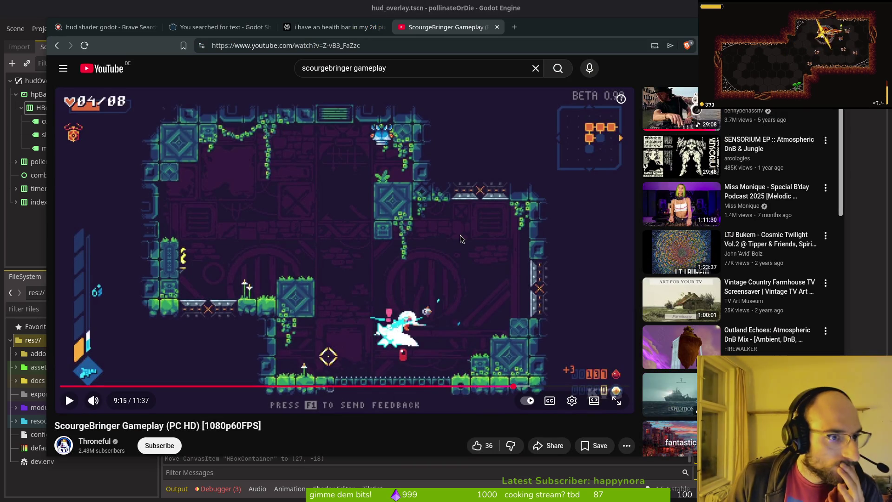
pyautogui.hotkey('alt', 'Tab')
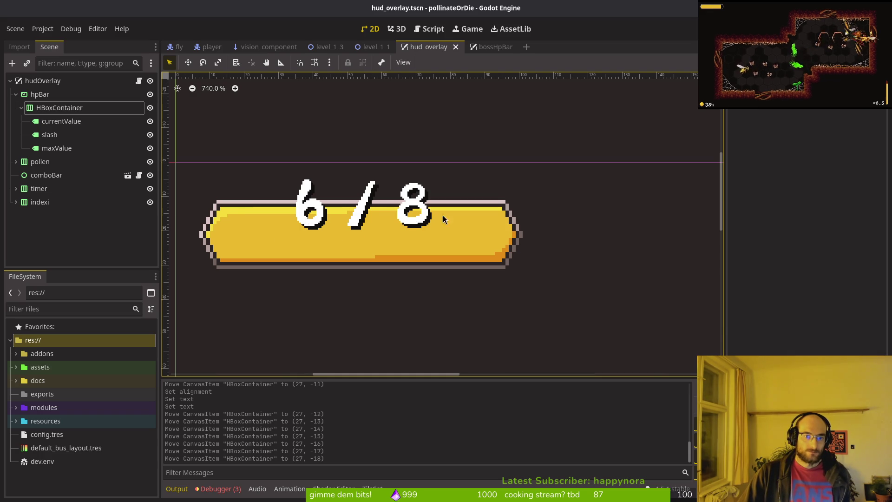
# - Move the HBoxContainer with the HP numbers down to (27, -10) to centre them in the bar
pyautogui.scroll(-12, 442, 220)
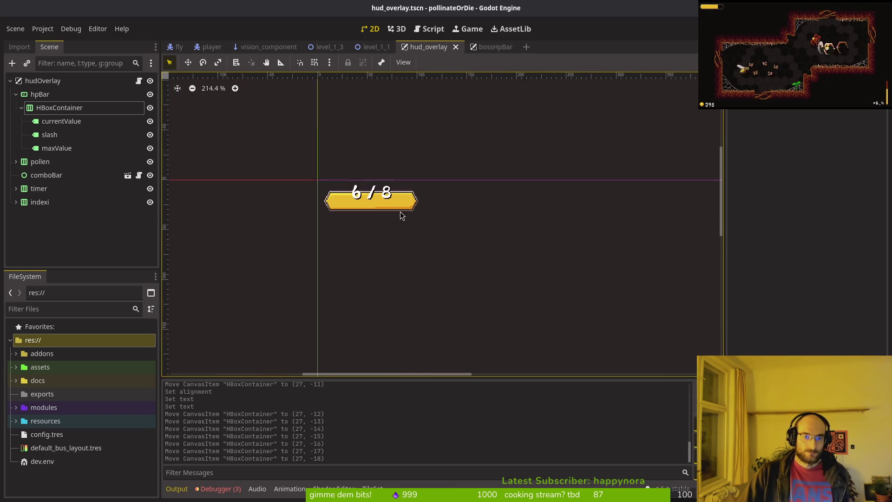
pyautogui.scroll(5, 297, 200)
pyautogui.click(60, 107)
pyautogui.moveTo(396, 204)
pyautogui.mouseDown()
pyautogui.moveTo(395, 213)
pyautogui.moveTo(414, 202)
pyautogui.moveTo(414, 211)
pyautogui.mouseUp()
pyautogui.click(59, 107)
pyautogui.scroll(4, 414, 176)
pyautogui.click(478, 247)
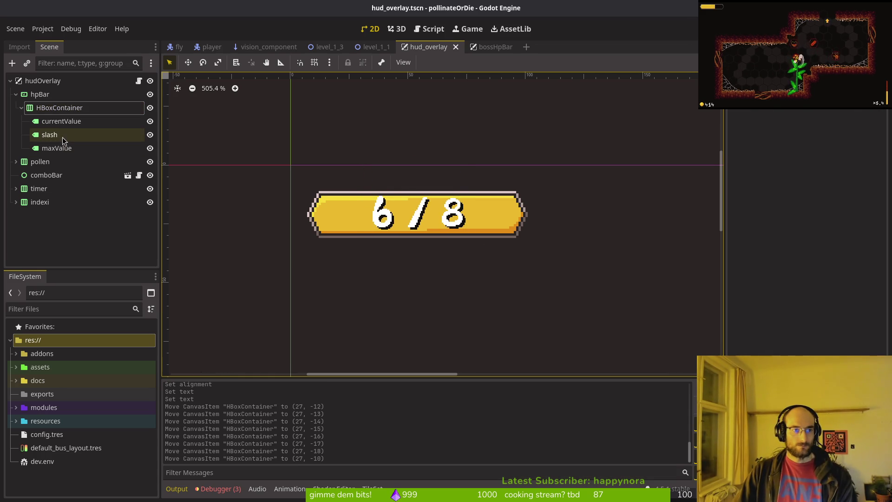
# - Try a dark Font Color override on the currentValue and maxValue labels, then discard it
pyautogui.click(65, 121)
pyautogui.keyDown('ctrl'); pyautogui.click(75, 150); pyautogui.keyUp('ctrl')
pyautogui.scroll(-5, 806, 322)
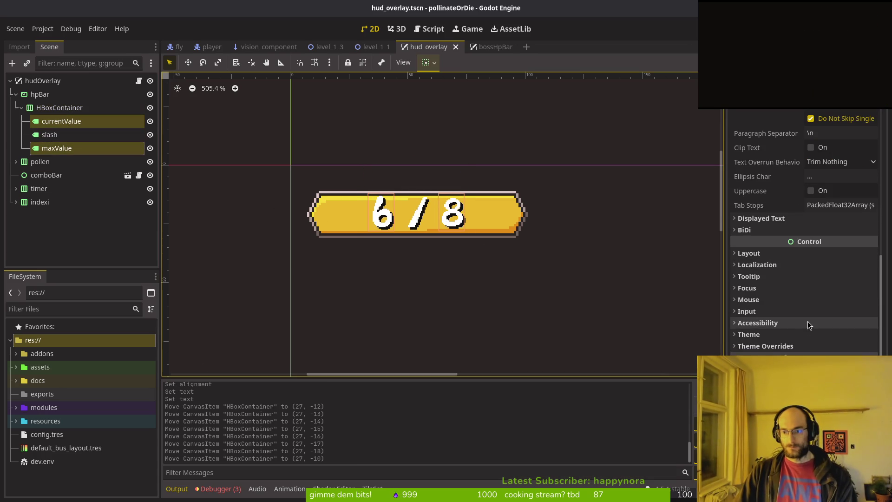
pyautogui.click(767, 346)
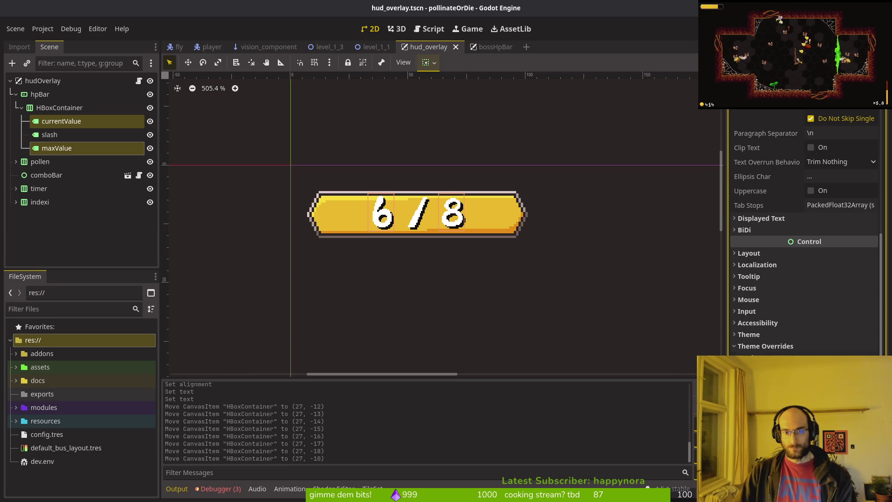
pyautogui.click(841, 381)
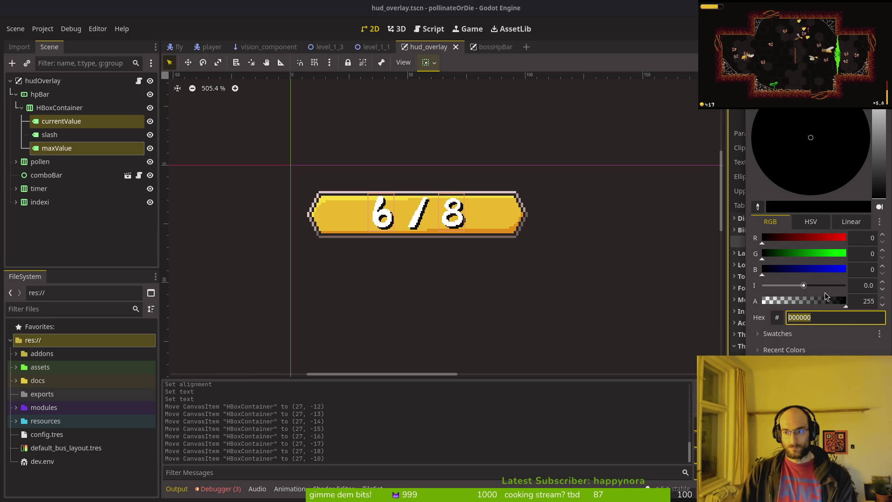
pyautogui.click(597, 242)
pyautogui.click(63, 124)
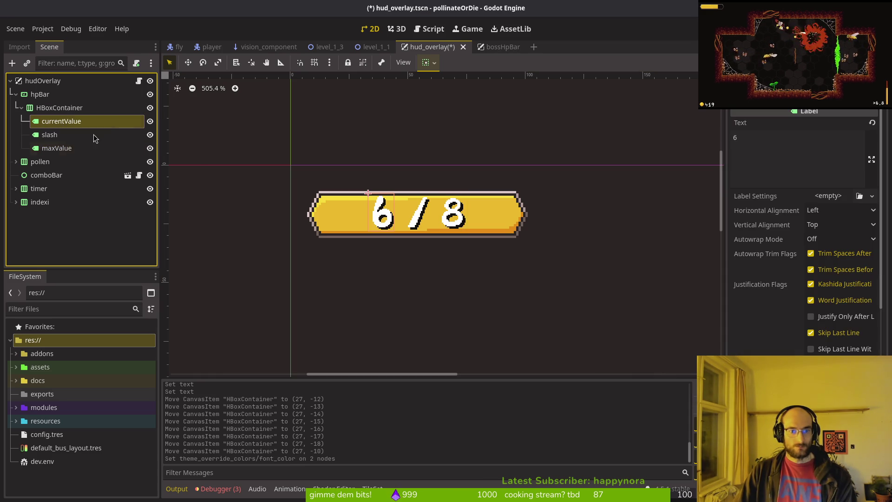
pyautogui.scroll(-5, 803, 233)
pyautogui.click(844, 325)
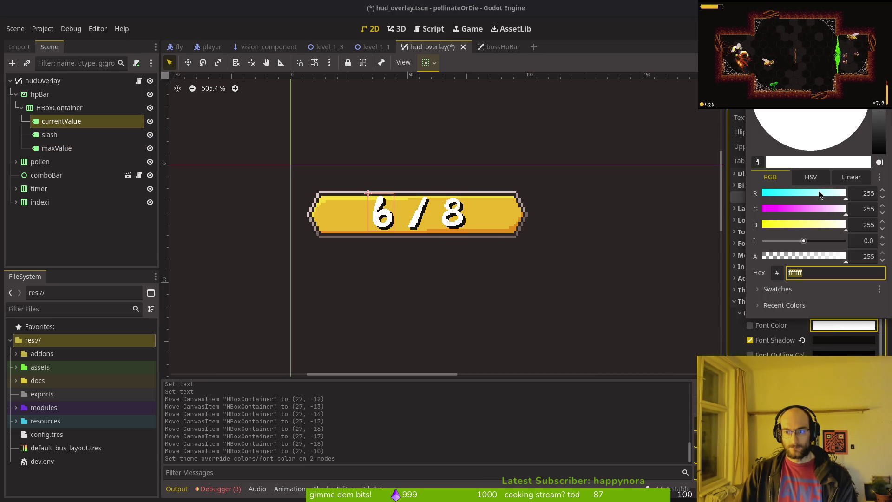
pyautogui.moveTo(883, 141)
pyautogui.mouseDown()
pyautogui.moveTo(876, 171)
pyautogui.moveTo(875, 128)
pyautogui.mouseUp()
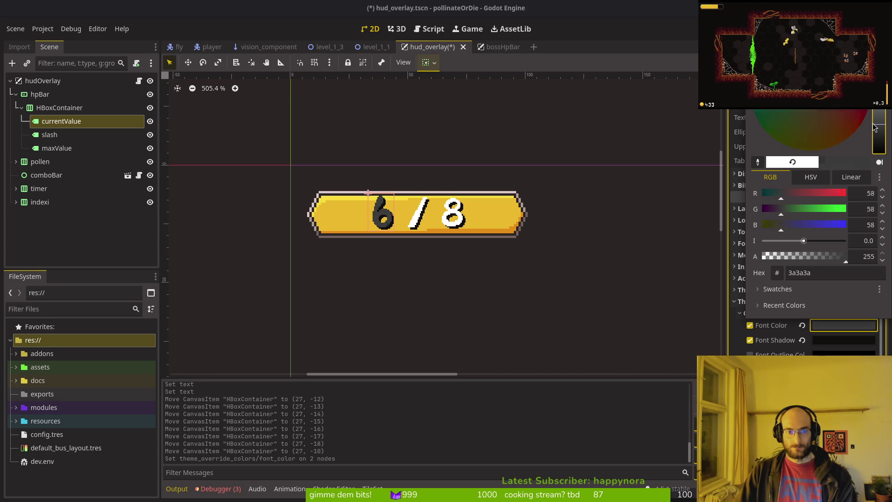
pyautogui.press('Escape')
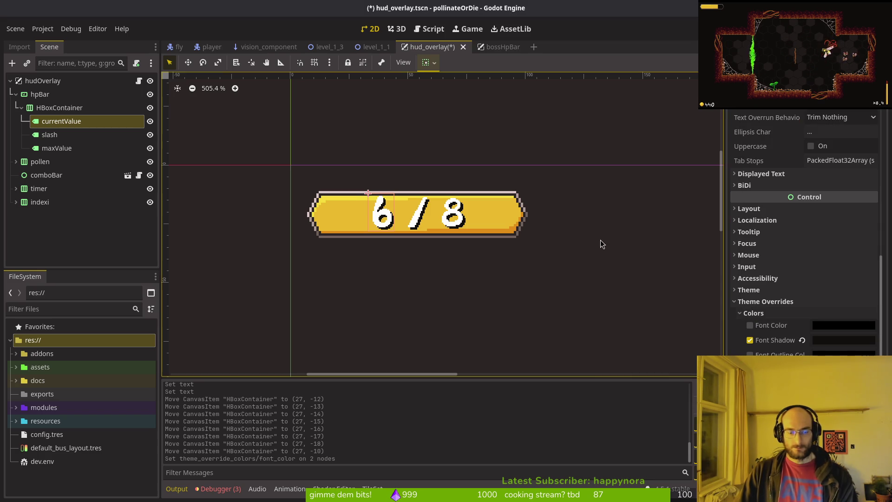
# - Save the hud_overlay scene and switch to Neovim's file finder
pyautogui.hotkey('ctrl', 's')
pyautogui.hotkey('alt', 'Tab')
pyautogui.hotkey('alt', 'Tab')
pyautogui.hotkey('alt', 'Tab')
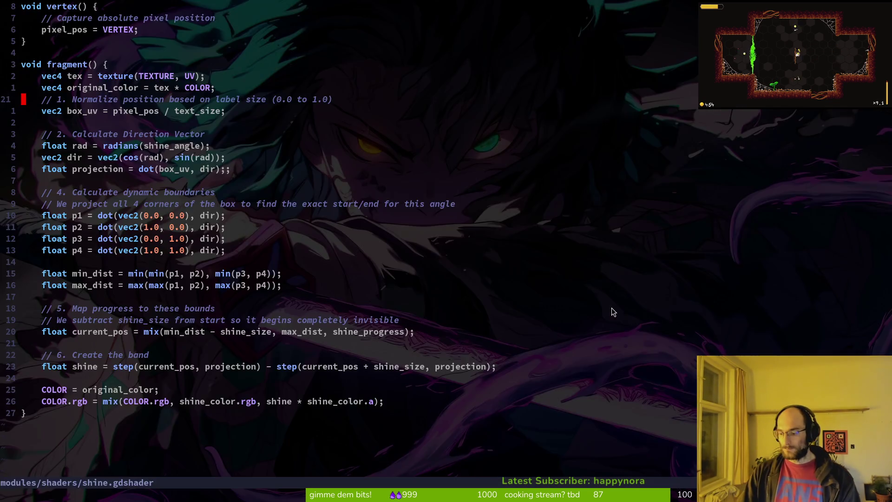
pyautogui.press('space')
pyautogui.press('f')
pyautogui.press('f')
pyautogui.write('hudover')
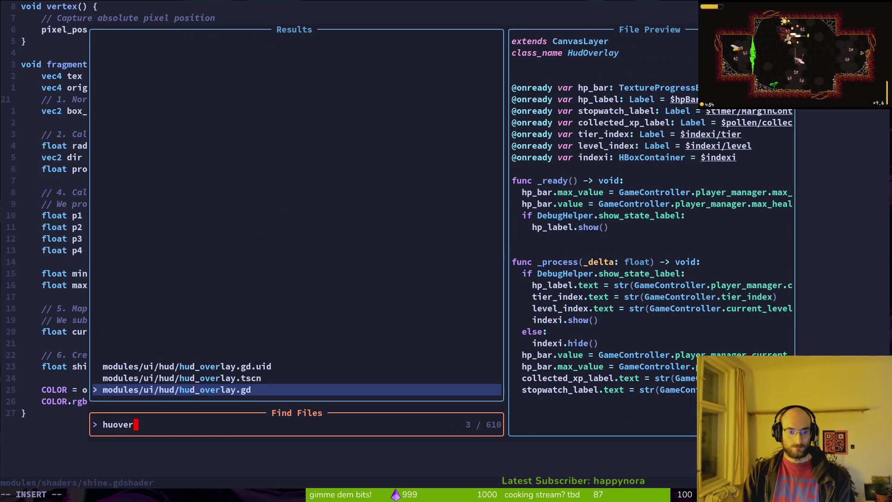
pyautogui.press('Return')
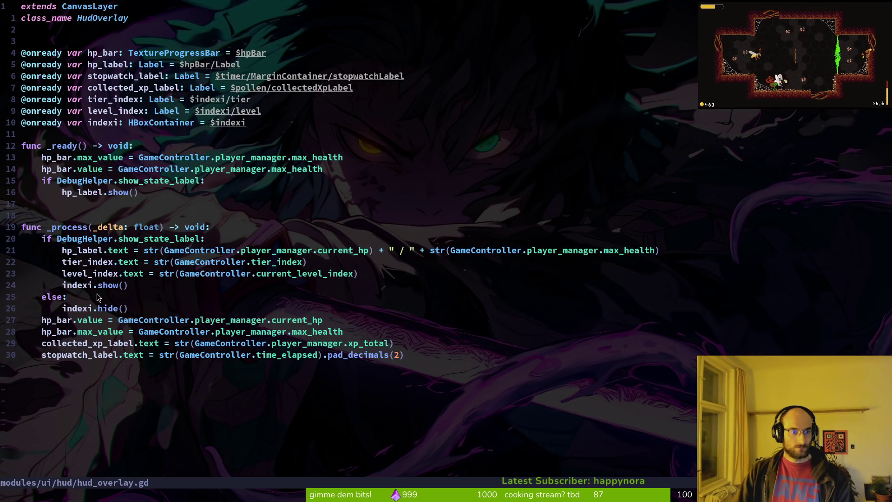
pyautogui.click(80, 321)
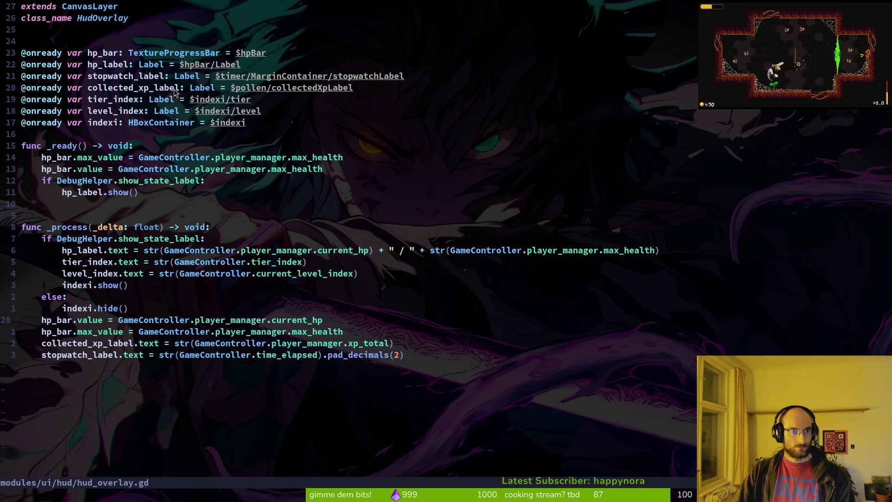
pyautogui.click(126, 65)
pyautogui.hotkey('shift', 'v')
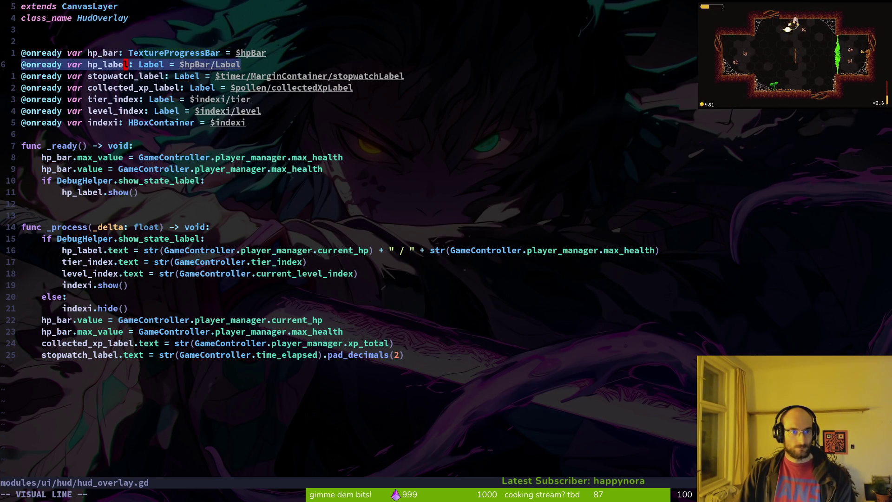
pyautogui.press('y')
pyautogui.press('p')
pyautogui.press('p')
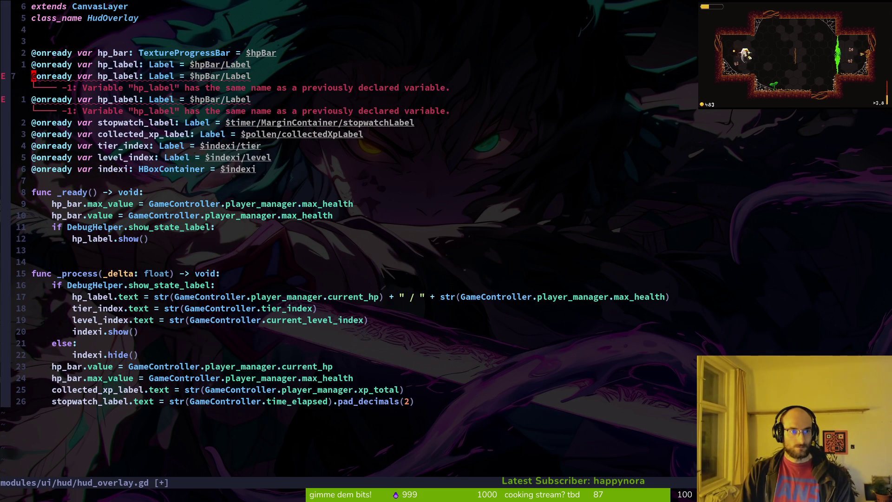
# - Rename the first copy to current_hp_label with path HBoxContainer/currentValue and save
pyautogui.write('kwcwcurren')
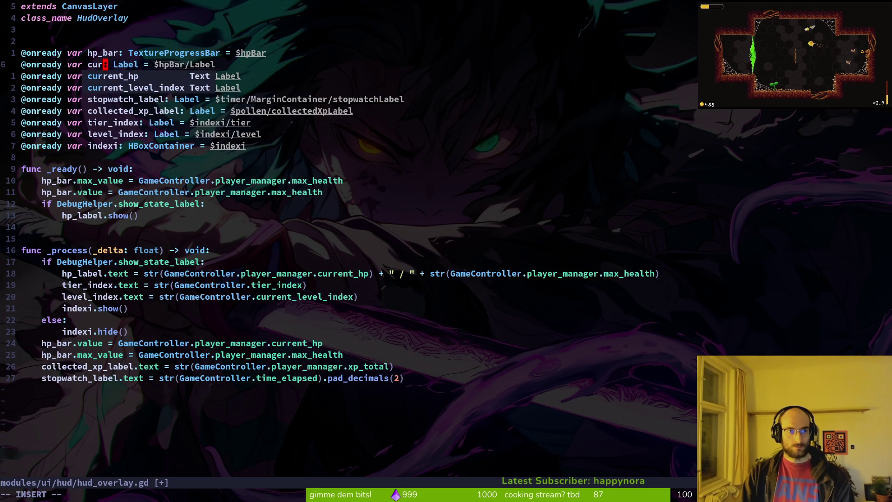
pyautogui.write('t_hp_label')
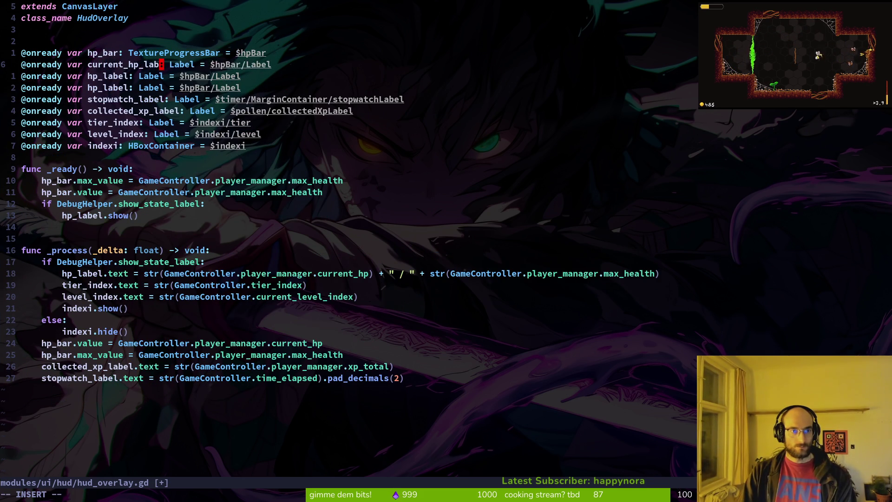
pyautogui.press('Escape')
pyautogui.press('w')
pyautogui.press('w')
pyautogui.press('w')
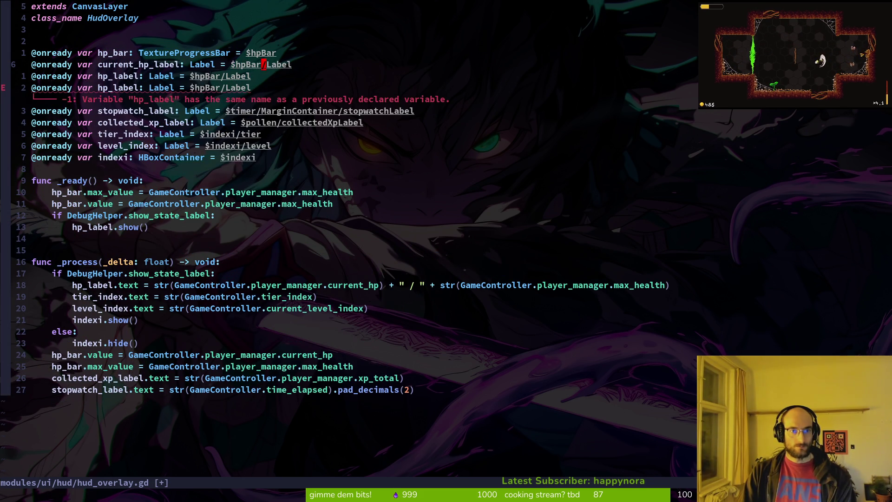
pyautogui.press('c')
pyautogui.press('w')
pyautogui.write('cu')
pyautogui.hotkey('ctrl', 'n')
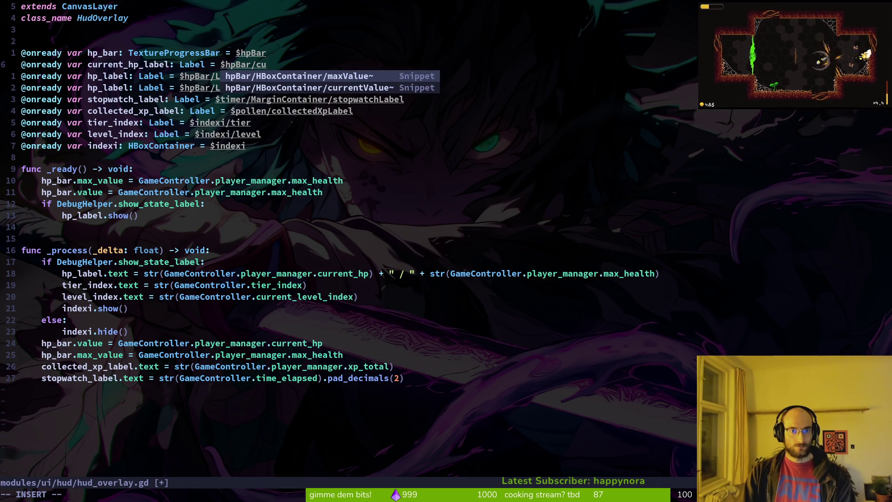
pyautogui.press('Return')
pyautogui.press('Escape')
pyautogui.write(':w')
pyautogui.press('Return')
# - Replace the leftover hp_label line with a max_hp_label declaration, fixing the name typo, and save
pyautogui.press('k')
pyautogui.press('V')
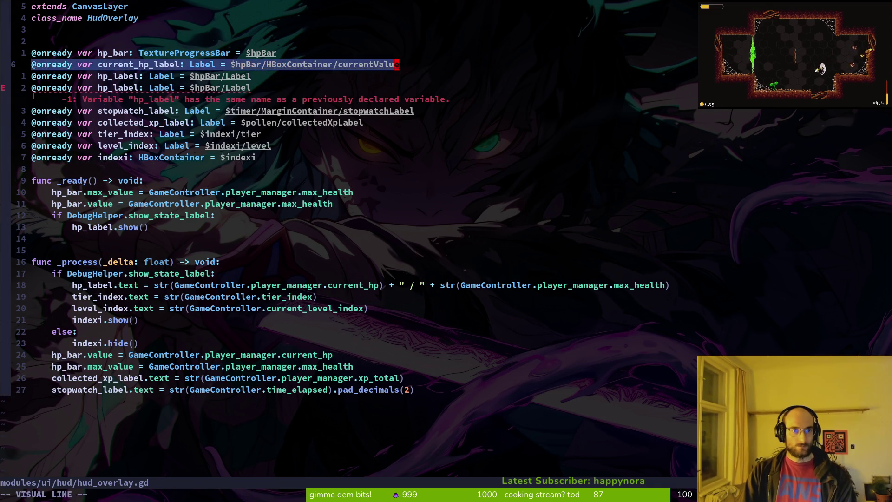
pyautogui.press('y')
pyautogui.press('p')
pyautogui.press('j')
pyautogui.press('j')
pyautogui.press('d')
pyautogui.press('d')
pyautogui.press('k')
pyautogui.press('V')
pyautogui.write('dk')
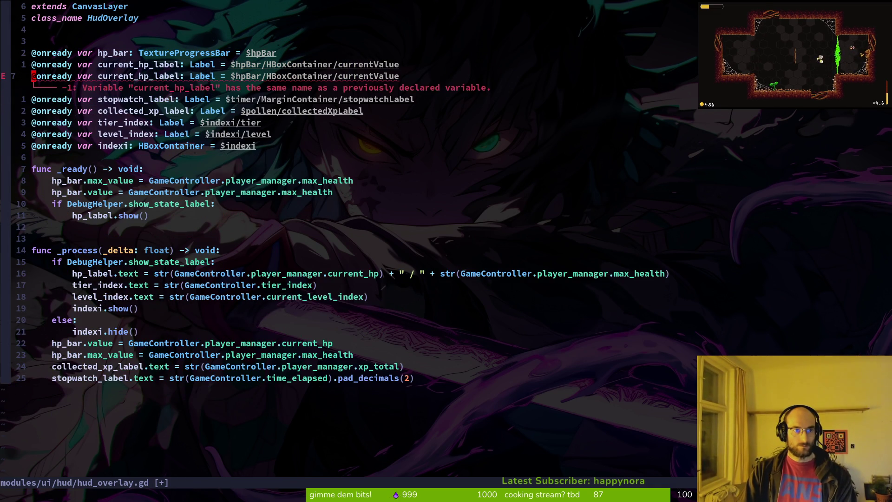
pyautogui.write('cwmax_hp')
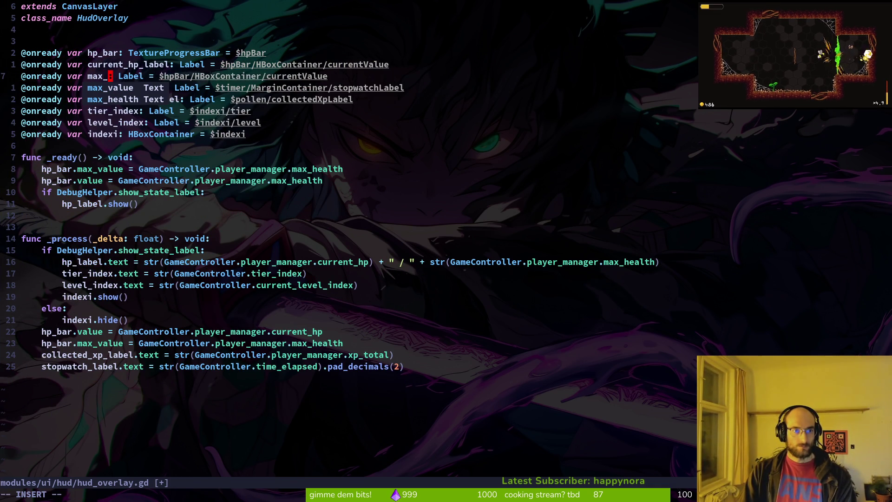
pyautogui.write('_lavbel')
pyautogui.press('Escape')
pyautogui.write('hXh:w')
pyautogui.press('Return')
# - Point max_hp_label's node path at maxValue and save
pyautogui.write('ciwmaxValue')
pyautogui.press('Escape')
pyautogui.write(':w')
pyautogui.press('Return')
pyautogui.press('j')
pyautogui.press('j')
pyautogui.press('j')
pyautogui.press('k')
pyautogui.press('b')
pyautogui.press('b')
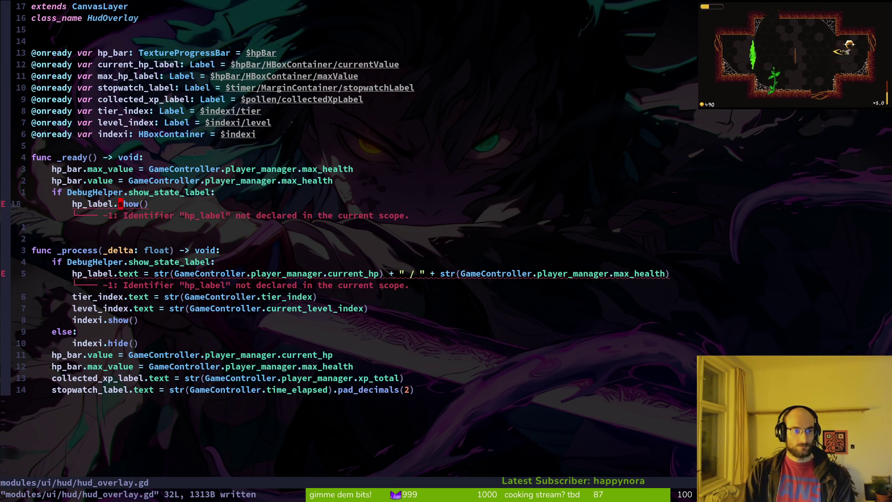
pyautogui.press('k')
pyautogui.press('k')
pyautogui.press('k')
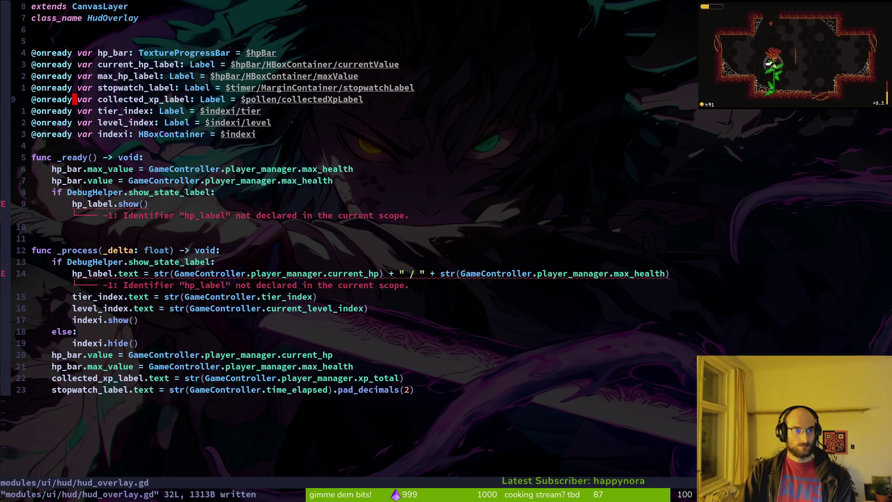
pyautogui.hotkey('shift', 'v')
pyautogui.press('Escape')
pyautogui.hotkey('shift', 'o')
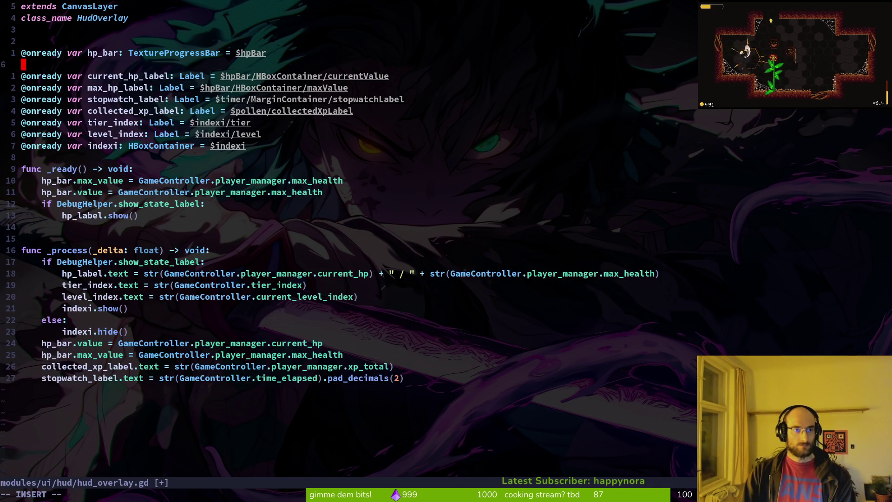
pyautogui.write('-')
pyautogui.press('BackSpace')
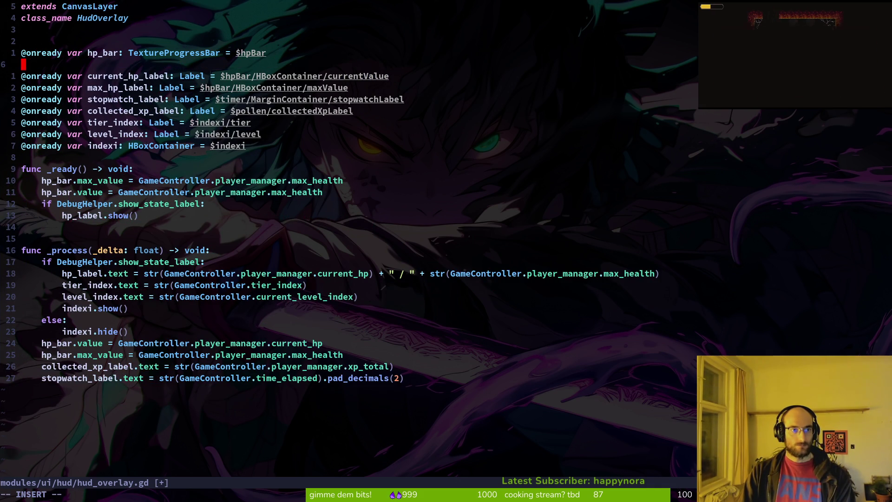
pyautogui.write('@onready var')
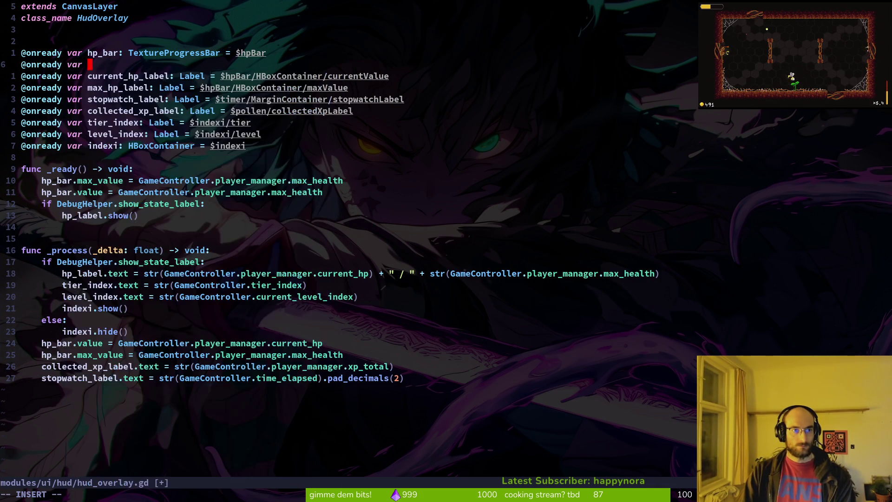
pyautogui.press('Escape')
pyautogui.press('d')
pyautogui.press('d')
pyautogui.write(':w')
pyautogui.press('Return')
pyautogui.press('j')
pyautogui.press('j')
pyautogui.press('j')
pyautogui.press('j')
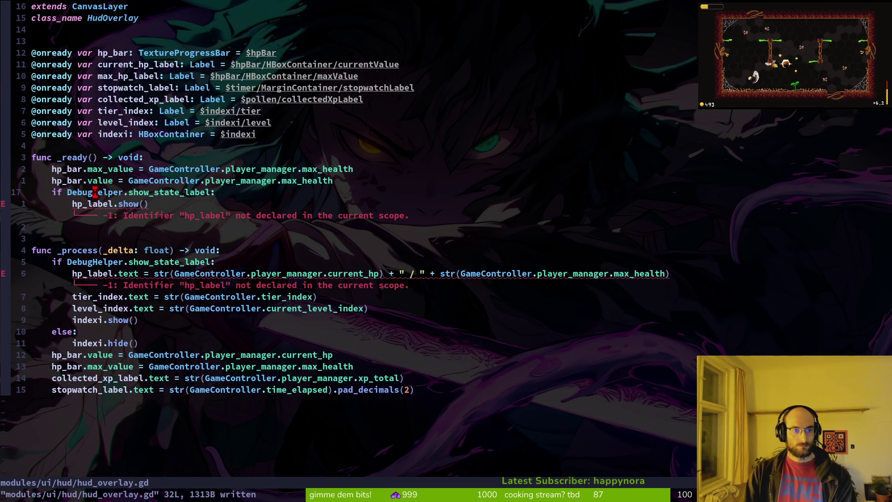
# - Delete the old hp_label debug show and text lines in _ready and save
pyautogui.press('d')
pyautogui.press('j')
pyautogui.press('k')
pyautogui.press('c')
pyautogui.press('c')
pyautogui.press('Escape')
pyautogui.press('d')
pyautogui.press('d')
pyautogui.write(':w')
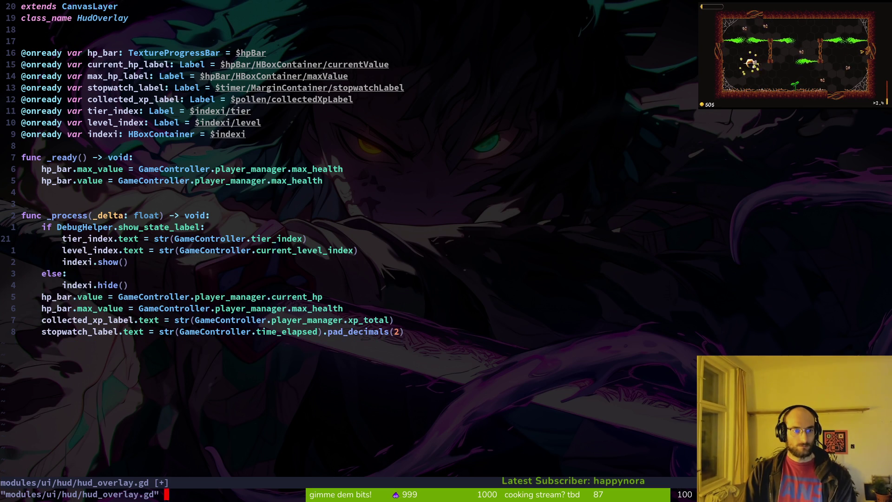
pyautogui.press('Return')
pyautogui.press('k')
# - Add a max_hp_label.text line set to GameController.player_manager.max_health below hp_bar.max_value
pyautogui.press('7')
pyautogui.press('j')
pyautogui.write('o')
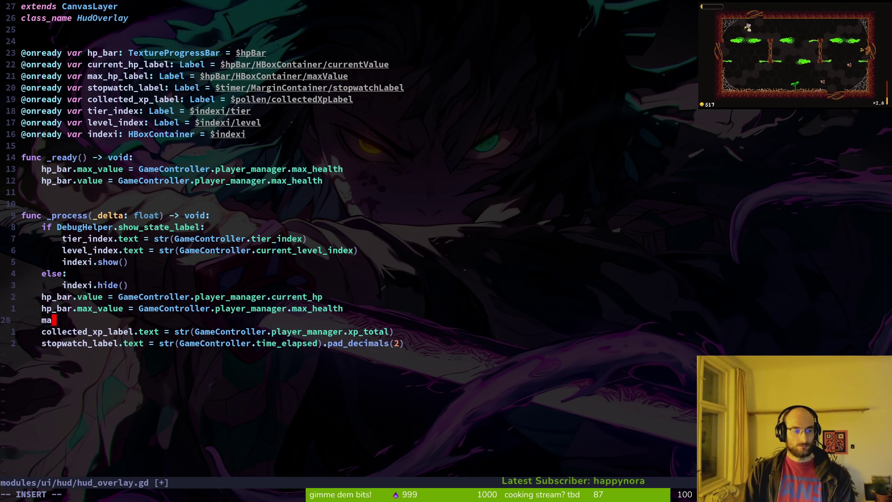
pyautogui.write('x')
pyautogui.hotkey('ctrl', 'n')
pyautogui.hotkey('ctrl', 'n')
pyautogui.hotkey('ctrl', 'n')
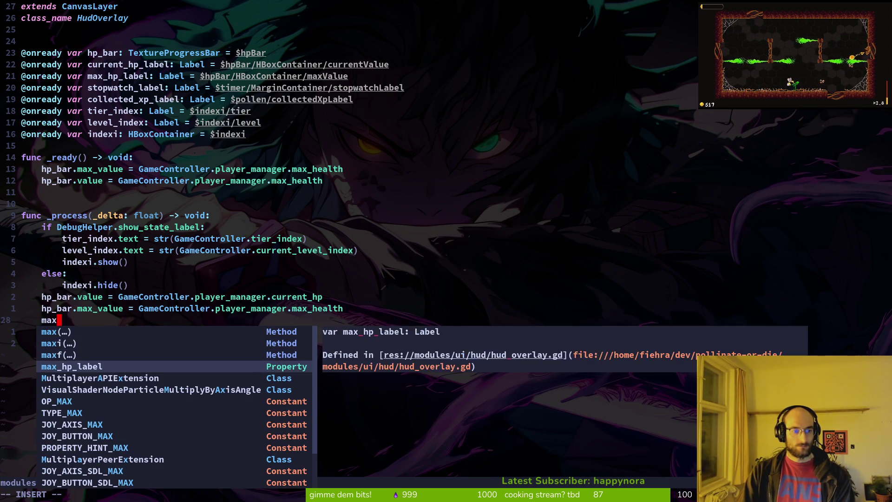
pyautogui.hotkey('ctrl', 'y')
pyautogui.write('.t')
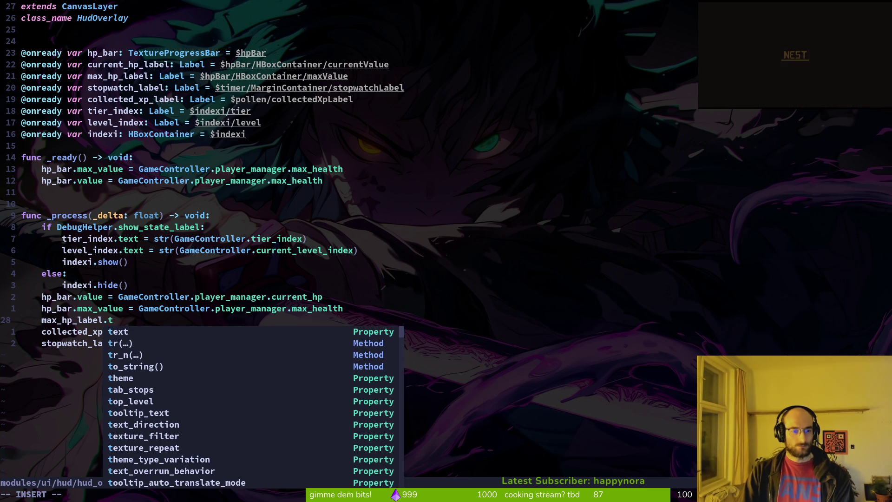
pyautogui.hotkey('ctrl', 'n')
pyautogui.hotkey('ctrl', 'y')
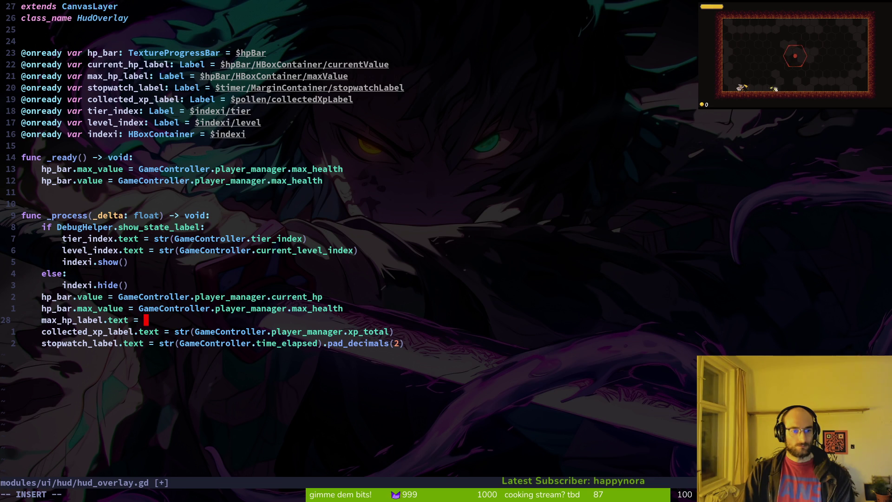
pyautogui.hotkey('ctrl', 'y')
pyautogui.write('.')
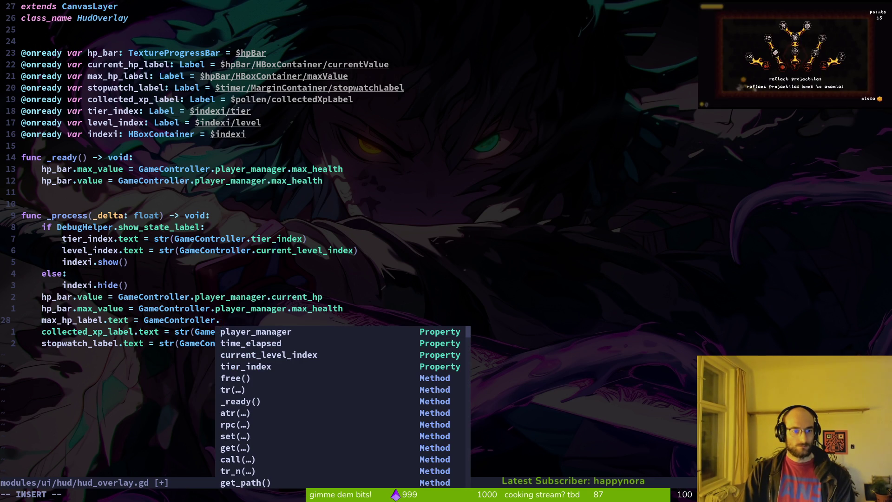
pyautogui.press('Escape')
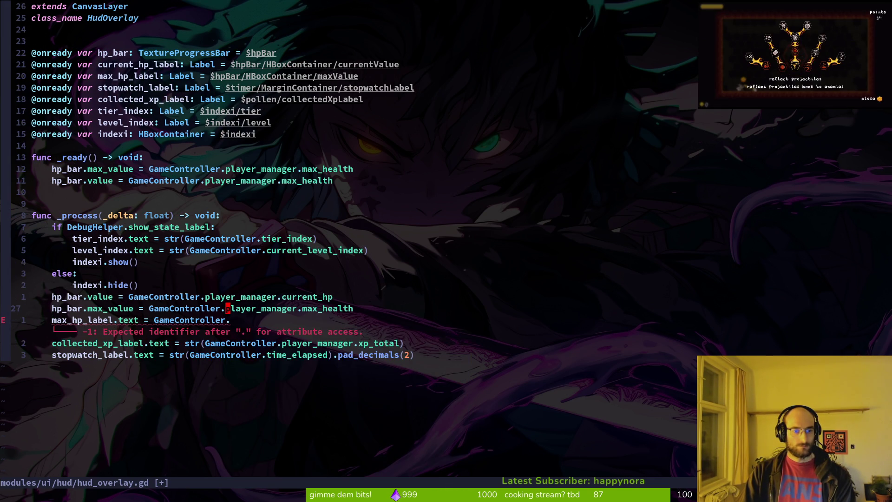
pyautogui.write('player_manager.max_health')
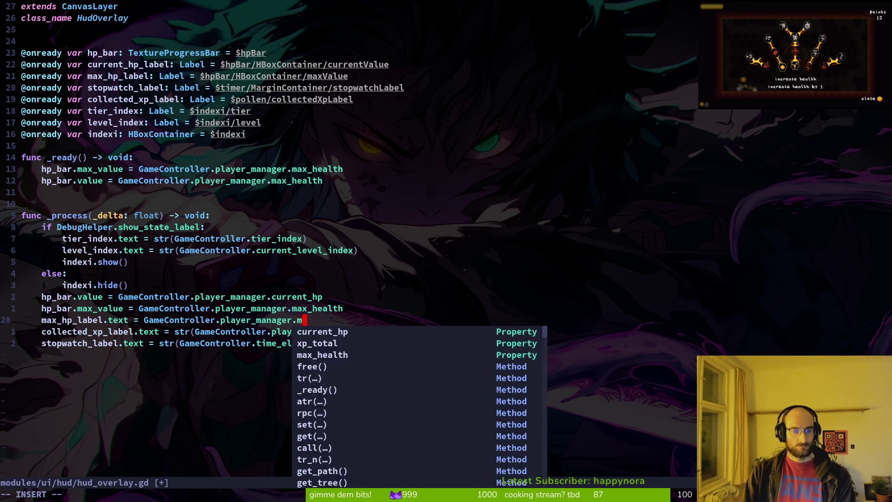
pyautogui.press('Escape')
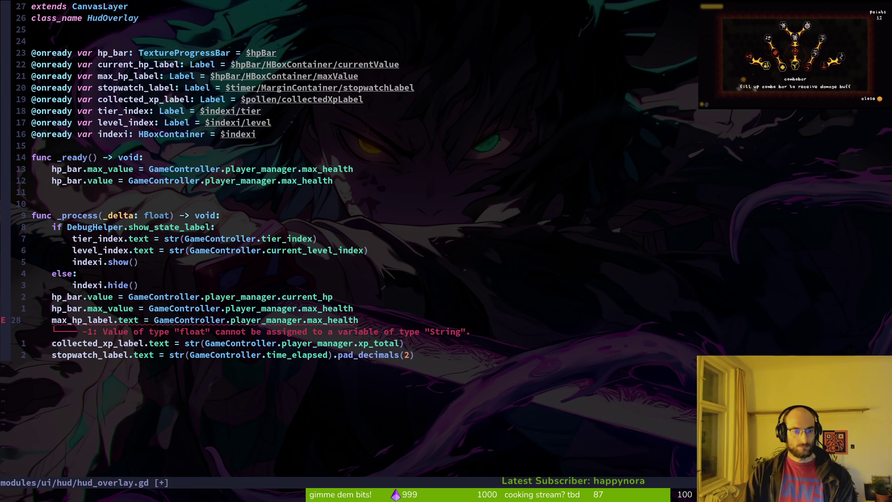
# - Wrap the max_health value in str() and save the script
pyautogui.press('b')
pyautogui.press('b')
pyautogui.press('b')
pyautogui.write('str)')
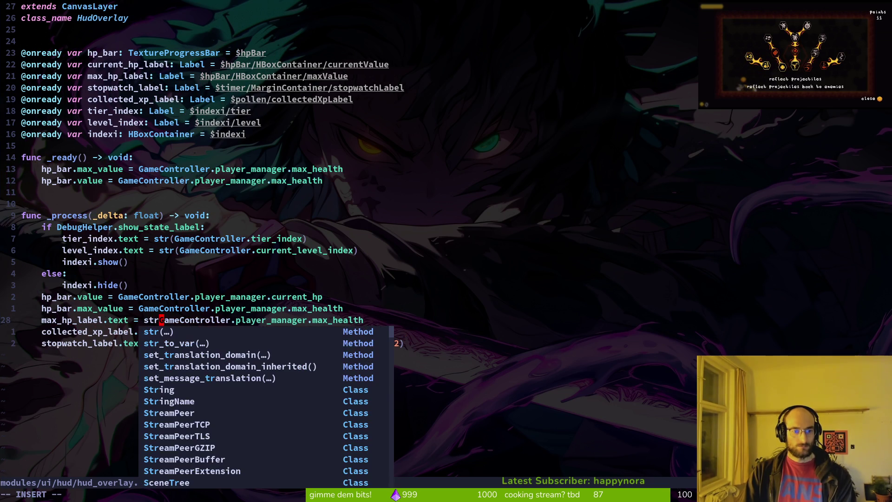
pyautogui.press('Escape')
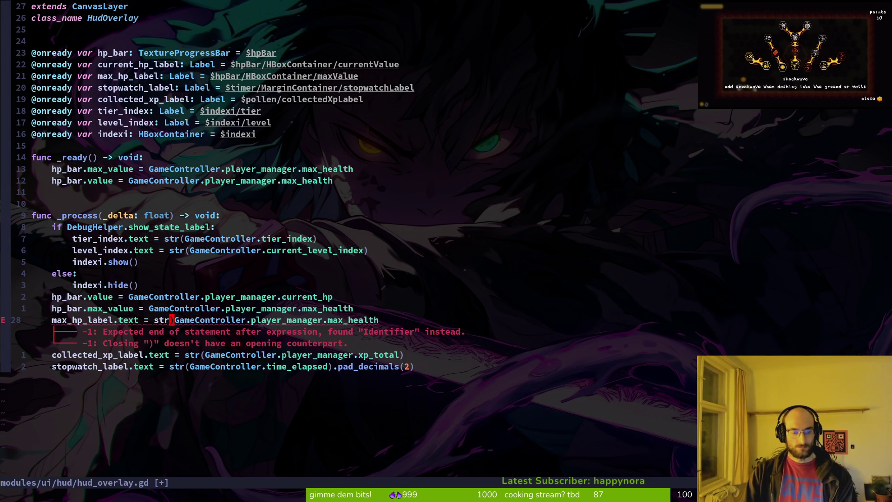
pyautogui.write('str(')
pyautogui.press('Escape')
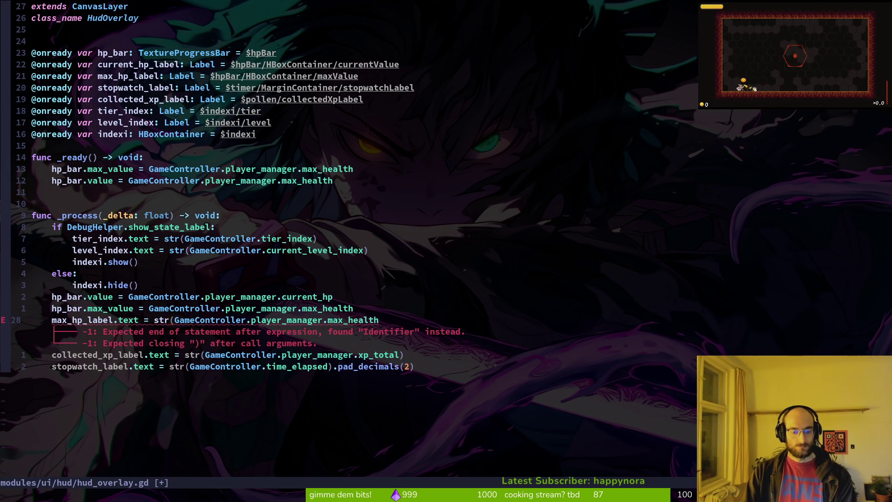
pyautogui.write(')')
pyautogui.press('Escape')
pyautogui.write(':w')
pyautogui.press('Return')
# - Duplicate the line as current_hp_label.text from current_hp, save, and run the game with F5
pyautogui.write('yyp')
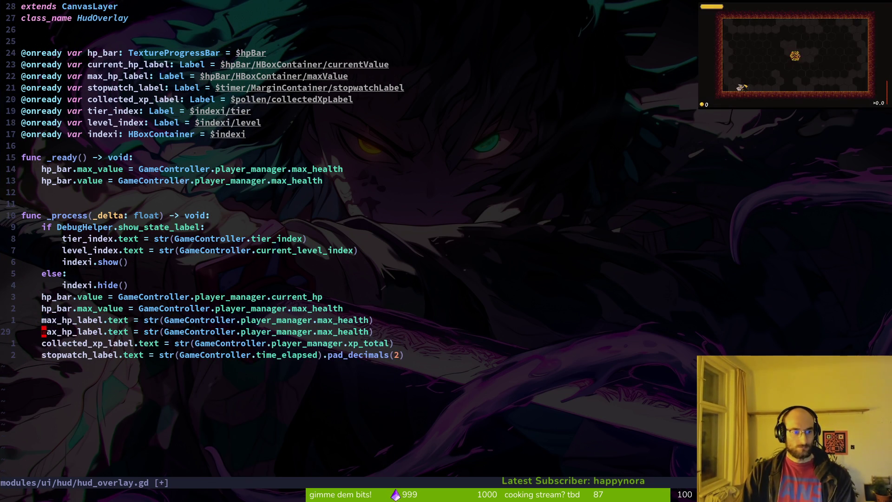
pyautogui.write('cwcurrent_hp_label')
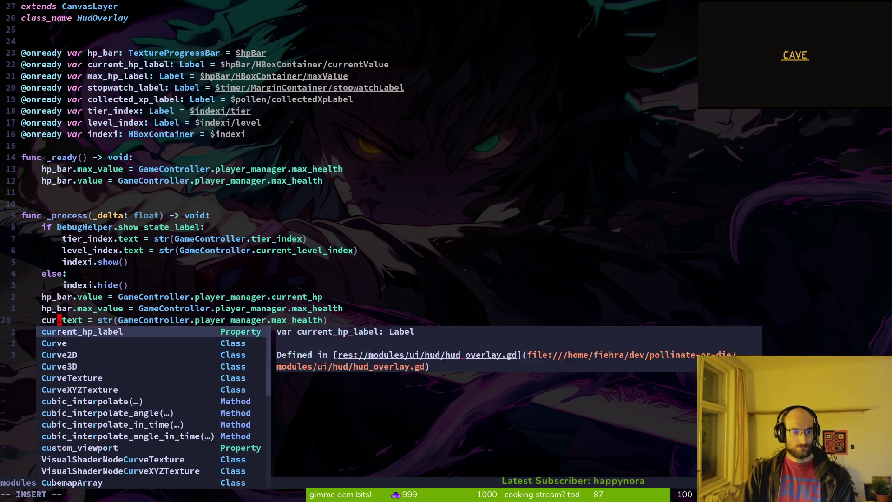
pyautogui.press('Escape')
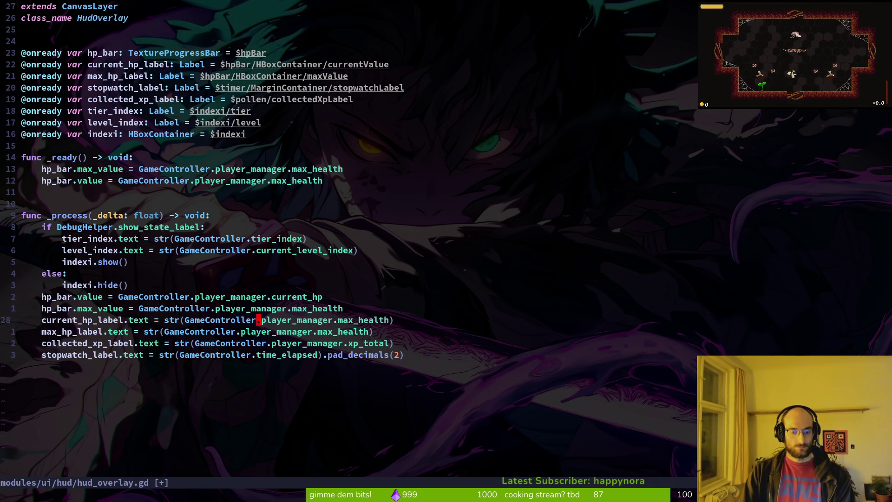
pyautogui.write('ciwcurrent_hp')
pyautogui.press('Escape')
pyautogui.write(':w')
pyautogui.press('Return')
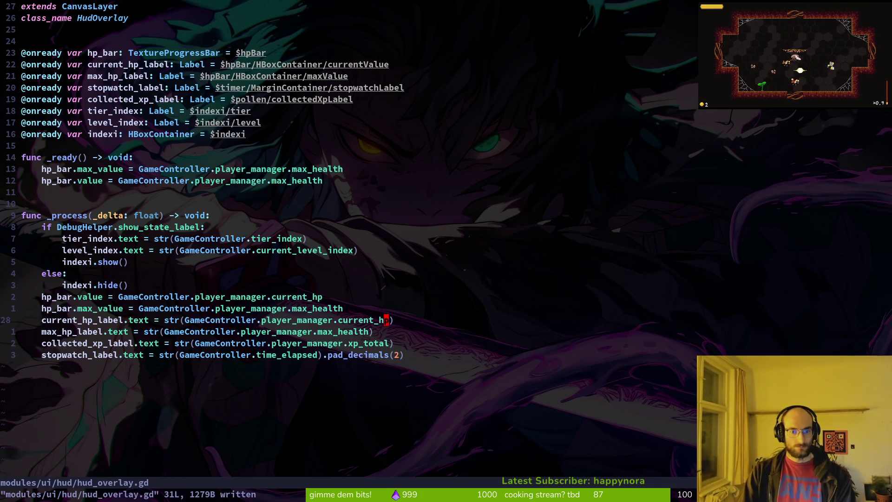
pyautogui.hotkey('alt', 'Tab')
pyautogui.press('F5')
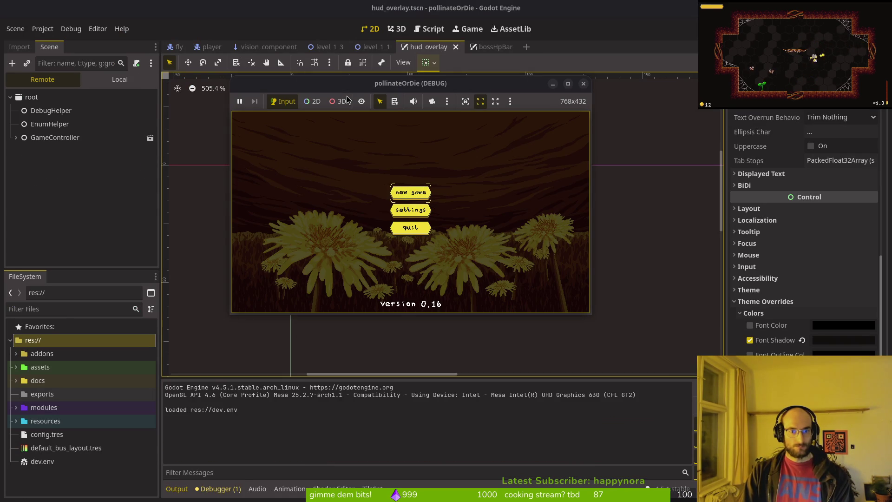
# - Start a new game, see the HUD read 5.0 / 5.0, and return to Neovim
pyautogui.press('Return')
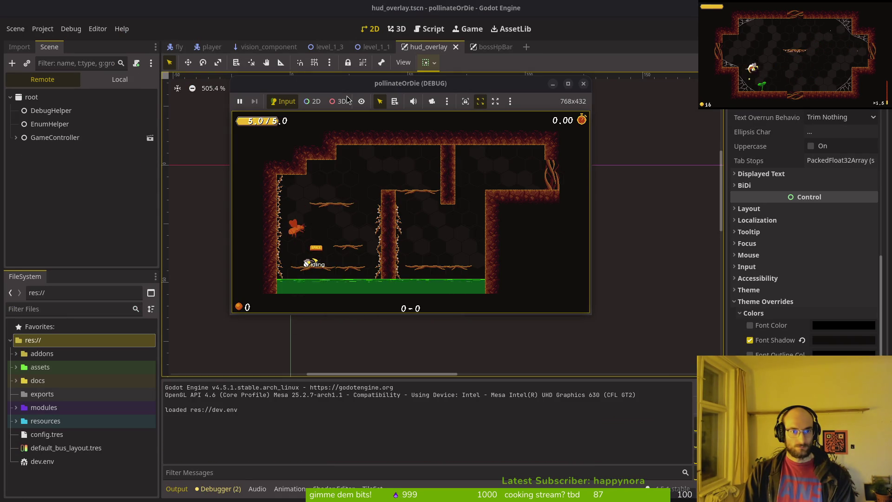
pyautogui.hotkey('alt', 'Tab')
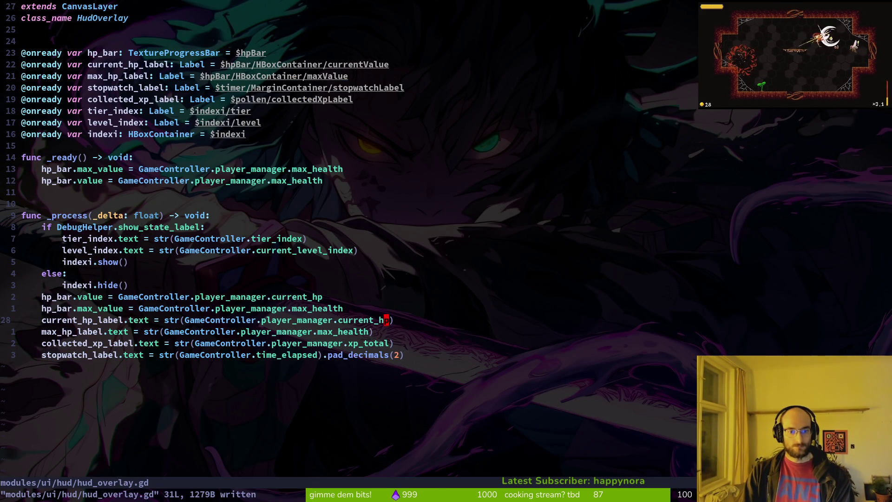
# - Append .pad_decimals(0) to the current_hp_label text line and save
pyautogui.write('A.pad')
pyautogui.press('Down')
pyautogui.press('Return')
pyautogui.write('0)')
pyautogui.press('Escape')
pyautogui.write(':w')
pyautogui.press('Return')
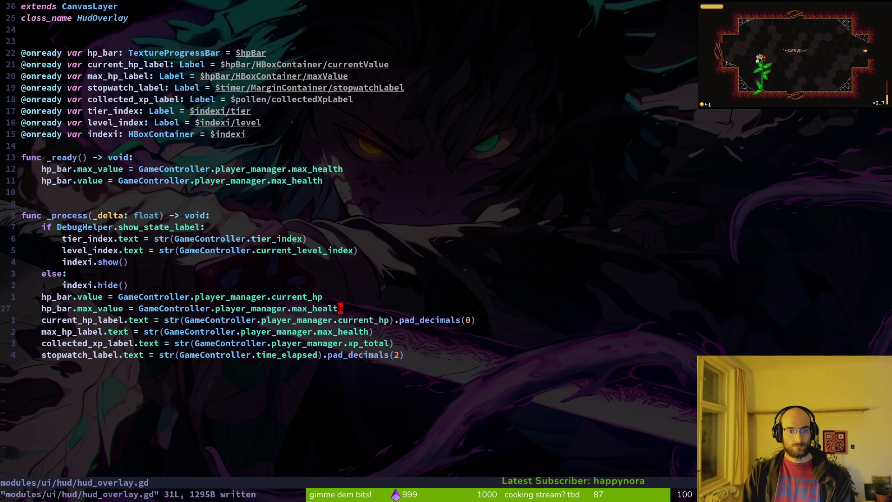
# - Append .pad_decimals(0) to the max_hp_label text line and save
pyautogui.press('j')
pyautogui.press('j')
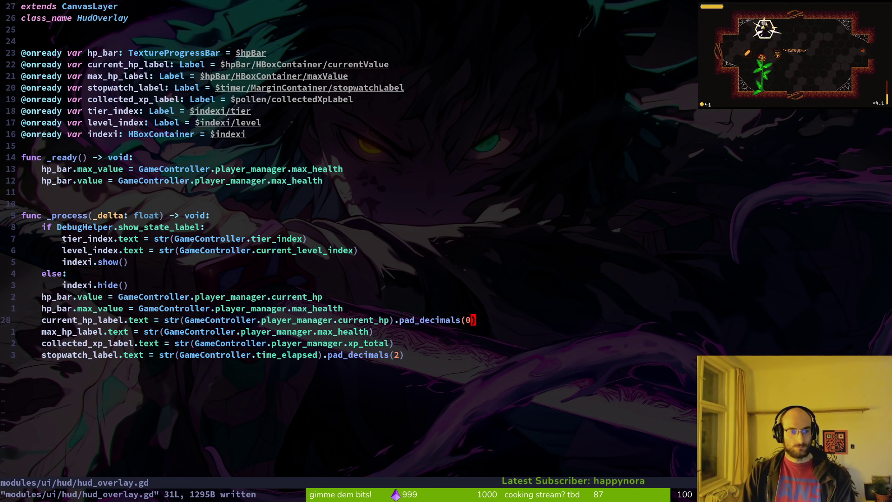
pyautogui.write('A.p')
pyautogui.press('Return')
pyautogui.write(')')
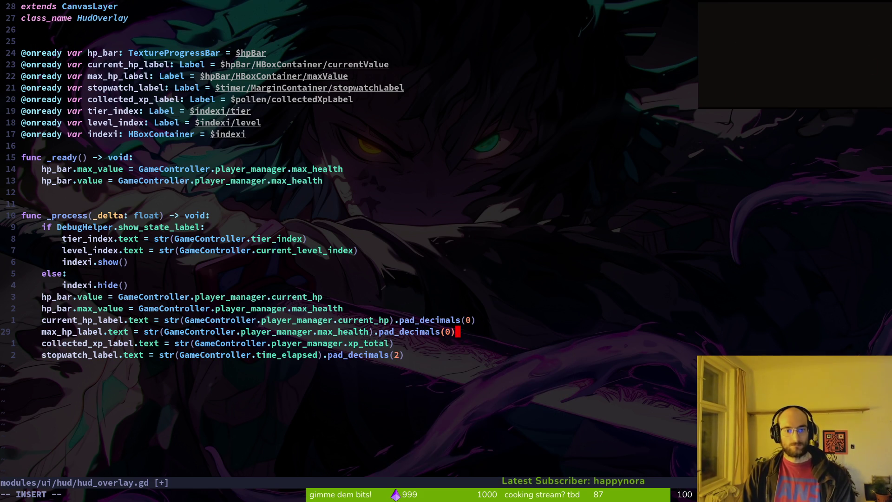
pyautogui.press('Escape')
pyautogui.write(':w')
pyautogui.press('Return')
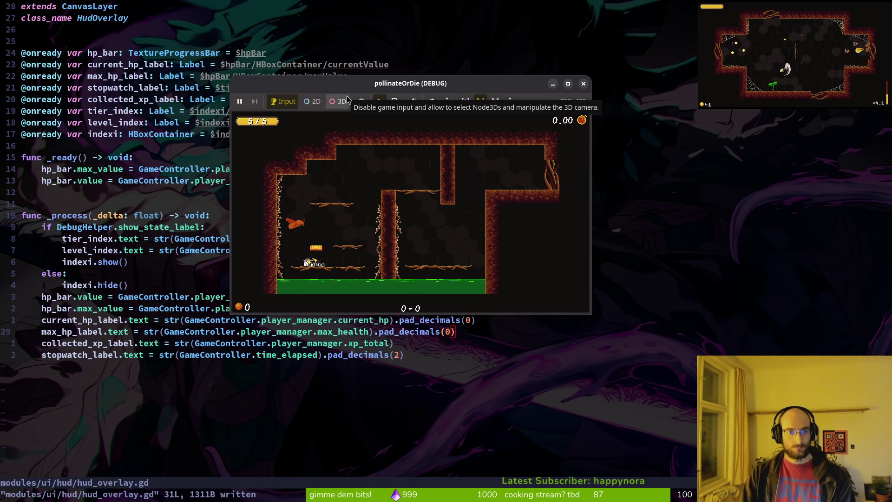
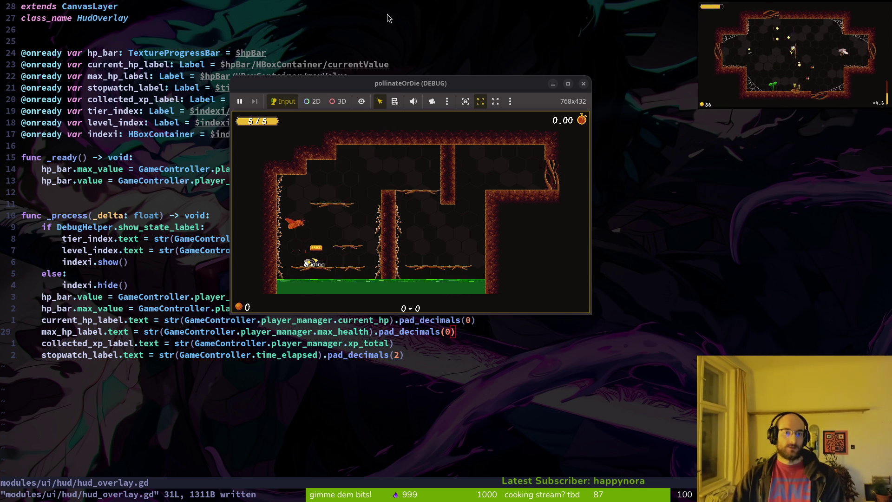
# - Playtest the game maximized to watch the HP readout drop, then return to the hud_overlay scene
pyautogui.doubleClick(335, 83)
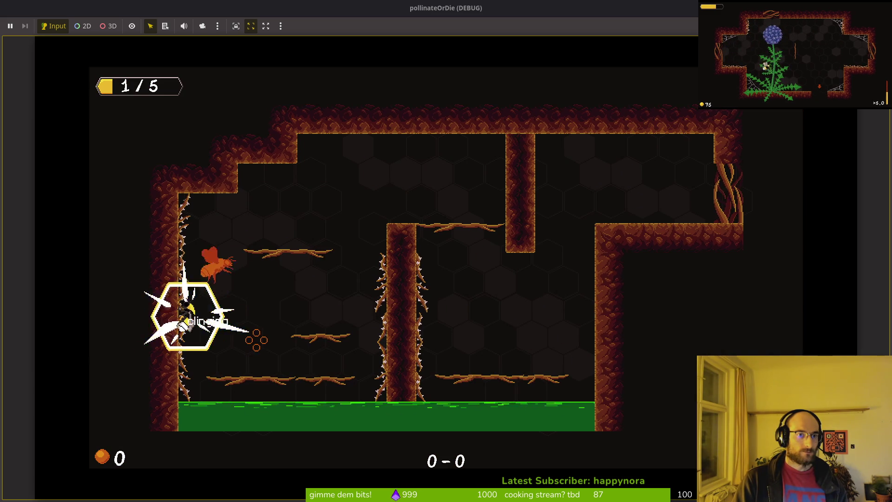
pyautogui.press('space')
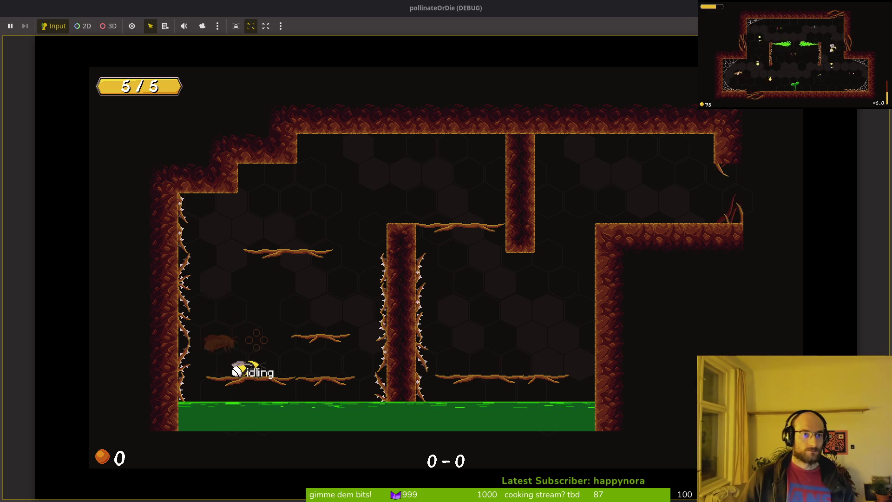
pyautogui.hotkey('alt', 'Tab')
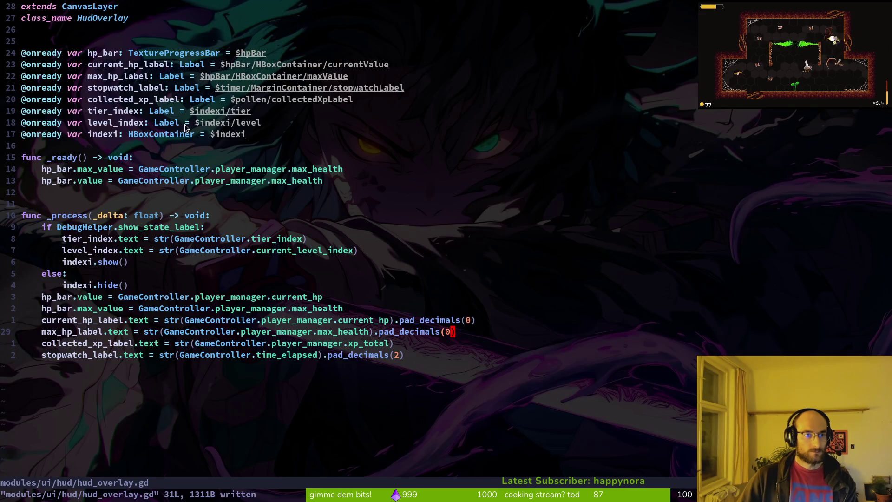
pyautogui.hotkey('alt', 'Tab')
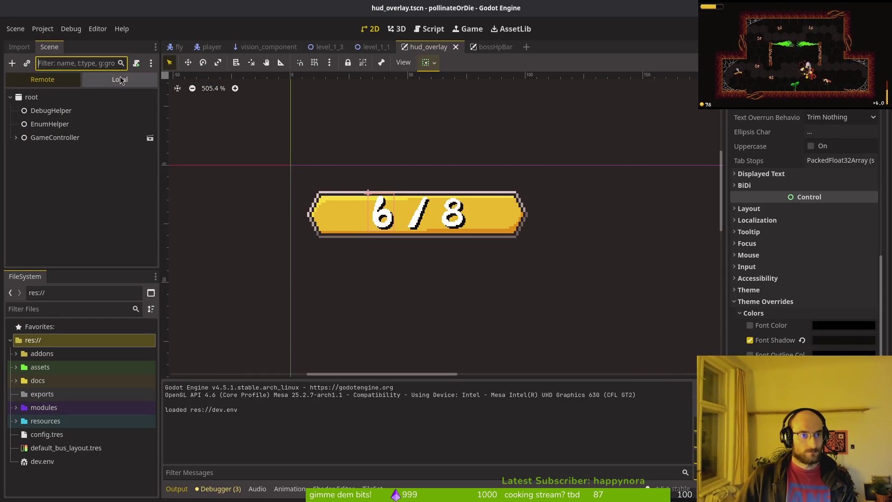
# - Select the currentValue, slash and maxValue HP labels and expand their Theme Overrides
pyautogui.click(120, 79)
pyautogui.click(60, 130)
pyautogui.click(59, 137)
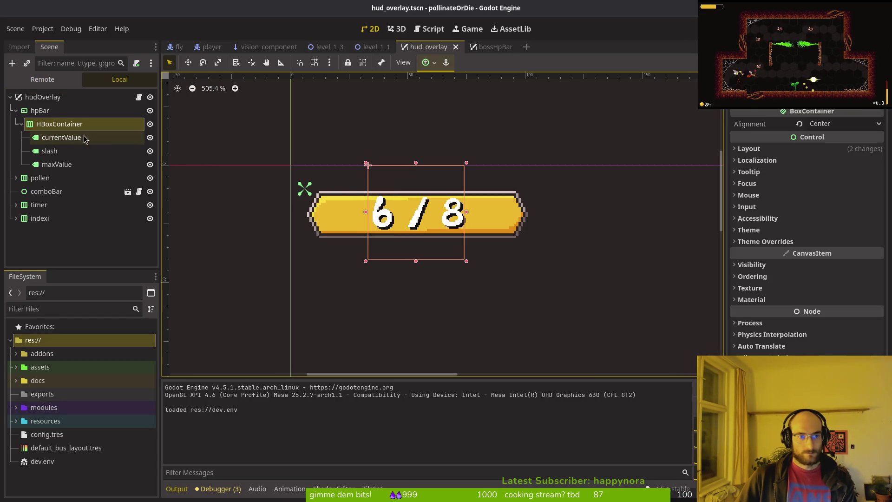
pyautogui.keyDown('shift'); pyautogui.click(57, 164); pyautogui.keyUp('shift')
pyautogui.scroll(-5, 803, 232)
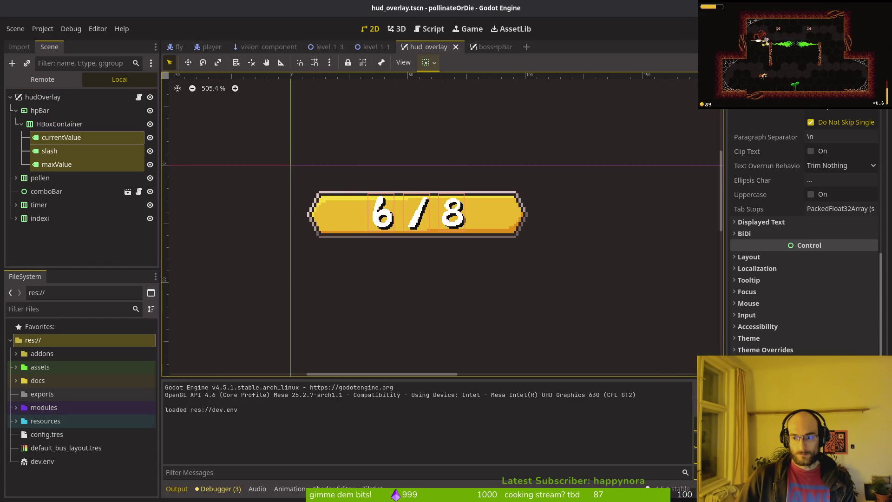
pyautogui.click(765, 350)
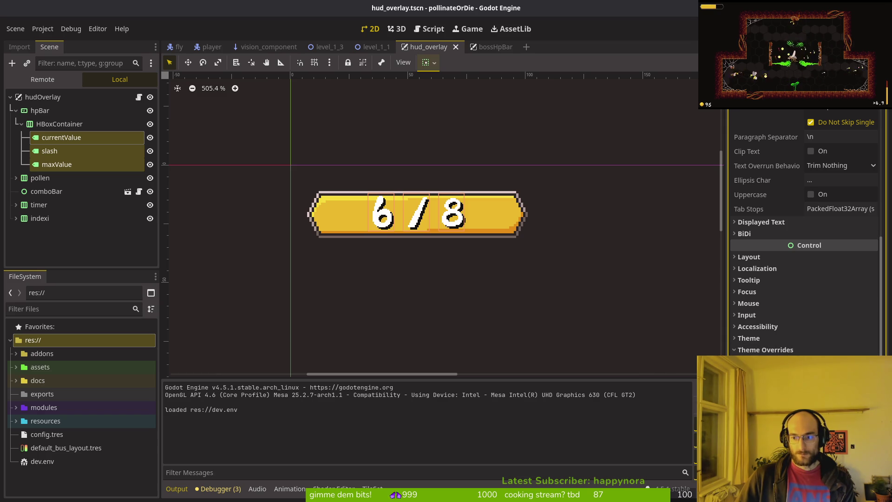
# - Give currentValue a font size override of 13 px and save the scene
pyautogui.click(60, 138)
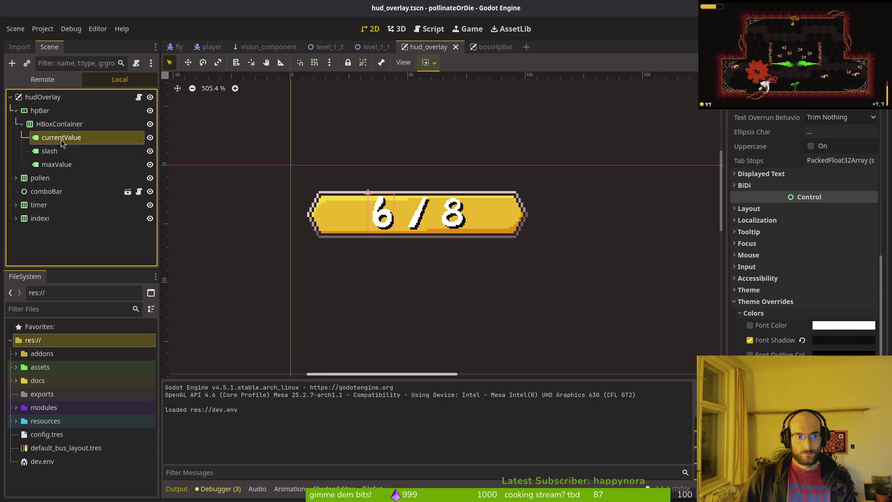
pyautogui.scroll(-3, 775, 309)
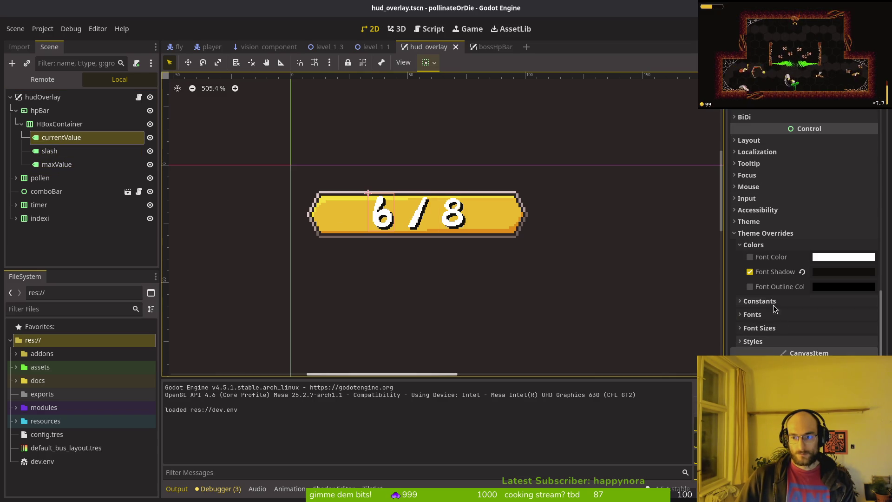
pyautogui.click(765, 328)
pyautogui.click(872, 343)
pyautogui.click(872, 343)
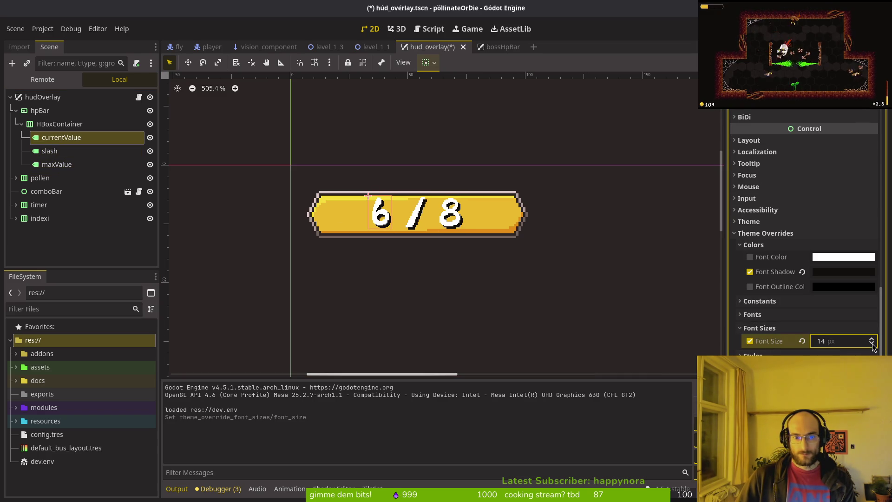
pyautogui.scroll(5, 380, 216)
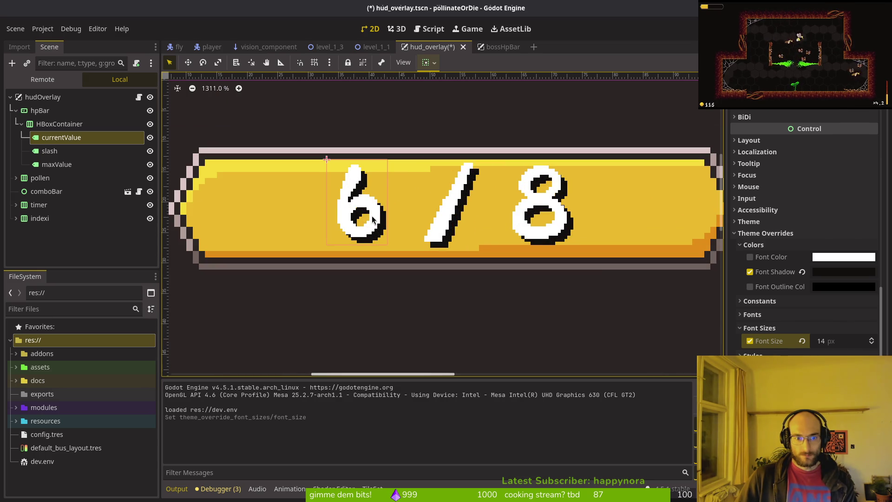
pyautogui.click(872, 340)
pyautogui.click(871, 341)
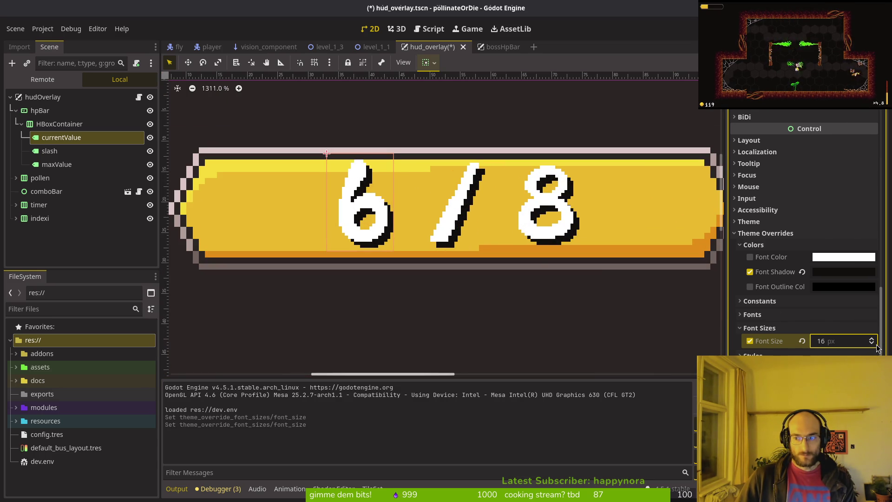
pyautogui.click(872, 344)
pyautogui.click(872, 343)
pyautogui.click(872, 344)
pyautogui.click(872, 343)
pyautogui.click(872, 344)
pyautogui.click(872, 344)
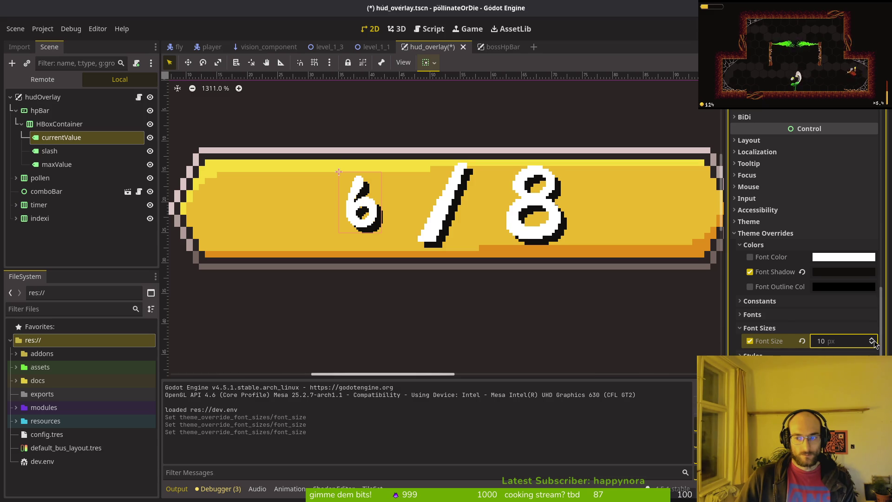
pyautogui.click(872, 339)
pyautogui.click(872, 340)
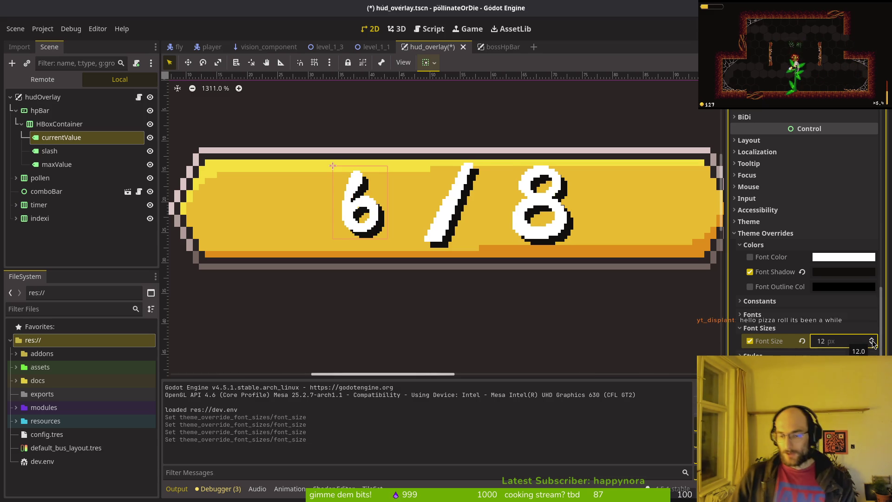
pyautogui.click(872, 340)
pyautogui.hotkey('ctrl', 's')
# - Select the maxValue label and save the hud_overlay scene again
pyautogui.click(56, 164)
pyautogui.scroll(-5, 789, 302)
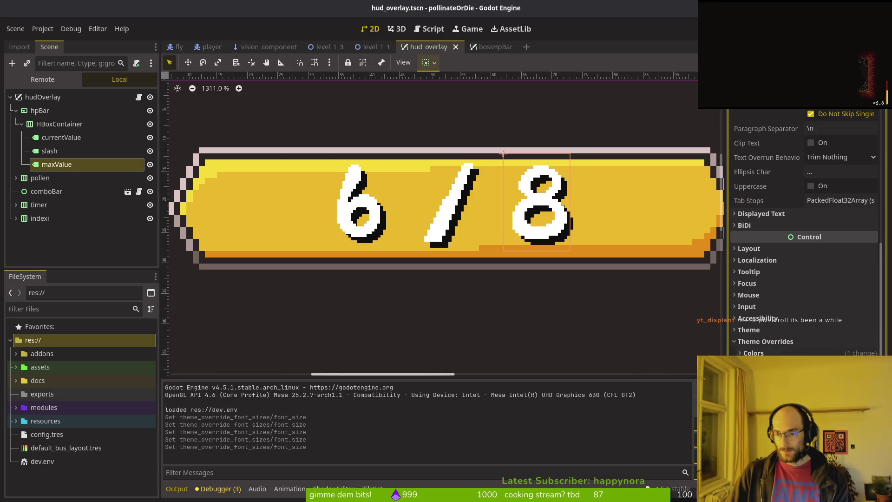
pyautogui.hotkey('ctrl', 's')
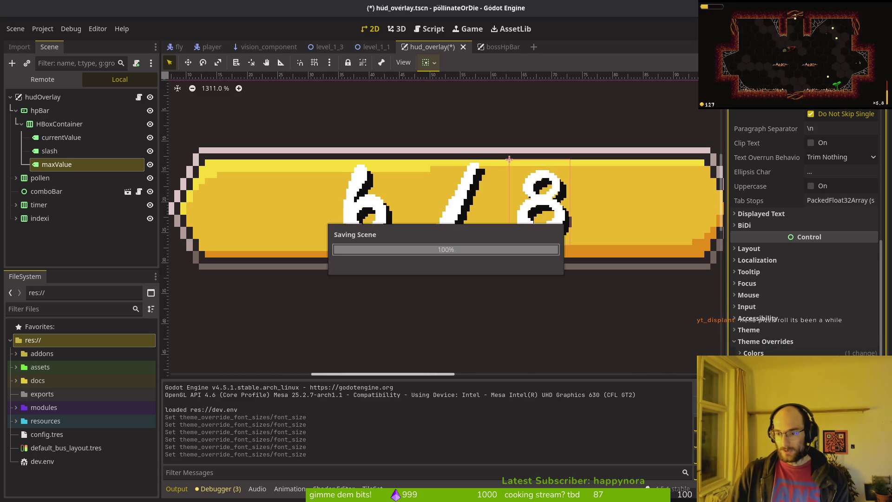
# - Inspect the slash label's theme overrides and save the scene
pyautogui.click(50, 151)
pyautogui.scroll(-5, 760, 338)
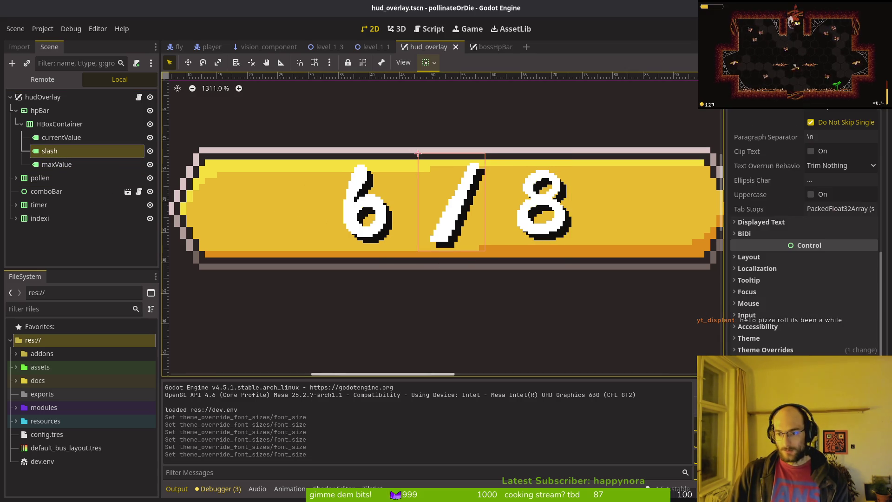
pyautogui.click(764, 349)
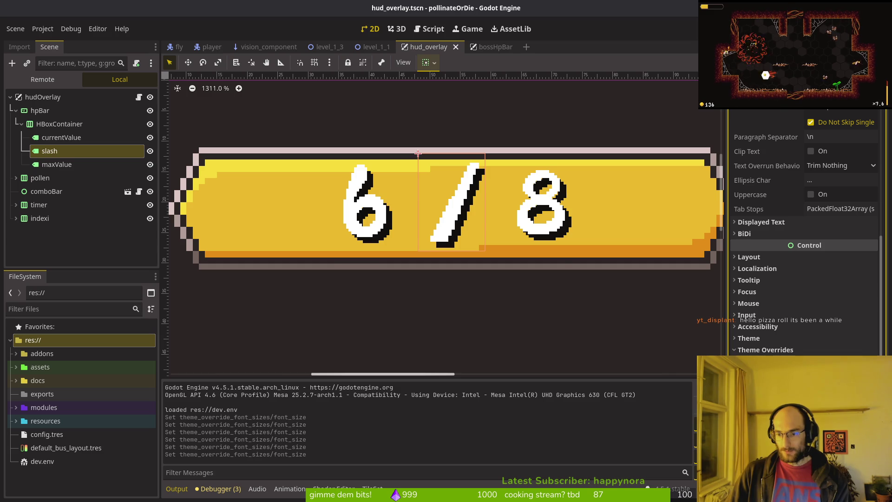
pyautogui.hotkey('ctrl', 's')
# - Nudge the container holding the HP numbers down slightly and save
pyautogui.click(72, 137)
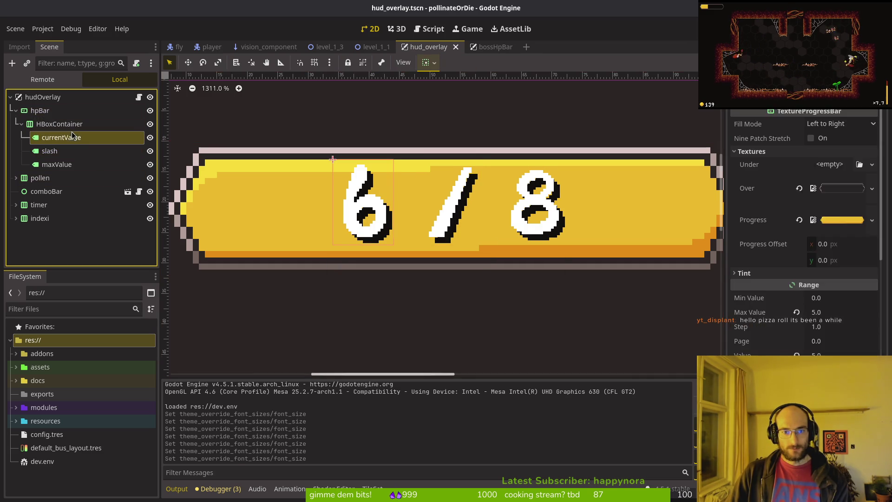
pyautogui.click(355, 198)
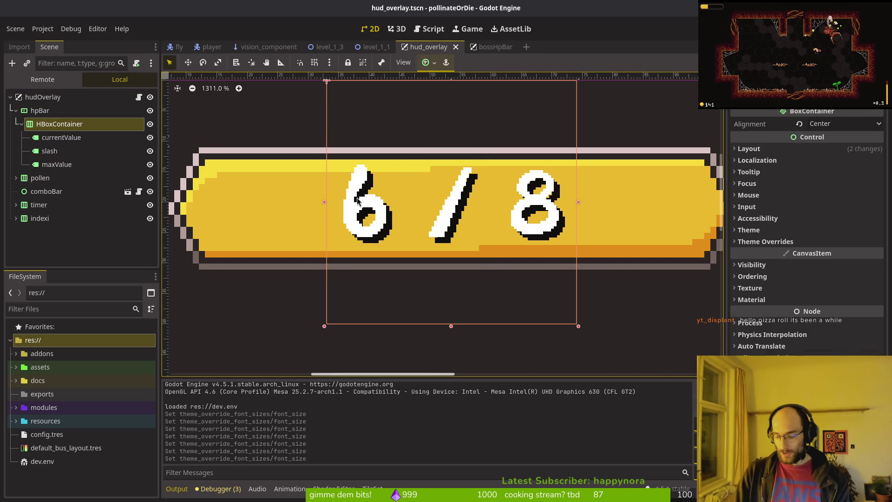
pyautogui.press('Down')
pyautogui.hotkey('ctrl', 's')
pyautogui.scroll(-2, 520, 219)
pyautogui.hotkey('ctrl', 's')
# - Undo the container nudge and font size changes, then move to Aseprite
pyautogui.scroll(2, 492, 260)
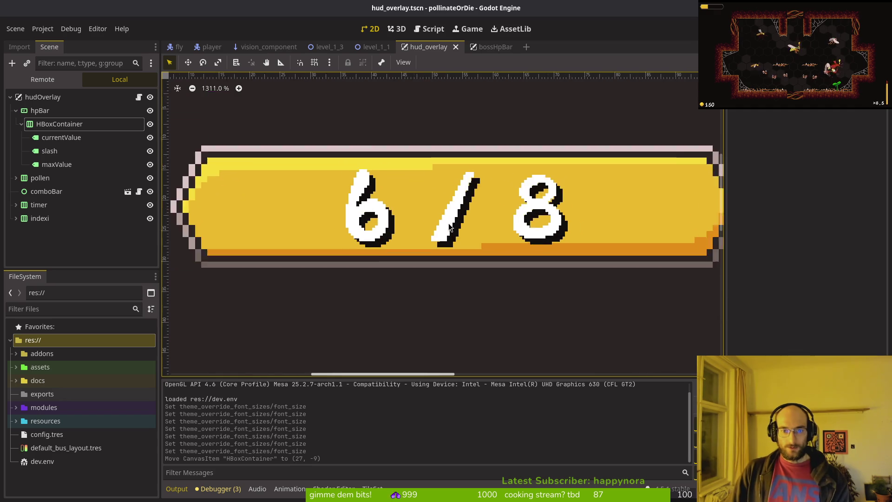
pyautogui.scroll(2, 466, 218)
pyautogui.scroll(6, 586, 207)
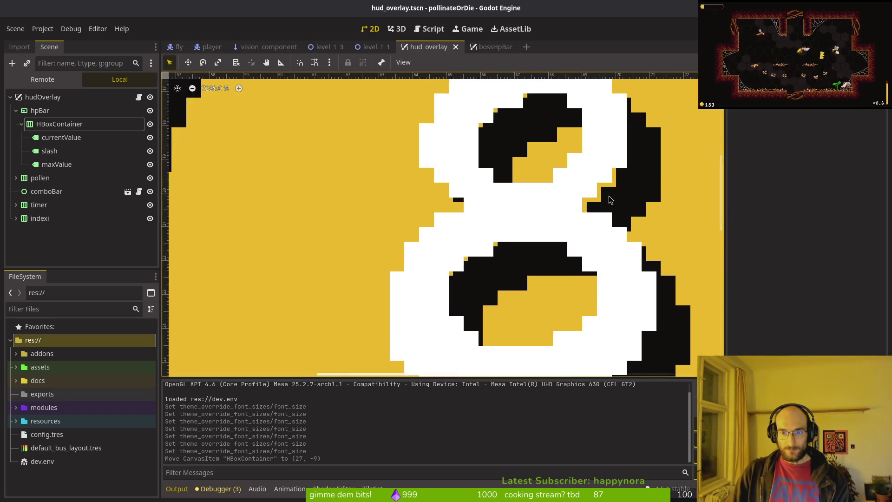
pyautogui.scroll(-7, 536, 235)
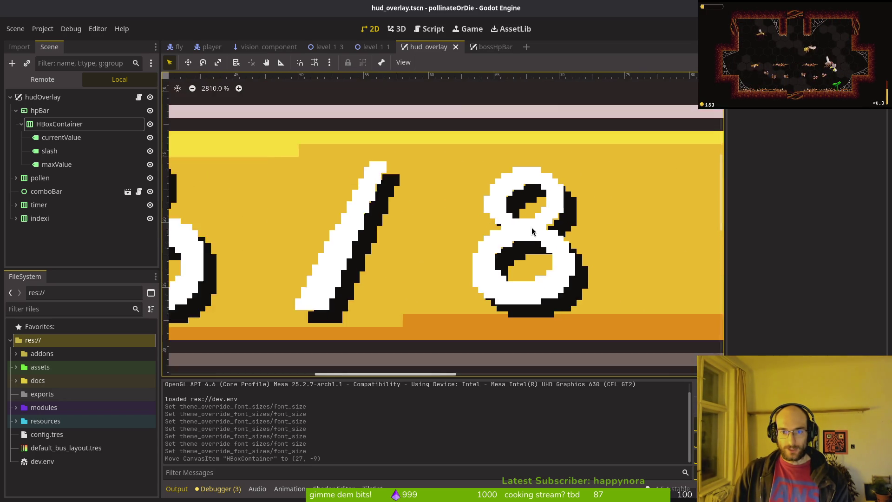
pyautogui.hotkey('ctrl', 'z')
pyautogui.hotkey('ctrl', 'z')
pyautogui.hotkey('ctrl', 'z')
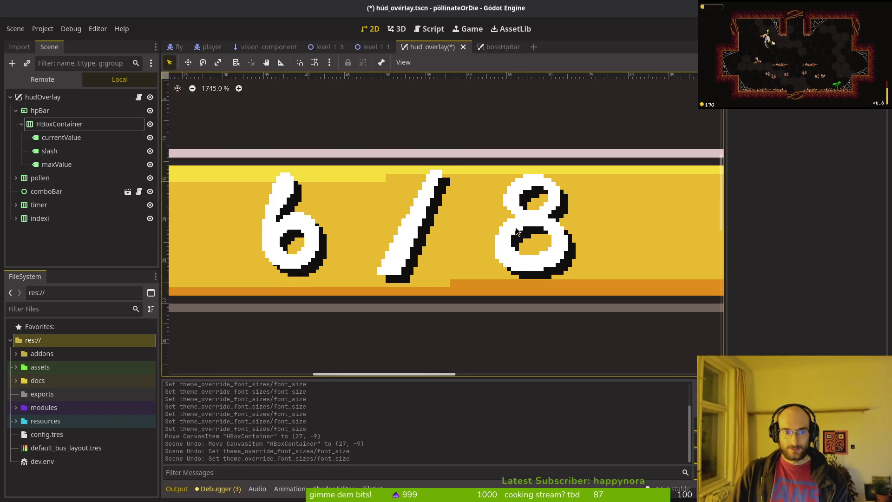
pyautogui.hotkey('ctrl', 'z')
pyautogui.scroll(-4, 420, 231)
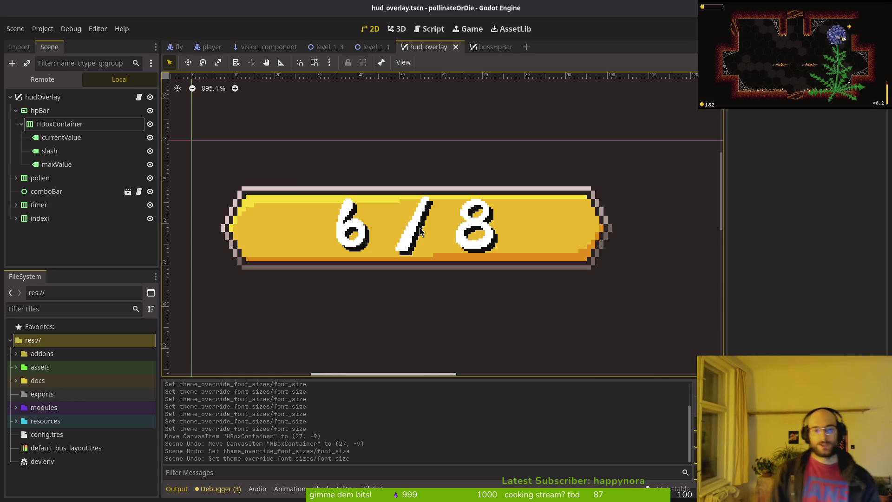
pyautogui.hotkey('alt', 'Tab')
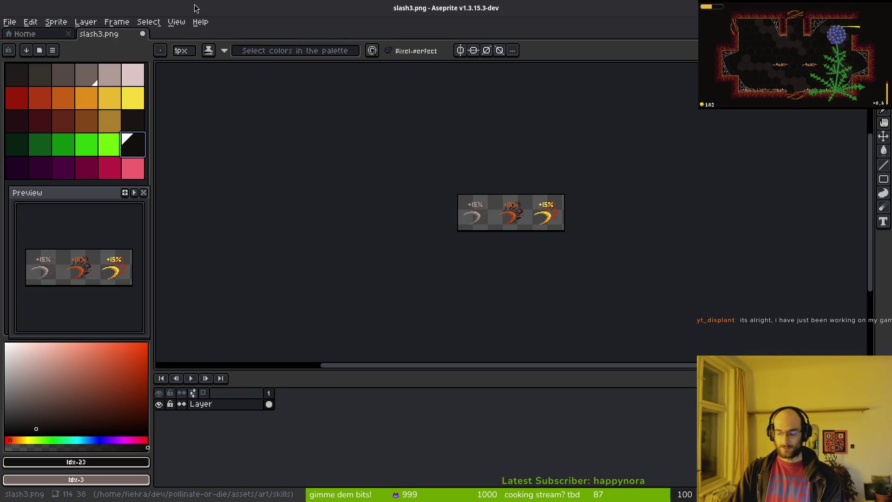
# - Close slash3.png without saving and open hpBar.aseprite from the assets/aseprite folder
pyautogui.hotkey('ctrl', 'w')
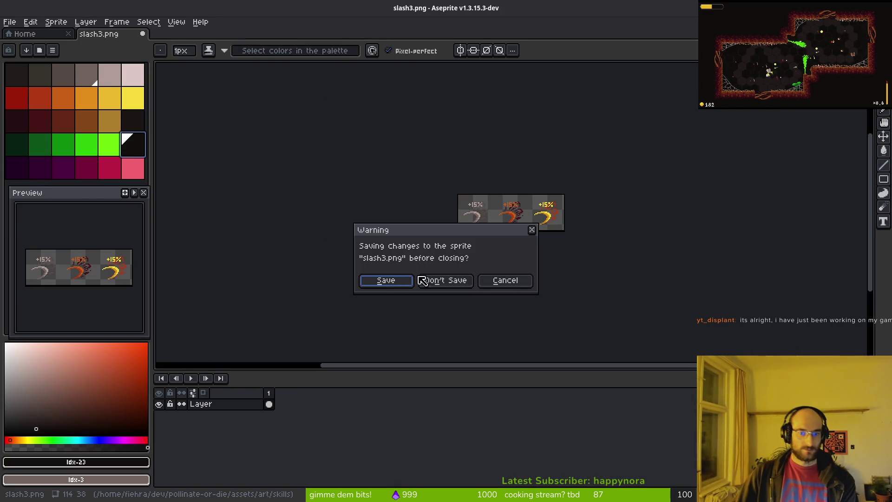
pyautogui.click(424, 280)
pyautogui.click(60, 67)
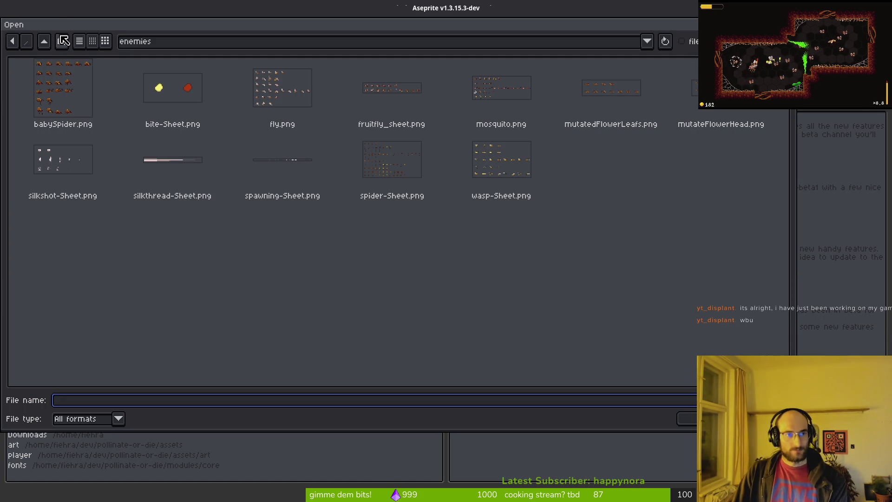
pyautogui.click(44, 41)
pyautogui.click(44, 41)
pyautogui.doubleClick(111, 99)
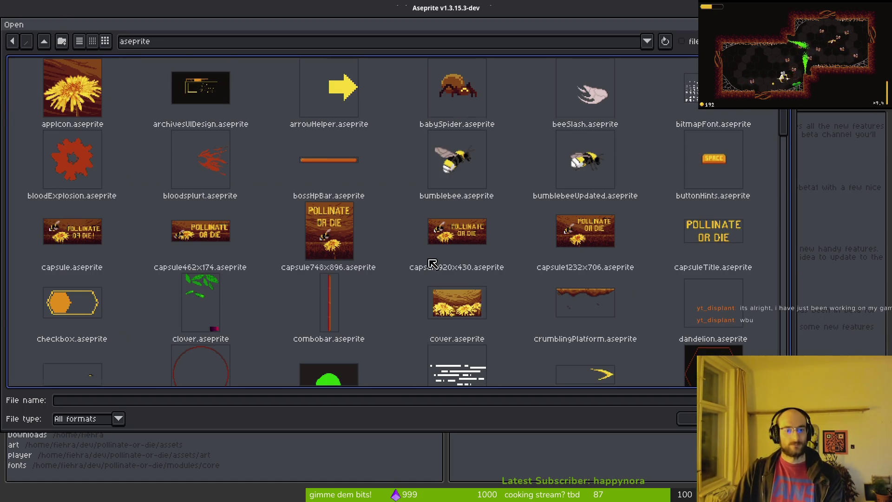
pyautogui.scroll(-6, 432, 263)
pyautogui.doubleClick(331, 228)
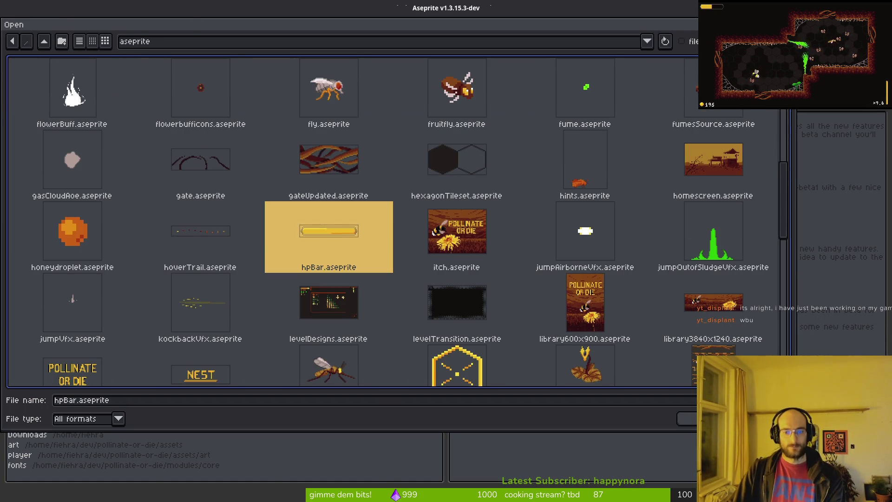
# - Pick the pink outline colour from the bar
pyautogui.scroll(5, 500, 226)
pyautogui.hscroll(2, 299, 173)
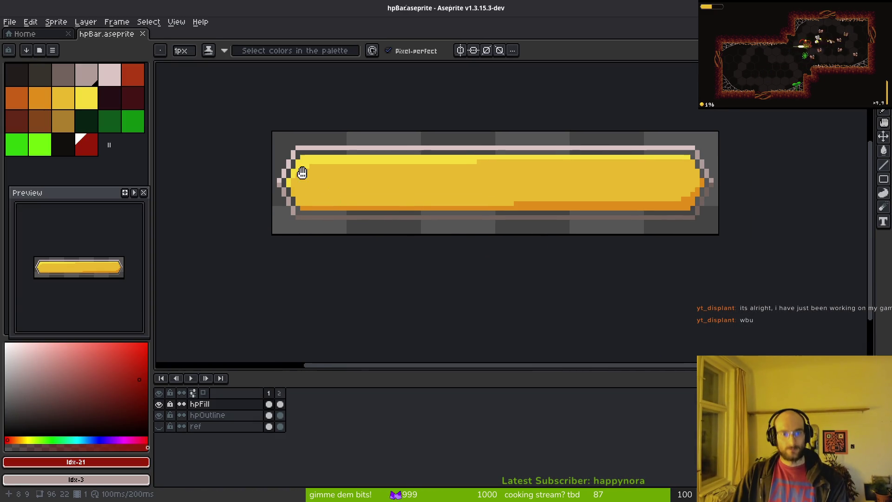
pyautogui.scroll(-1, 299, 199)
pyautogui.scroll(4, 333, 204)
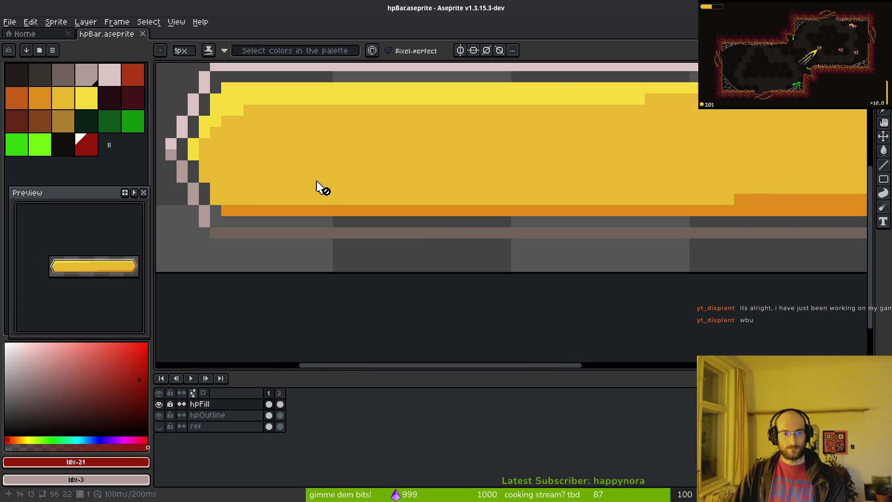
pyautogui.keyDown('alt'); pyautogui.click(281, 121); pyautogui.keyUp('alt')
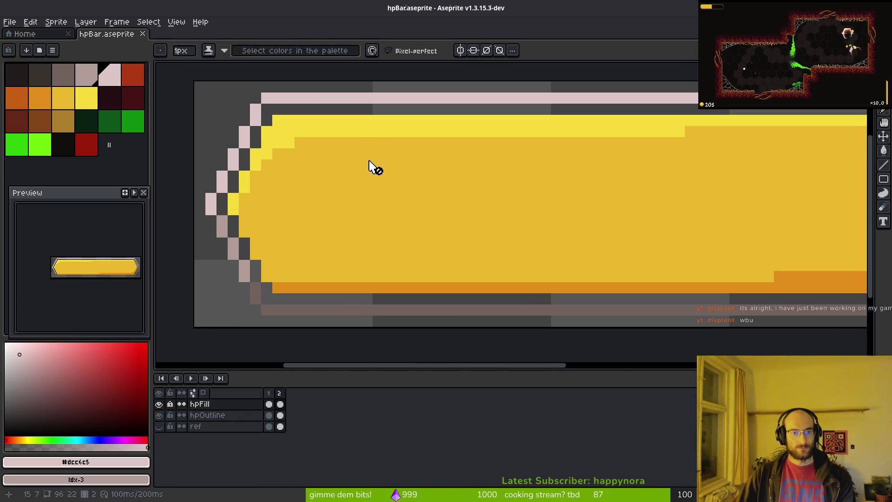
pyautogui.scroll(-4, 370, 168)
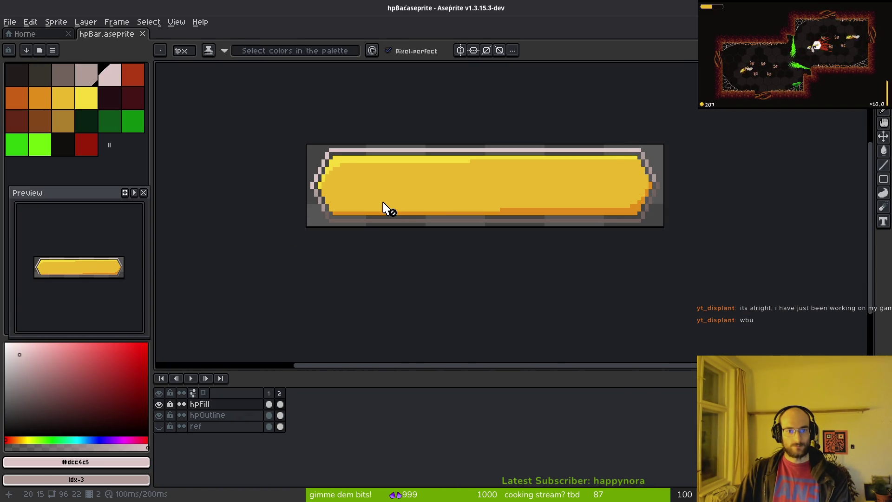
pyautogui.scroll(2, 355, 179)
pyautogui.scroll(-2, 350, 179)
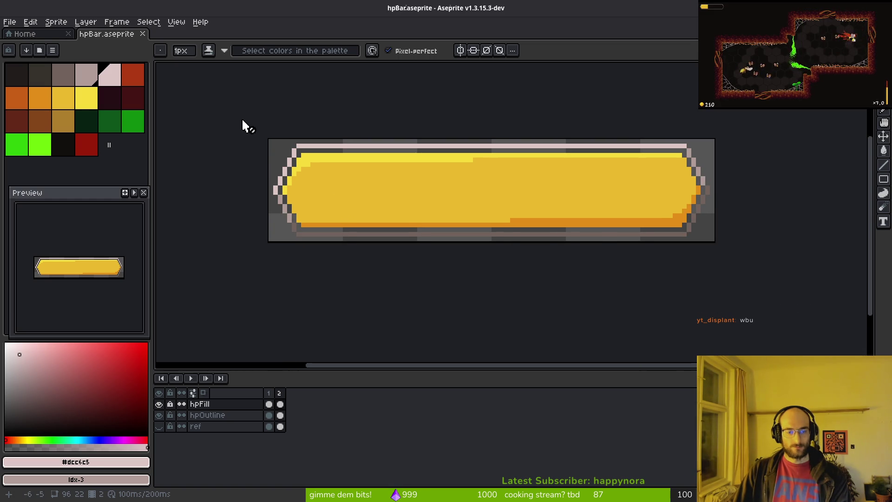
# - Resize the canvas height from 22 to 24 px and save the sprite
pyautogui.hotkey('ctrl', 'alt', 'c')
pyautogui.write('x')
pyautogui.press('Escape')
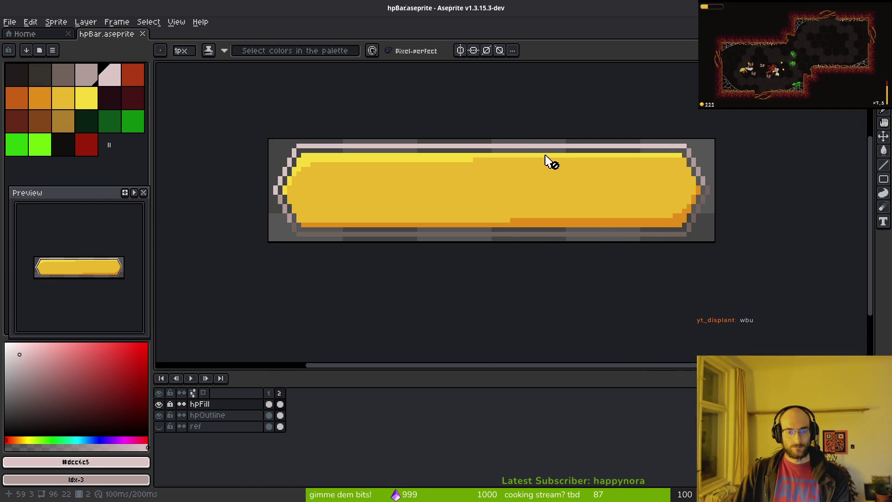
pyautogui.hotkey('ctrl', 'alt', 'c')
pyautogui.press('Tab')
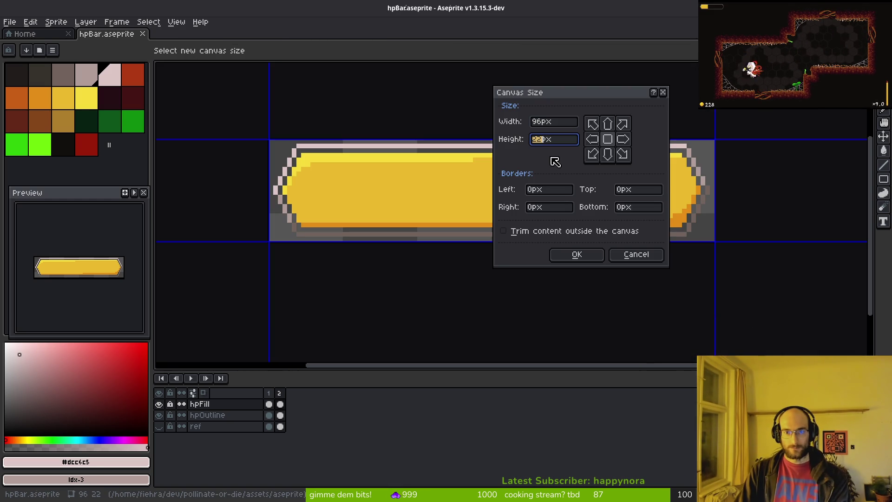
pyautogui.press('BackSpace')
pyautogui.write('43')
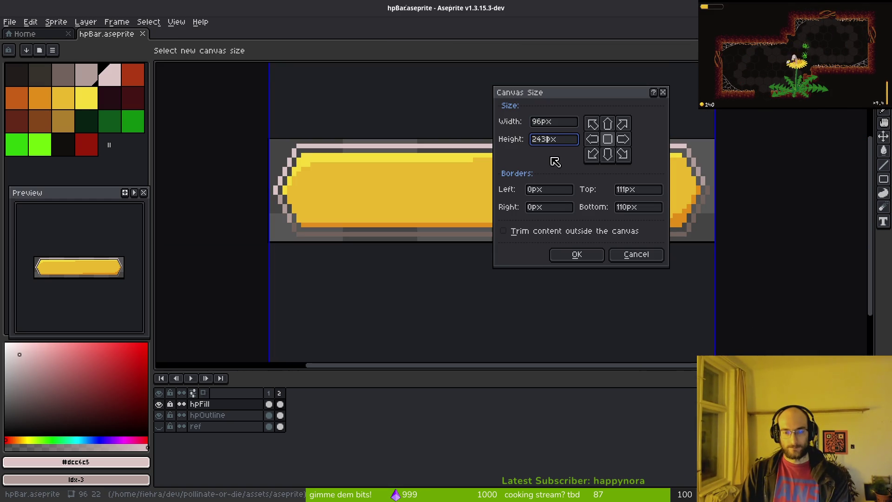
pyautogui.press('Return')
pyautogui.hotkey('ctrl', 's')
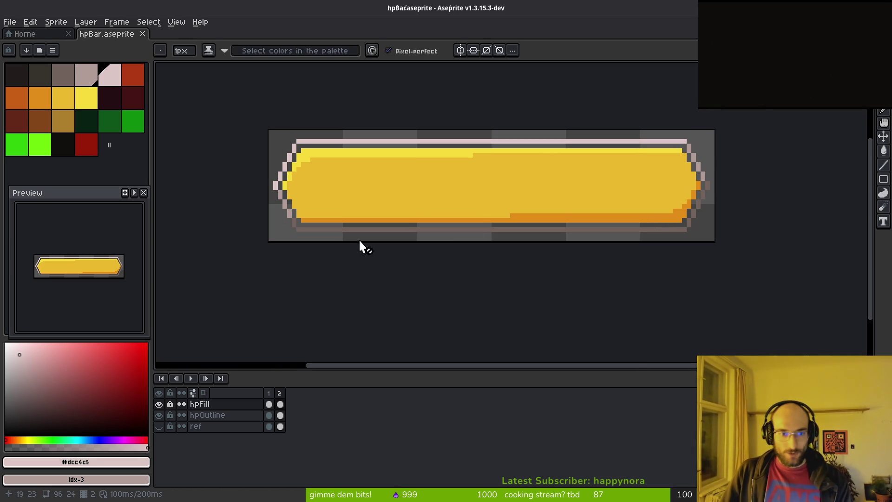
# - Make hpOutline the active layer
pyautogui.scroll(3, 330, 243)
pyautogui.scroll(-2, 328, 238)
pyautogui.scroll(3, 325, 238)
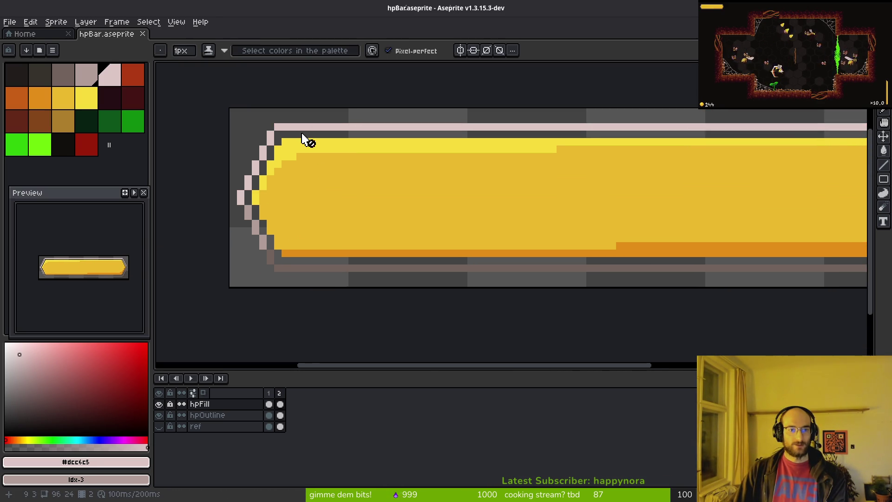
pyautogui.scroll(3, 304, 134)
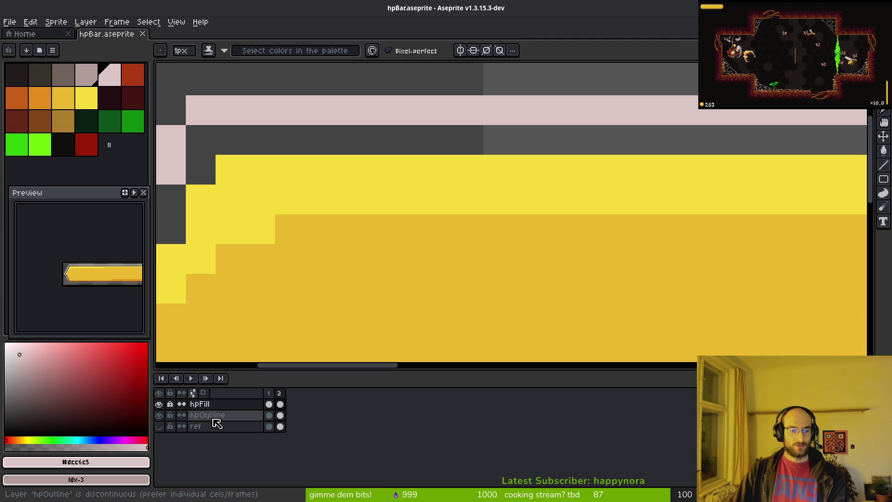
pyautogui.click(280, 416)
pyautogui.scroll(2, 279, 261)
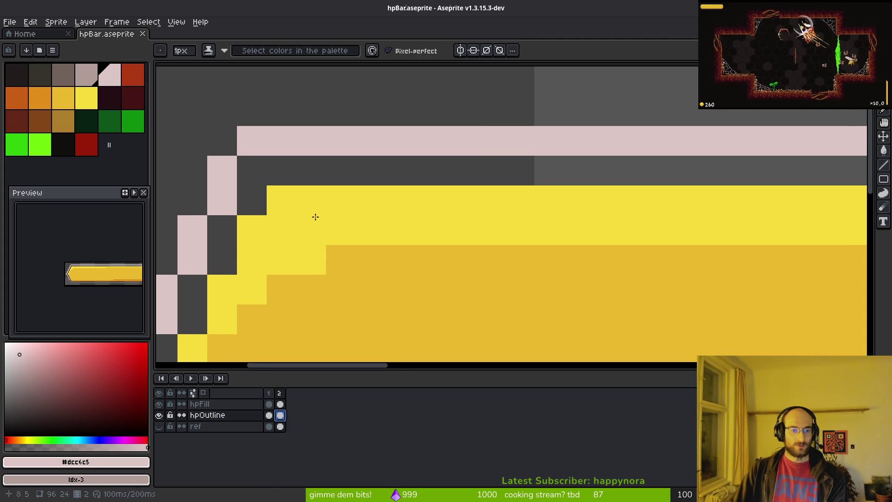
# - Add a pink pixel at the top-left and draw a pink line along the bar's top edge
pyautogui.click(252, 112)
pyautogui.scroll(7, 285, 179)
pyautogui.scroll(-8, 285, 179)
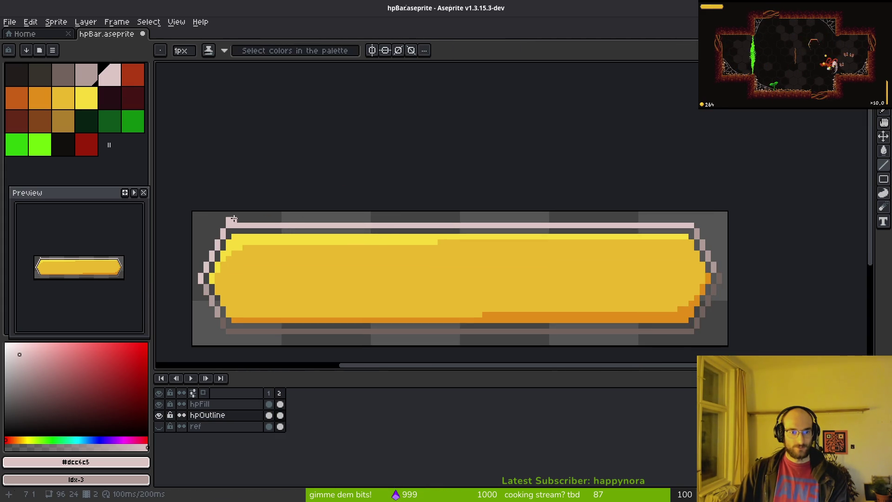
pyautogui.moveTo(235, 215); pyautogui.dragTo(684, 214)
pyautogui.scroll(3, 684, 213)
pyautogui.scroll(-3, 687, 219)
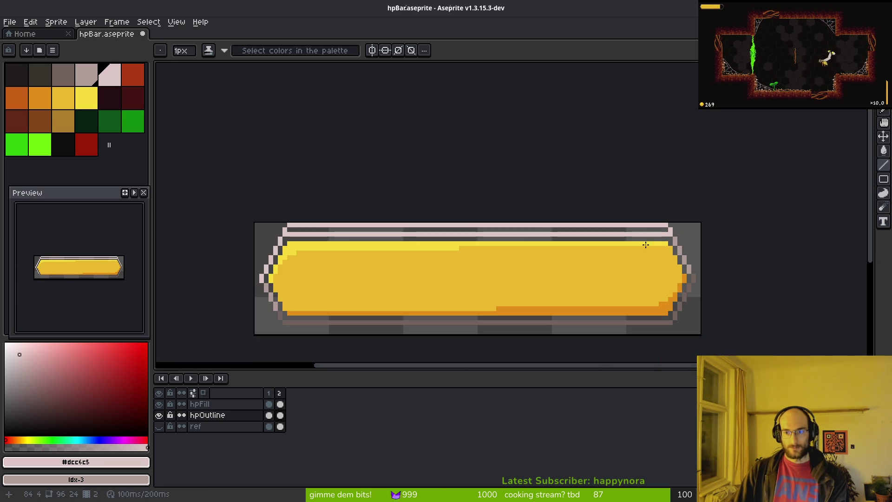
# - Draw the second pink row of the top outline and save
pyautogui.press('b')
pyautogui.scroll(3, 706, 230)
pyautogui.moveTo(370, 203); pyautogui.dragTo(601, 235)
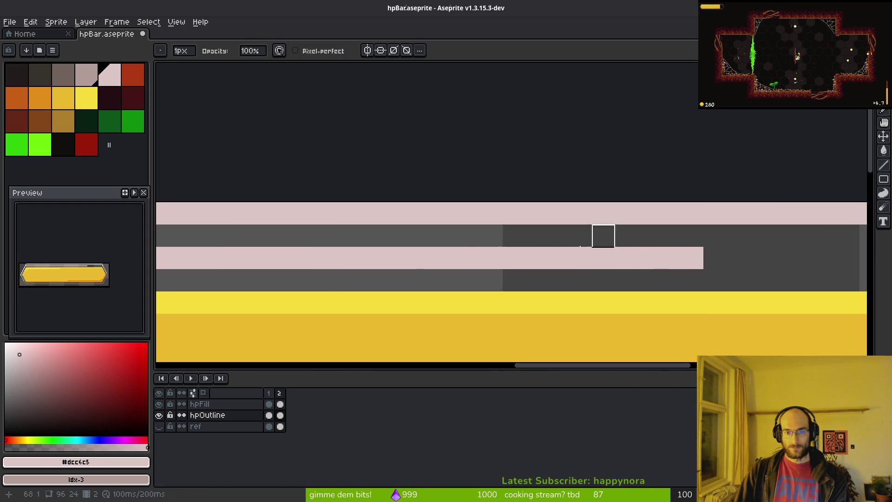
pyautogui.moveTo(514, 259)
pyautogui.mouseDown()
pyautogui.moveTo(673, 277)
pyautogui.moveTo(733, 271)
pyautogui.mouseUp()
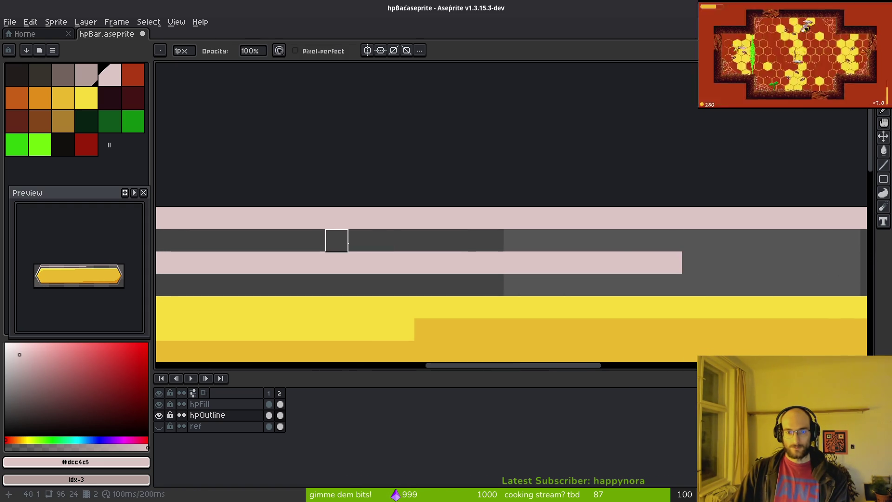
pyautogui.hscroll(-5, 795, 261)
pyautogui.hscroll(-10, 339, 277)
pyautogui.moveTo(397, 259)
pyautogui.mouseDown()
pyautogui.moveTo(339, 277)
pyautogui.moveTo(514, 253)
pyautogui.moveTo(743, 297)
pyautogui.moveTo(273, 268)
pyautogui.mouseUp()
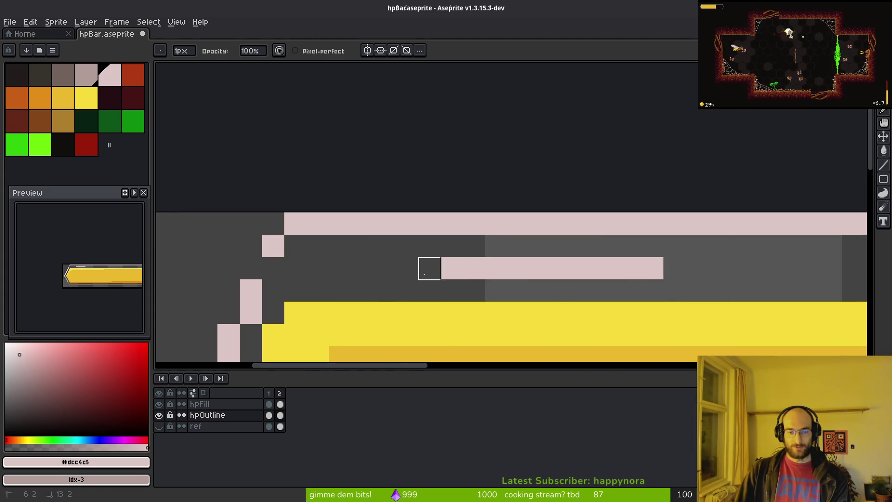
pyautogui.hotkey('ctrl', 's')
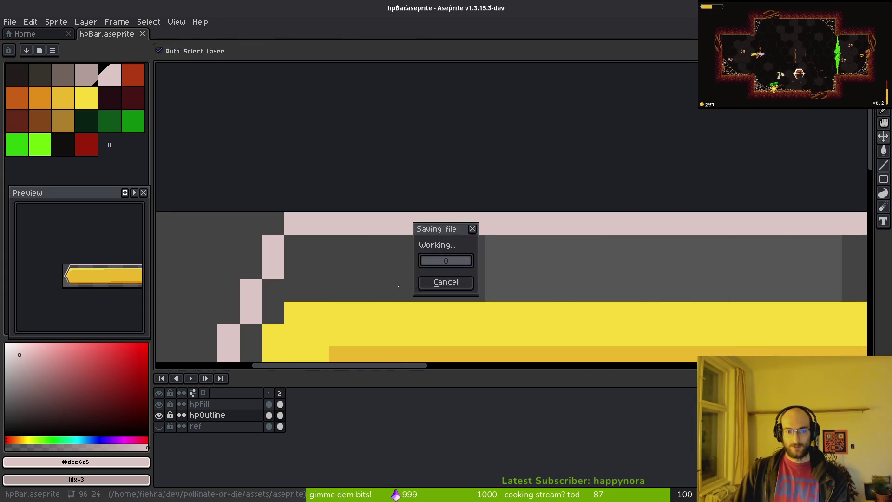
# - Move the bar's bottom outline strip down to fill the taller canvas
pyautogui.scroll(-2, 378, 269)
pyautogui.scroll(1, 359, 325)
pyautogui.press('e')
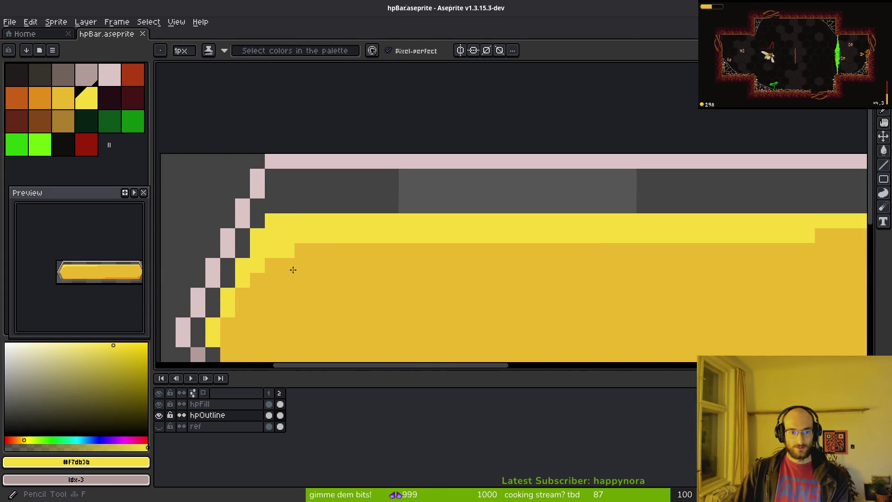
pyautogui.scroll(-3, 298, 213)
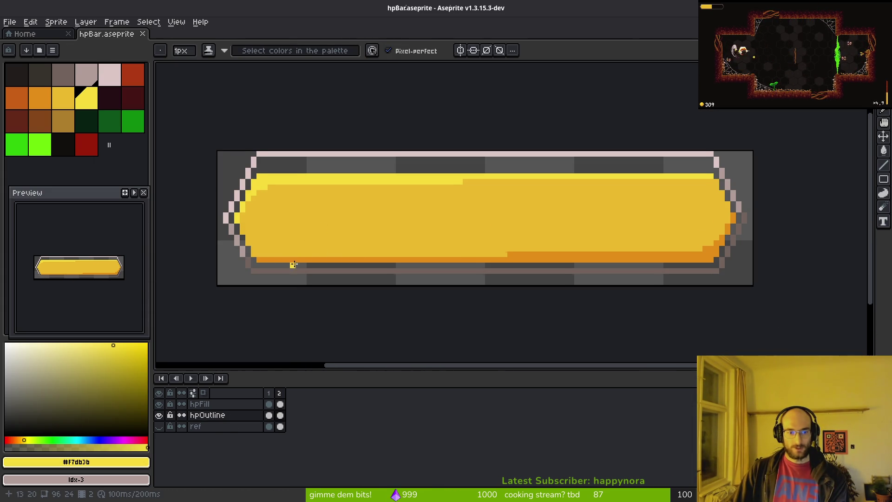
pyautogui.scroll(3, 293, 260)
pyautogui.press('m')
pyautogui.moveTo(203, 218)
pyautogui.mouseDown()
pyautogui.moveTo(701, 285)
pyautogui.moveTo(844, 288)
pyautogui.moveTo(836, 280)
pyautogui.mouseUp()
pyautogui.scroll(-3, 503, 258)
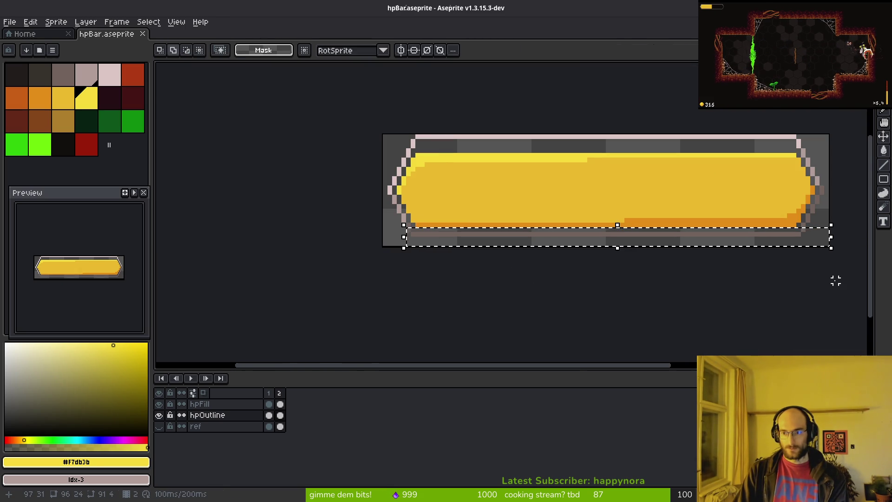
pyautogui.hotkey('ctrl', 't')
pyautogui.press('Down')
pyautogui.press('Down')
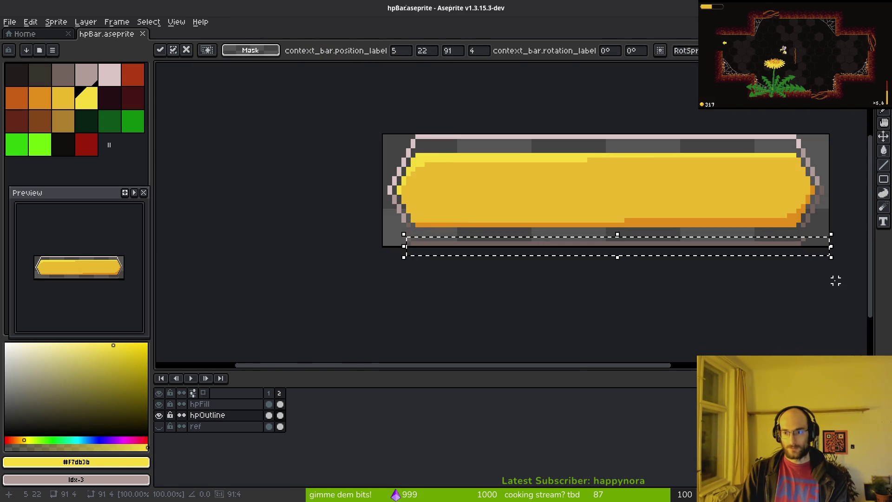
pyautogui.hotkey('ctrl', 'd')
# - Pick the grey-brown #71625d outline colour and clear stray pixels at the bar's lower-left
pyautogui.scroll(4, 813, 253)
pyautogui.press('b')
pyautogui.keyDown('alt'); pyautogui.click(754, 190); pyautogui.keyUp('alt')
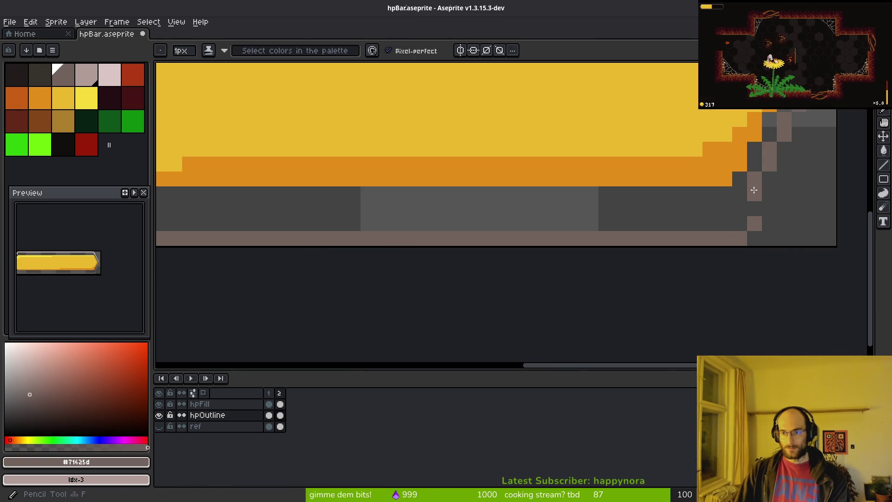
pyautogui.press('e')
pyautogui.scroll(-3, 691, 255)
pyautogui.scroll(3, 625, 237)
pyautogui.scroll(-3, 534, 285)
pyautogui.scroll(2, 533, 286)
pyautogui.scroll(2, 291, 240)
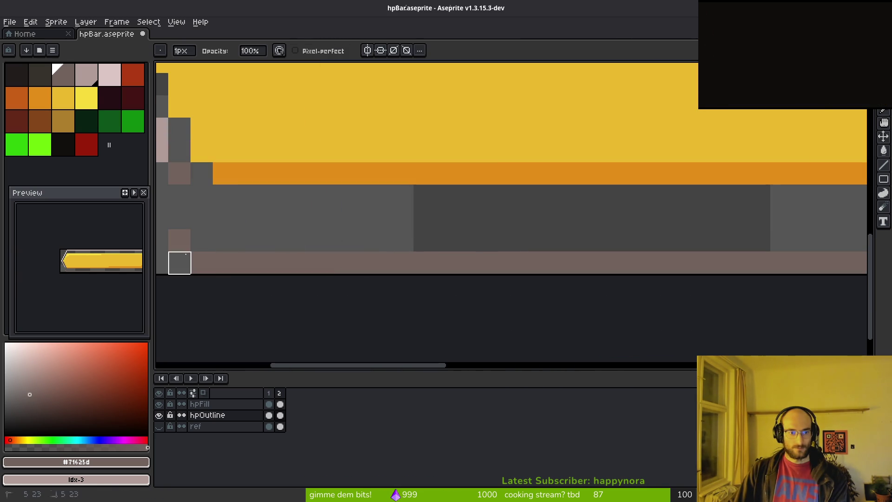
pyautogui.moveTo(179, 263); pyautogui.dragTo(201, 261)
# - Paint a column of outline pixels at the bar's left end and save
pyautogui.press('b')
pyautogui.click(189, 197)
pyautogui.moveTo(195, 203); pyautogui.dragTo(197, 238)
pyautogui.hotkey('ctrl', 's')
pyautogui.scroll(-3, 338, 265)
pyautogui.scroll(2, 344, 255)
pyautogui.scroll(-3, 395, 265)
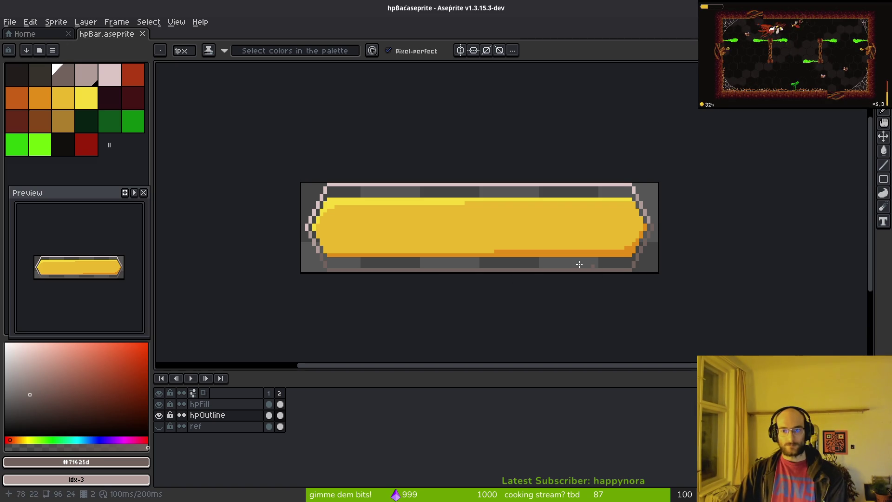
# - Shift the bar's right part one pixel right, select the left part, and save
pyautogui.press('m')
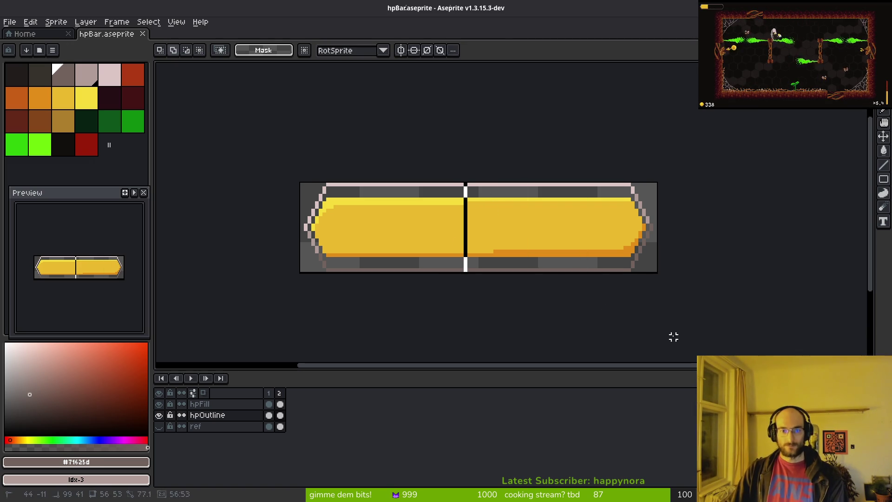
pyautogui.moveTo(464, 157); pyautogui.dragTo(653, 324)
pyautogui.hotkey('ctrl', 'z')
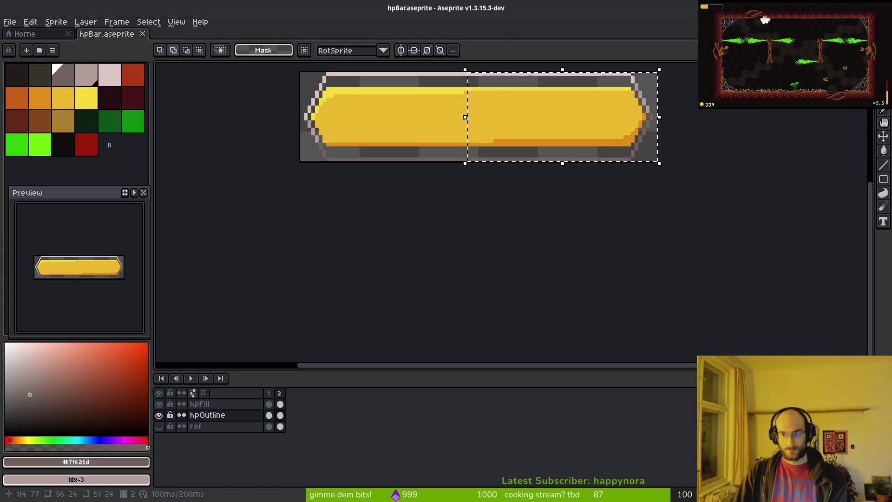
pyautogui.press('Right')
pyautogui.hotkey('ctrl', 'd')
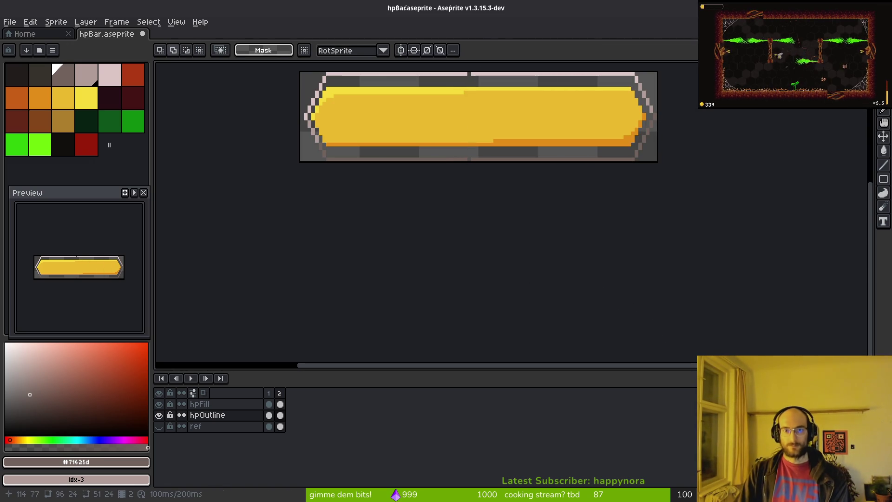
pyautogui.hotkey('ctrl', 'z')
pyautogui.moveTo(358, 207); pyautogui.dragTo(525, 348)
pyautogui.hotkey('ctrl', 's')
# - Fill the gap in the pink top outline, save, and make hpFill the active layer
pyautogui.scroll(5, 437, 290)
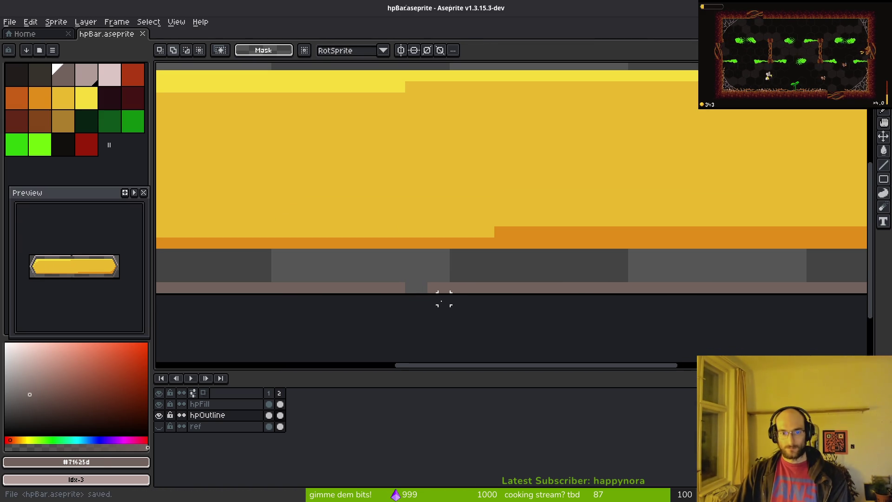
pyautogui.press('space')
pyautogui.moveTo(471, 66); pyautogui.dragTo(446, 253)
pyautogui.press('i')
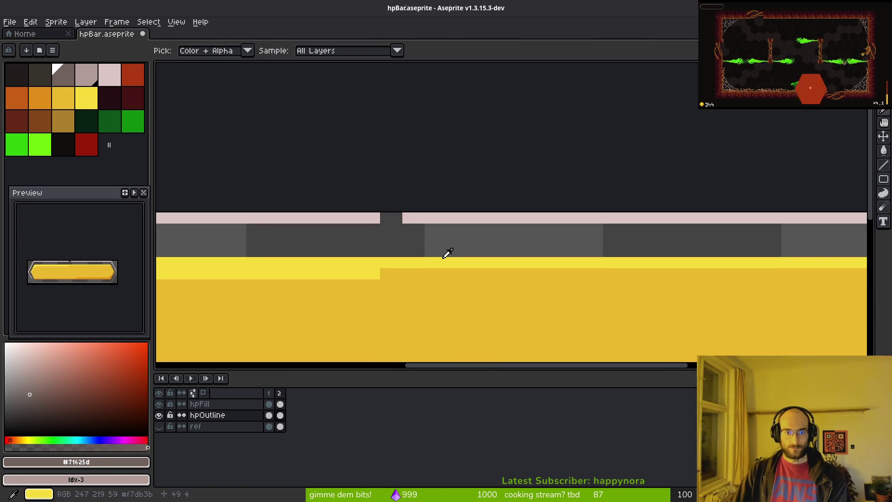
pyautogui.keyDown('alt'); pyautogui.click(425, 215); pyautogui.keyUp('alt')
pyautogui.click(391, 218)
pyautogui.scroll(-8, 432, 249)
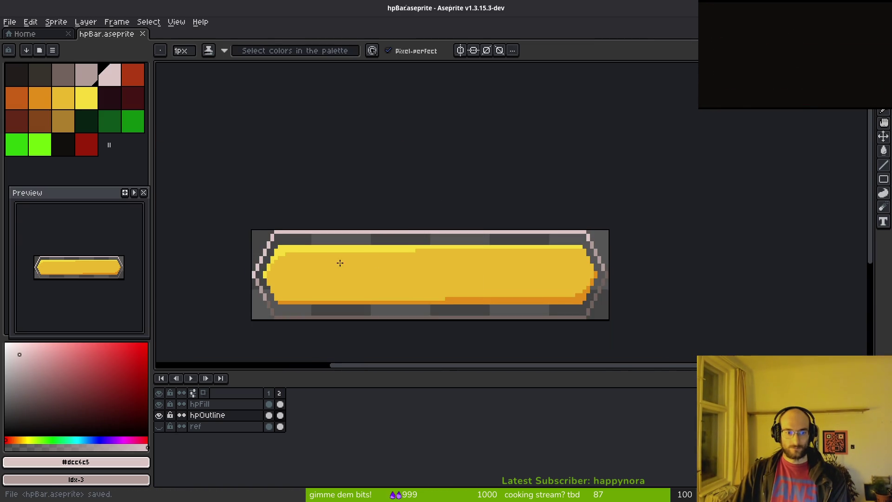
pyautogui.hotkey('ctrl', 's')
pyautogui.moveTo(378, 275)
pyautogui.mouseDown()
pyautogui.moveTo(302, 238)
pyautogui.moveTo(307, 215)
pyautogui.mouseUp()
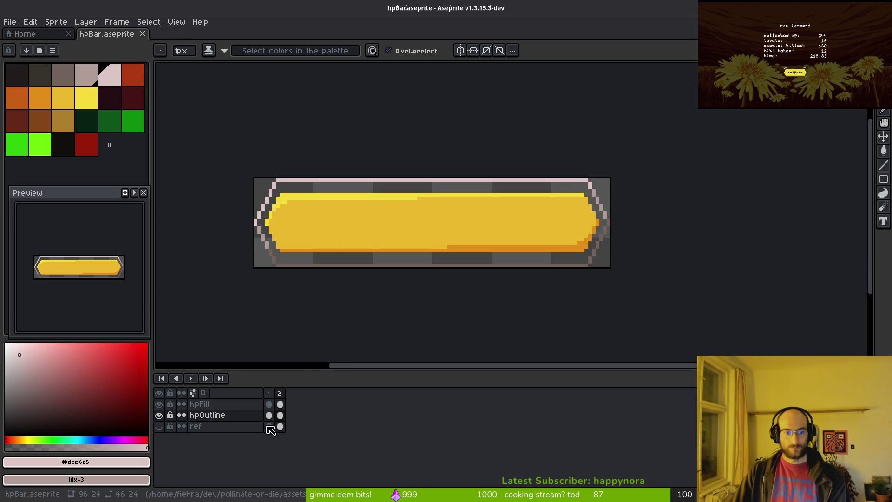
pyautogui.click(279, 404)
# - Marquee the left and right halves of the yellow fill and nudge them one pixel apart, saving
pyautogui.press('m')
pyautogui.scroll(1, 286, 223)
pyautogui.moveTo(233, 156); pyautogui.dragTo(422, 319)
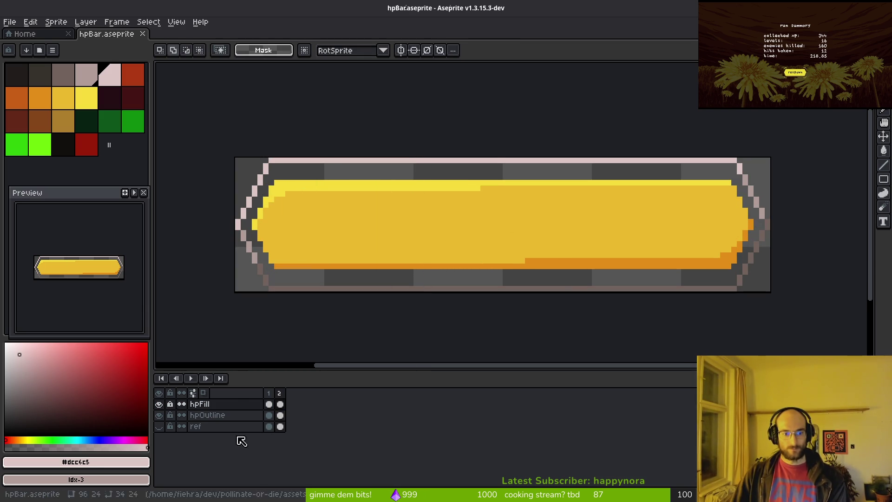
pyautogui.moveTo(227, 170); pyautogui.dragTo(528, 338)
pyautogui.click(439, 294)
pyautogui.moveTo(516, 151)
pyautogui.mouseDown()
pyautogui.moveTo(454, 313)
pyautogui.moveTo(271, 338)
pyautogui.moveTo(187, 315)
pyautogui.mouseUp()
pyautogui.press('Left')
pyautogui.hotkey('ctrl', 's')
pyautogui.moveTo(506, 156); pyautogui.dragTo(812, 339)
pyautogui.press('Right')
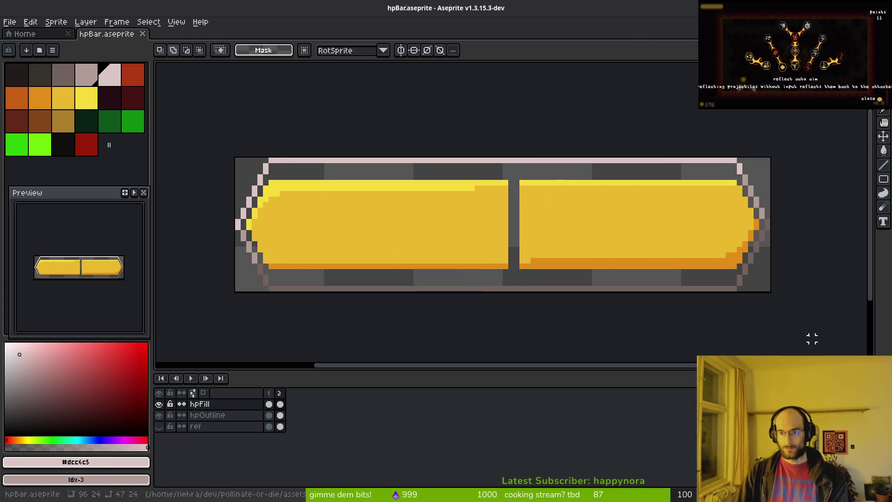
# - Fix the bar's bottom corner pixels and draw an orange shading line along the bottom
pyautogui.keyDown('alt'); pyautogui.click(721, 213); pyautogui.keyUp('alt')
pyautogui.scroll(2, 735, 261)
pyautogui.press('b')
pyautogui.click(765, 276)
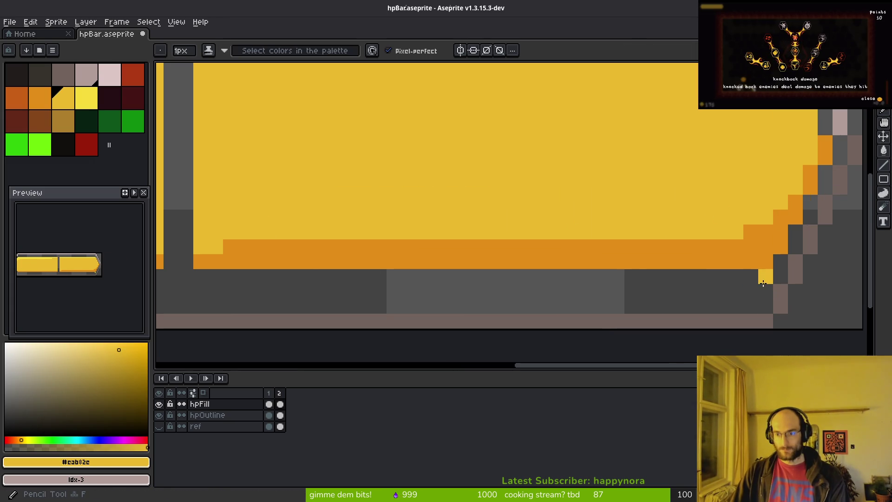
pyautogui.keyDown('alt'); pyautogui.click(751, 264); pyautogui.keyUp('alt')
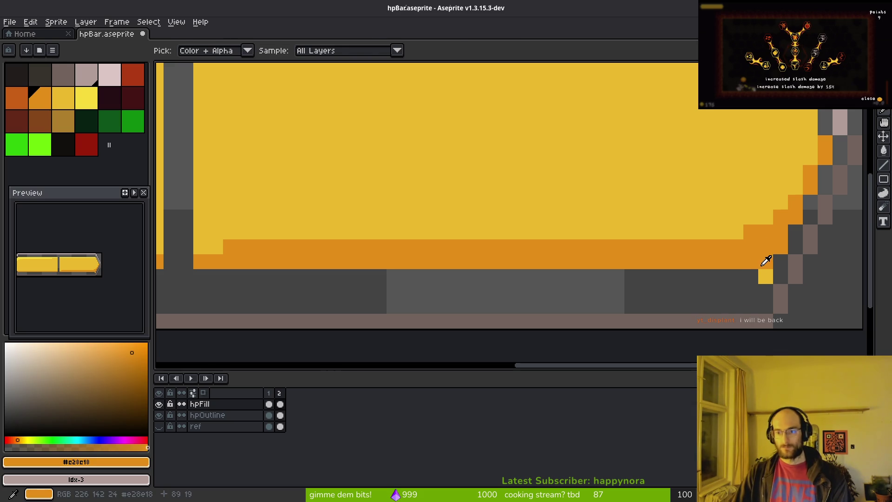
pyautogui.scroll(-3, 762, 260)
pyautogui.hotkey('ctrl', 'z')
pyautogui.hotkey('ctrl', 'z')
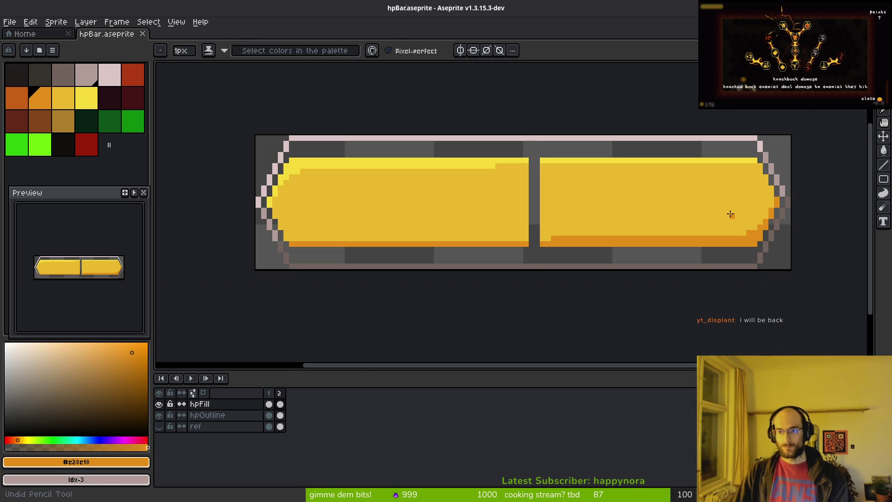
pyautogui.hotkey('ctrl', 'y')
pyautogui.hotkey('ctrl', 'y')
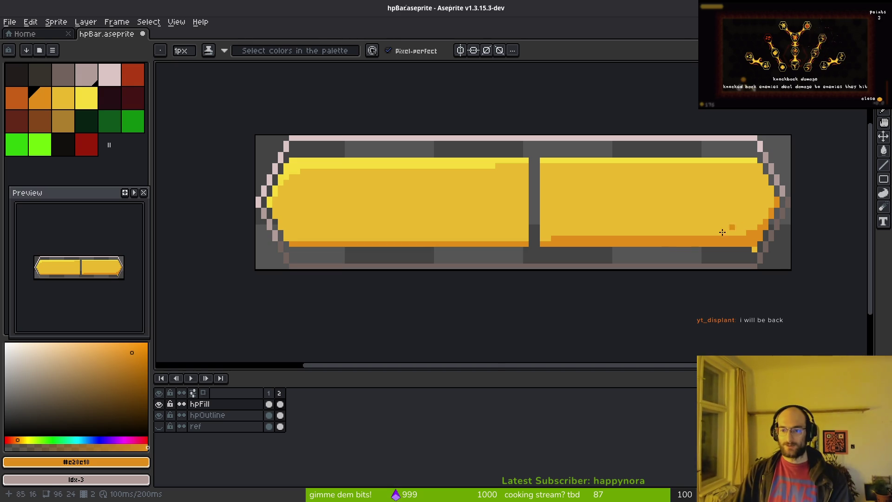
pyautogui.scroll(4, 665, 248)
pyautogui.click(709, 296)
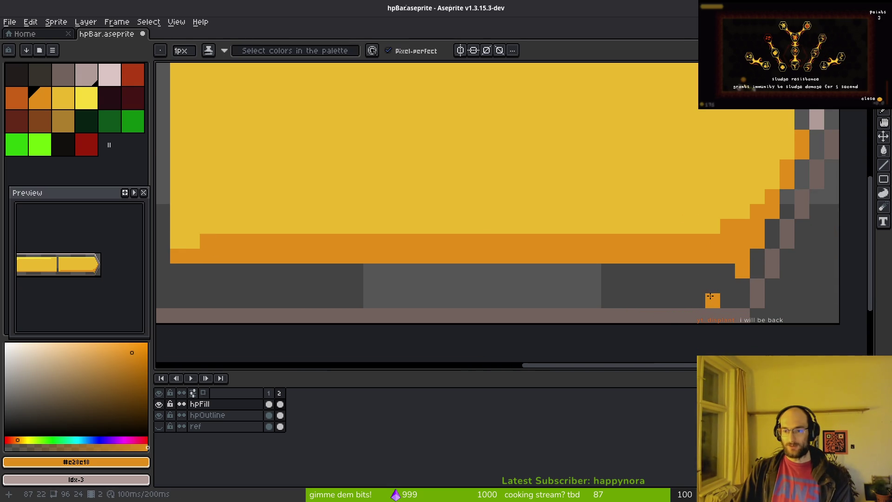
pyautogui.scroll(-4, 653, 286)
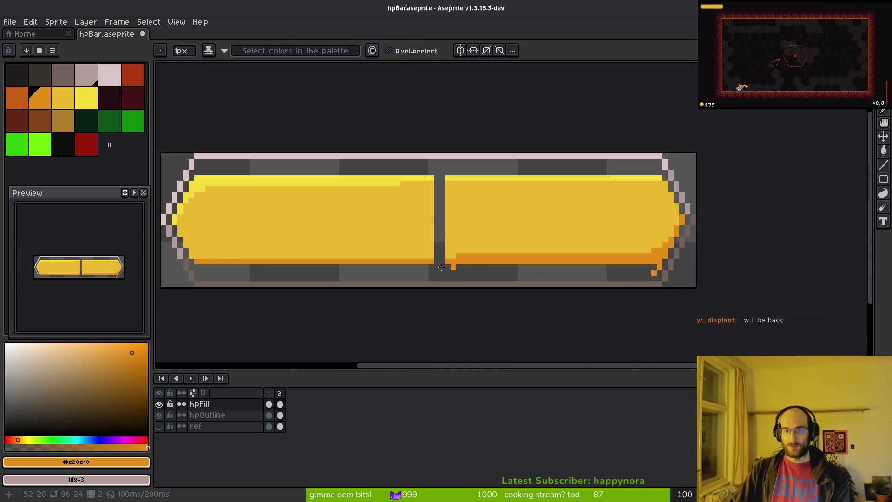
pyautogui.moveTo(206, 273); pyautogui.dragTo(649, 273)
# - Repaint part of the orange bottom row with the bar's main yellow
pyautogui.scroll(3, 293, 280)
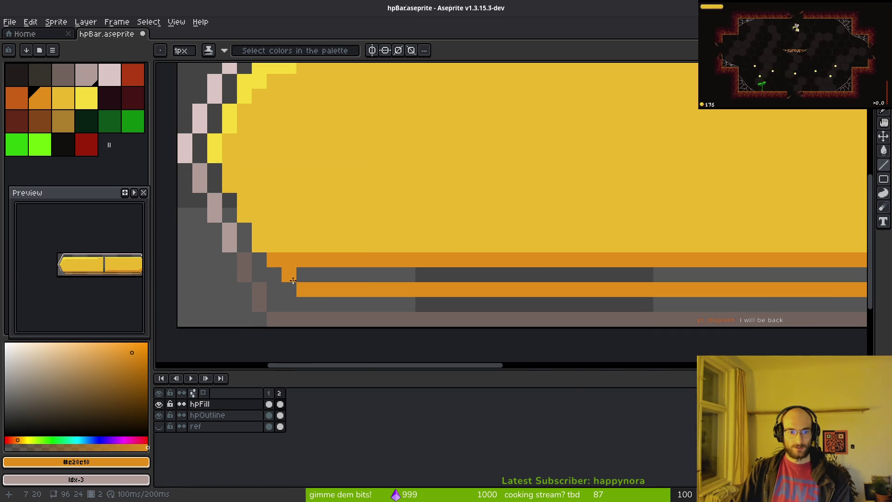
pyautogui.scroll(-3, 278, 275)
pyautogui.scroll(3, 278, 237)
pyautogui.keyDown('alt'); pyautogui.click(279, 235); pyautogui.keyUp('alt')
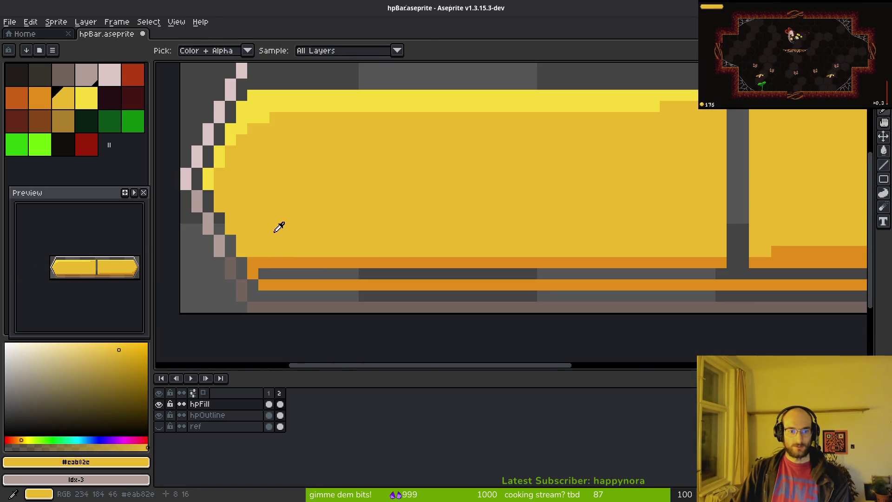
pyautogui.hscroll(5, 261, 263)
pyautogui.moveTo(519, 278); pyautogui.dragTo(370, 271)
pyautogui.scroll(-3, 524, 281)
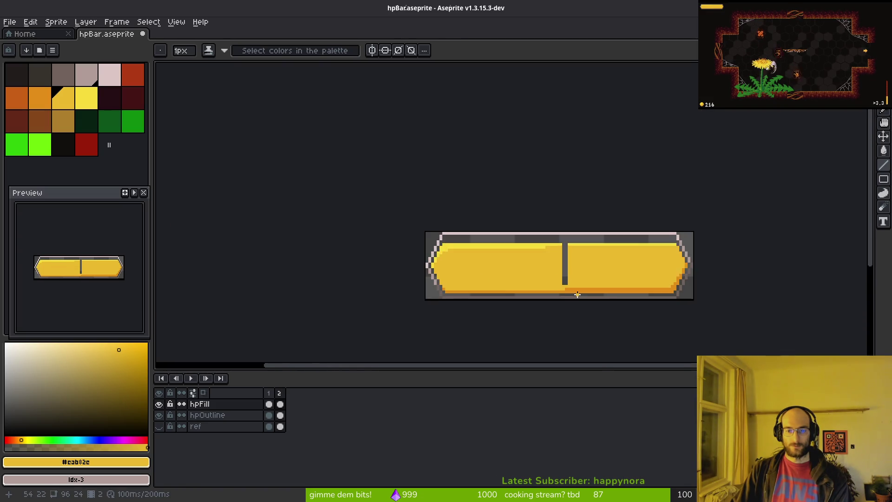
pyautogui.scroll(3, 560, 270)
pyautogui.keyDown('alt'); pyautogui.click(559, 274); pyautogui.keyUp('alt')
pyautogui.moveTo(563, 261); pyautogui.dragTo(557, 291)
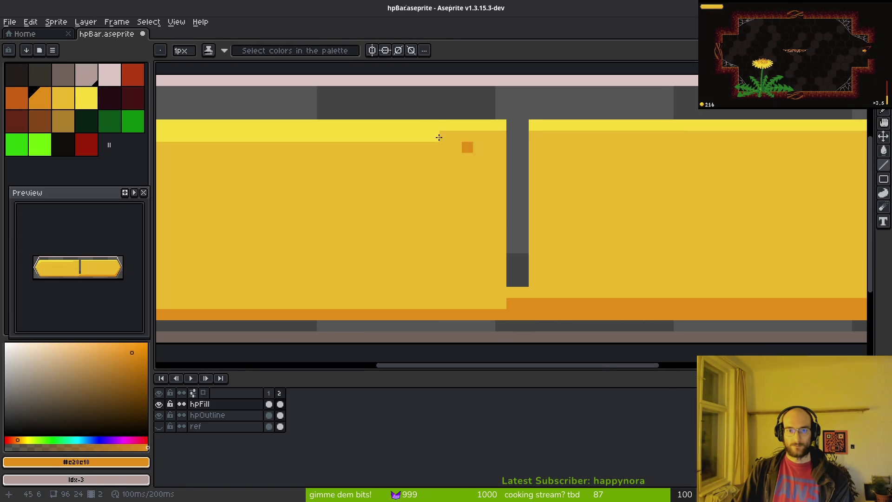
# - Select the top light-yellow highlight strip of the fill
pyautogui.keyDown('alt'); pyautogui.click(438, 135); pyautogui.keyUp('alt')
pyautogui.scroll(-3, 470, 131)
pyautogui.press('m')
pyautogui.moveTo(251, 129)
pyautogui.mouseDown()
pyautogui.moveTo(485, 159)
pyautogui.moveTo(711, 166)
pyautogui.mouseUp()
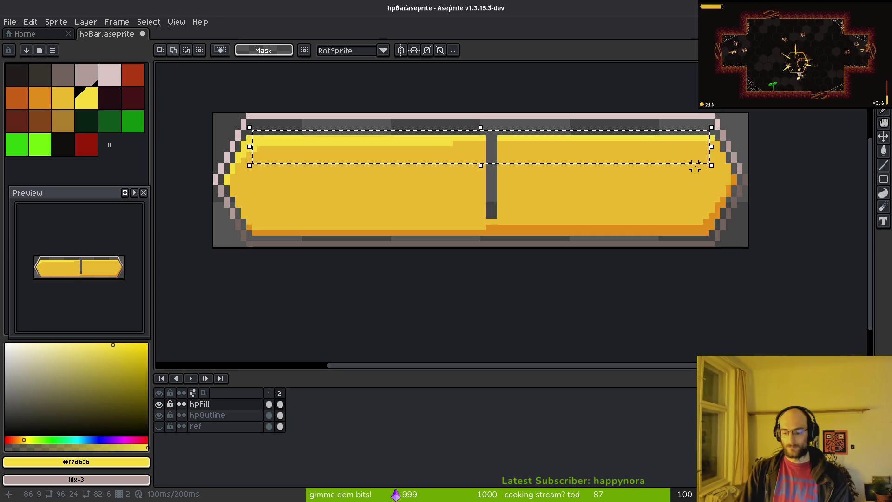
# - Nudge the top highlight strip up one pixel and add a light yellow pixel at its left end
pyautogui.press('Up')
pyautogui.press('Up')
pyautogui.hotkey('ctrl', 'd')
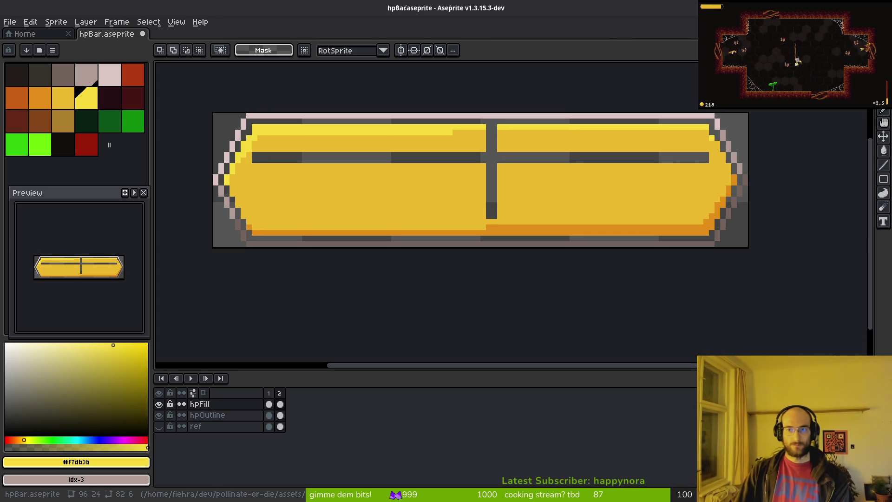
pyautogui.scroll(3, 382, 158)
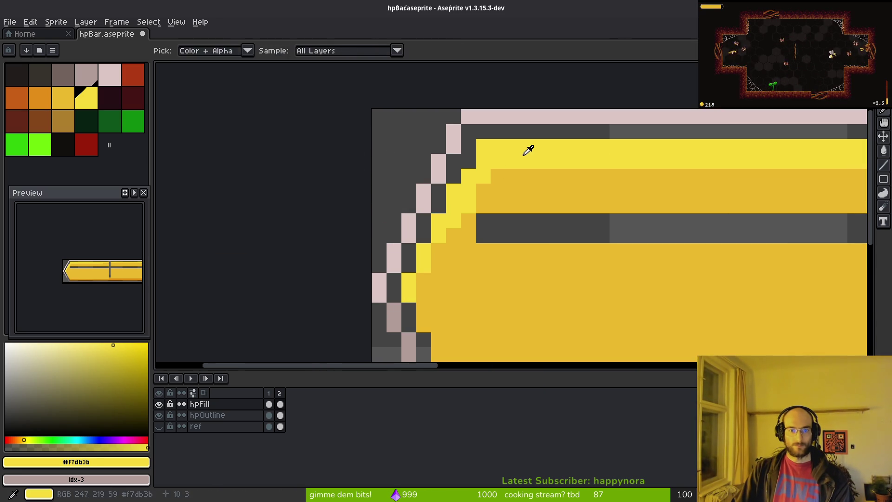
pyautogui.press('b')
pyautogui.click(519, 195)
pyautogui.scroll(-4, 484, 219)
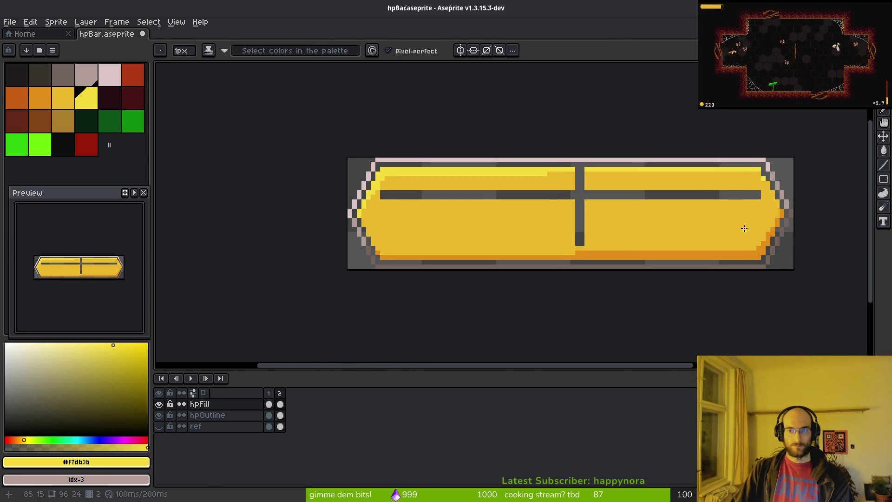
pyautogui.scroll(4, 744, 229)
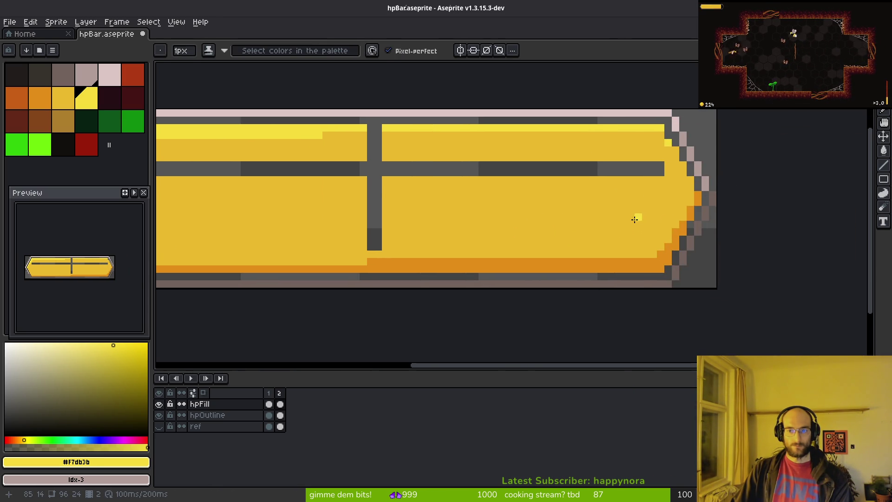
pyautogui.scroll(-2, 634, 219)
pyautogui.scroll(2, 415, 220)
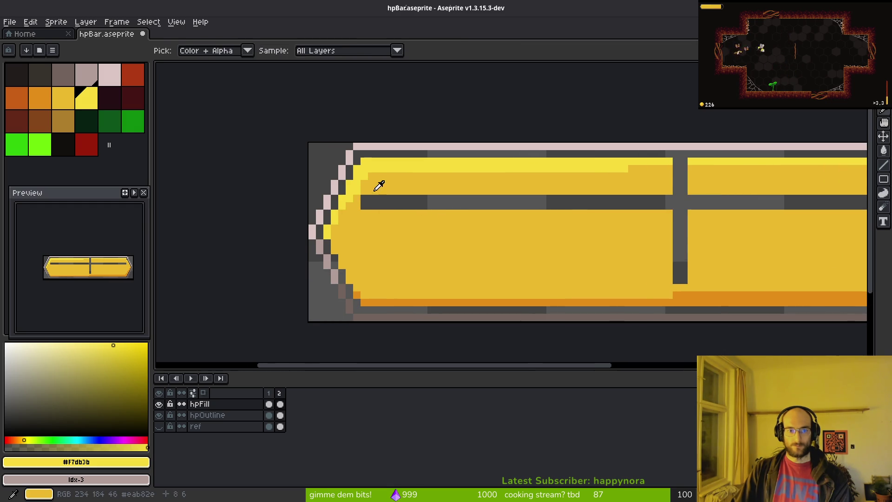
# - Extend the light yellow highlight band rightward, undoing stray pixels on the divider
pyautogui.keyDown('alt'); pyautogui.click(378, 188); pyautogui.keyUp('alt')
pyautogui.scroll(-2, 443, 215)
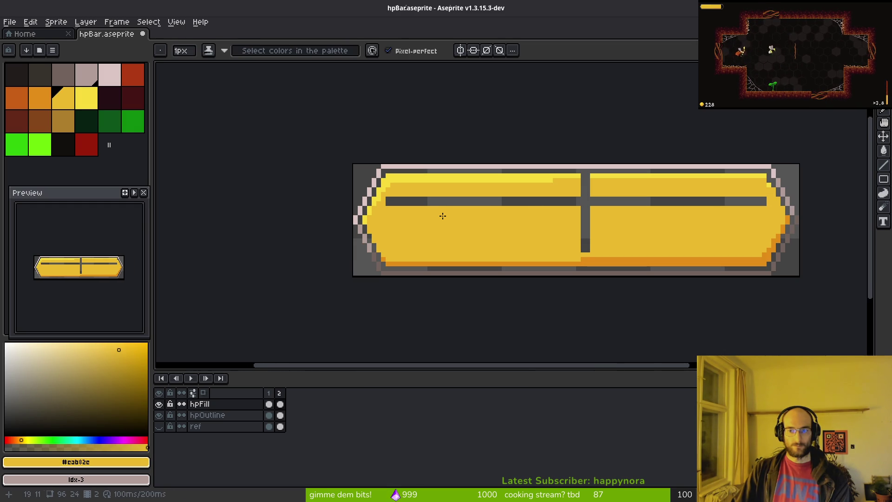
pyautogui.scroll(3, 437, 216)
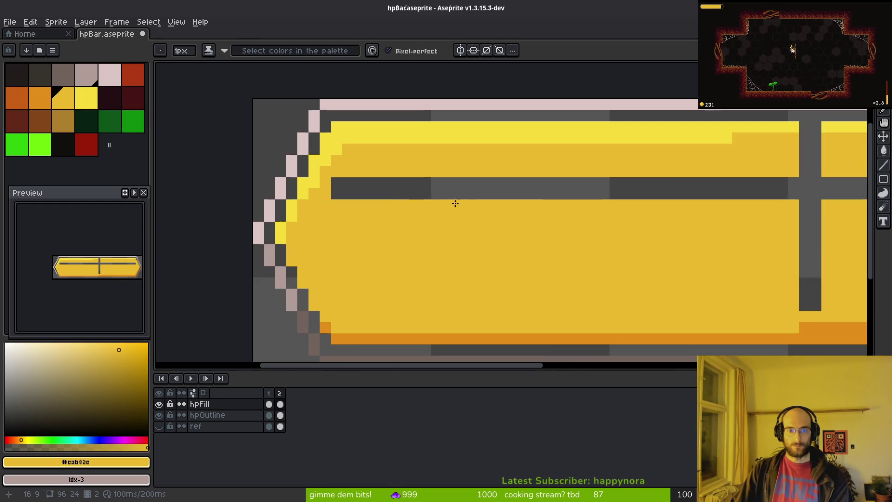
pyautogui.click(463, 250)
pyautogui.hotkey('ctrl', 'z')
pyautogui.keyDown('alt'); pyautogui.click(385, 133); pyautogui.keyUp('alt')
pyautogui.moveTo(419, 139); pyautogui.dragTo(393, 140)
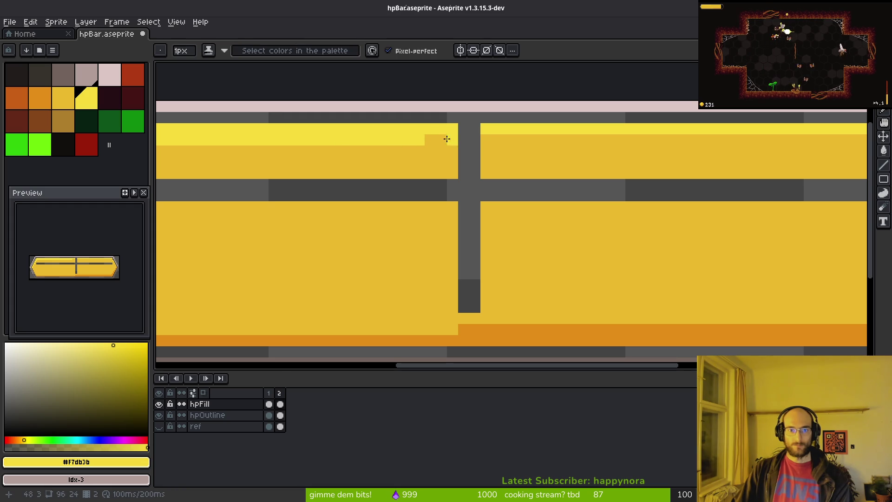
pyautogui.hotkey('ctrl', 'z')
# - Paint main yellow pixels at the bottom and side of the middle divider
pyautogui.keyDown('alt'); pyautogui.click(455, 313); pyautogui.keyUp('alt')
pyautogui.click(463, 329)
pyautogui.click(475, 295)
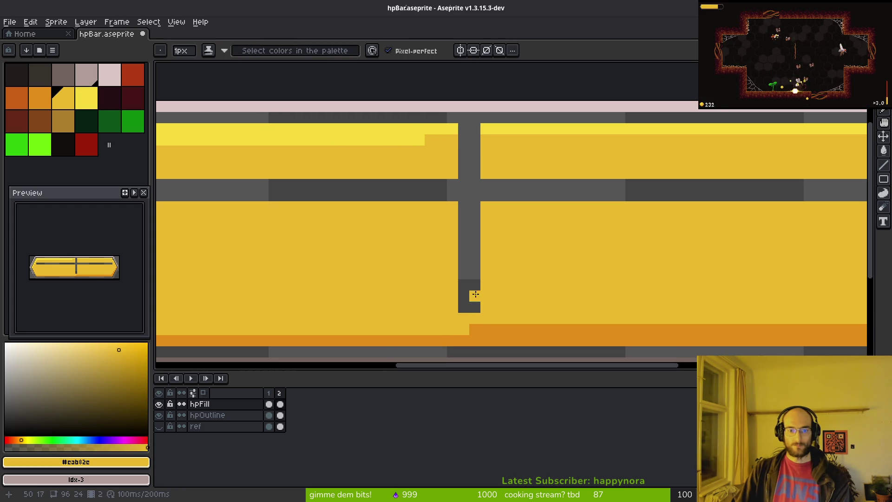
pyautogui.scroll(-3, 515, 225)
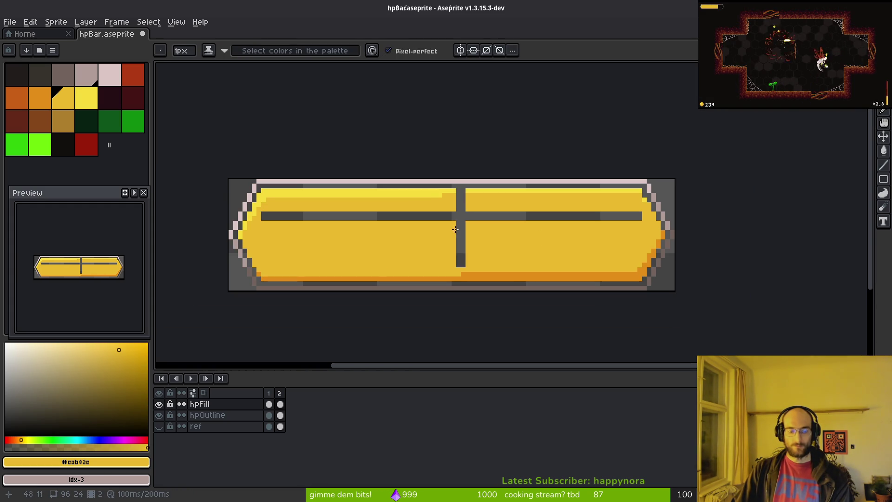
pyautogui.click(475, 214)
pyautogui.scroll(3, 475, 215)
# - Make the top divider pixel light yellow, bucket-fill the grey divider lines with main yellow, and save
pyautogui.keyDown('alt'); pyautogui.click(463, 154); pyautogui.keyUp('alt')
pyautogui.click(437, 154)
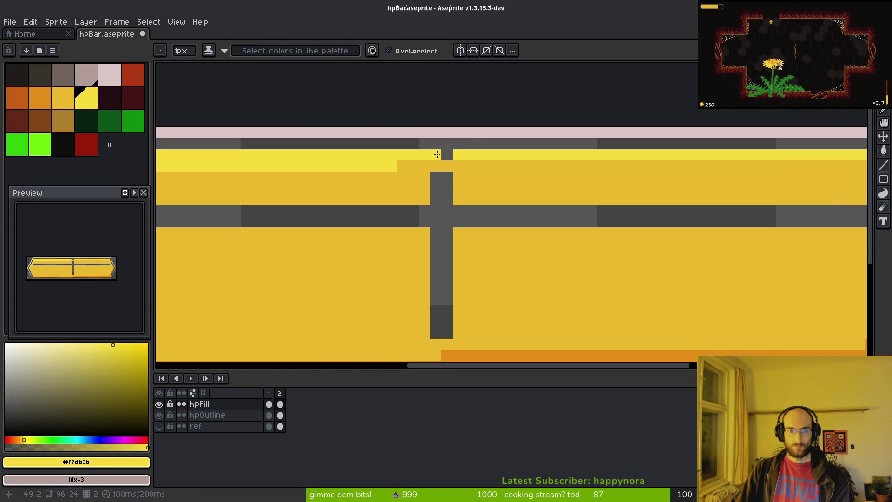
pyautogui.keyDown('alt'); pyautogui.click(465, 195); pyautogui.keyUp('alt')
pyautogui.press('g')
pyautogui.click(444, 217)
pyautogui.scroll(-3, 474, 247)
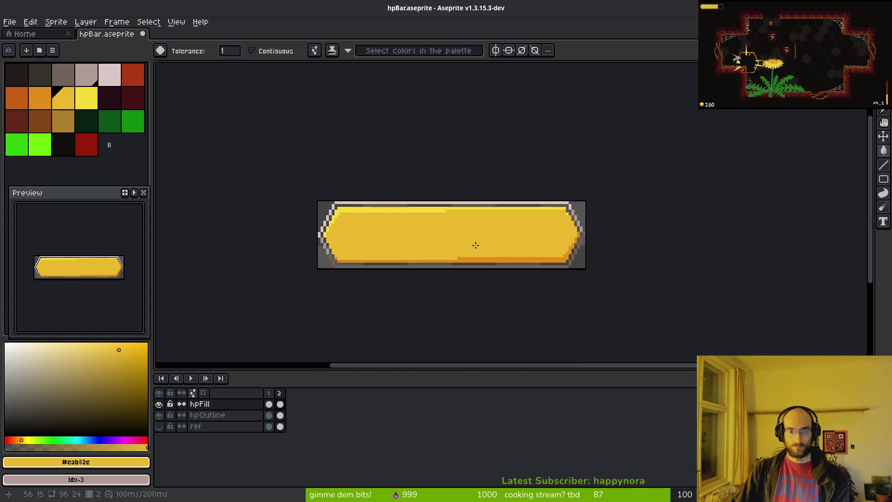
pyautogui.hotkey('ctrl', 's')
pyautogui.scroll(1, 470, 246)
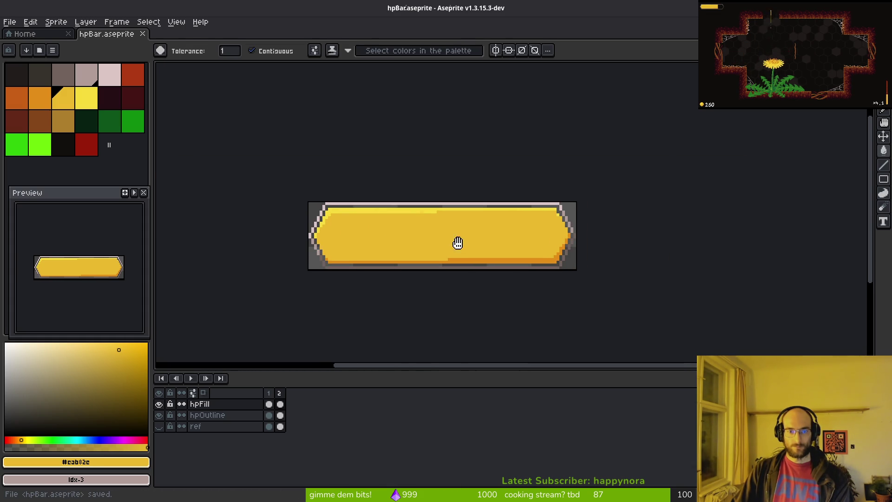
pyautogui.scroll(1, 497, 244)
# - Select all cels of frame 2 and hide the hpOutline layer
pyautogui.press('m')
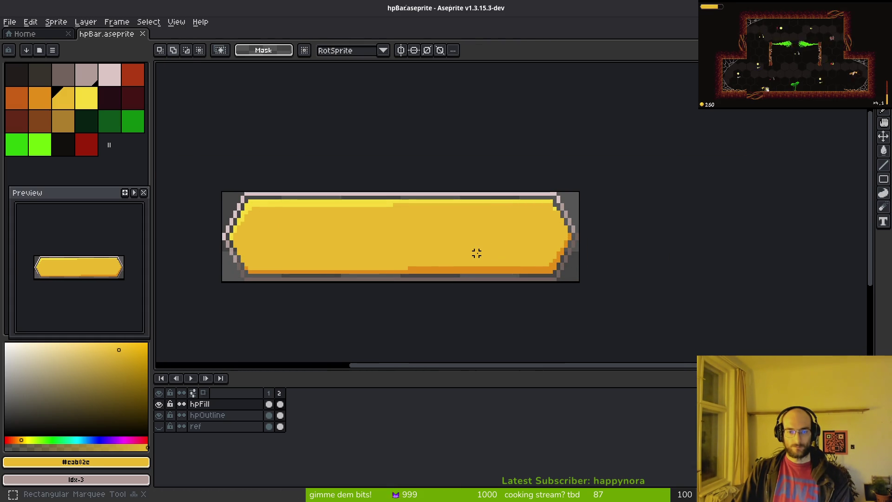
pyautogui.moveTo(476, 252); pyautogui.dragTo(454, 240)
pyautogui.click(280, 393)
pyautogui.click(159, 415)
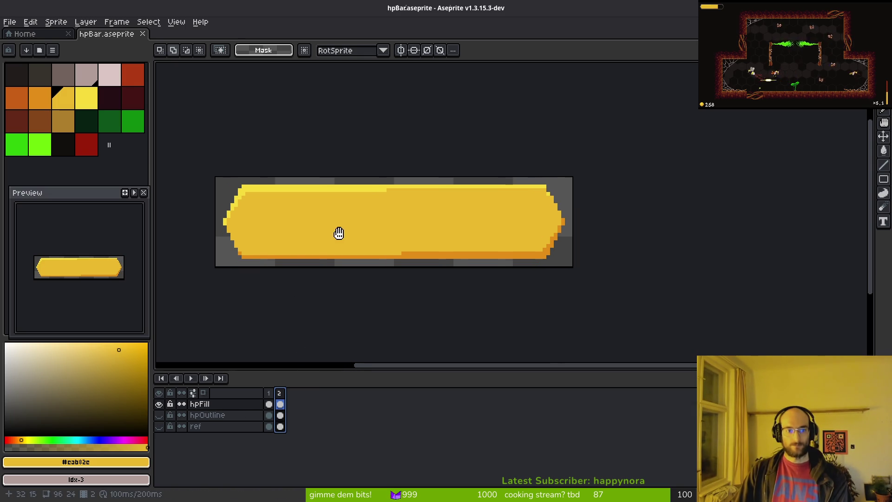
# - Start a sprite sheet export limited to the selected frames
pyautogui.hotkey('ctrl', 'e')
pyautogui.press('Escape')
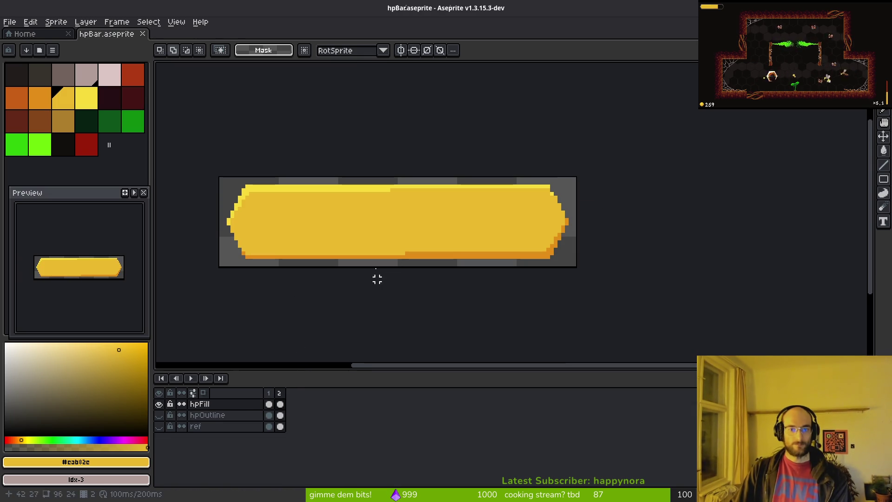
pyautogui.hotkey('ctrl', 'shift', 'e')
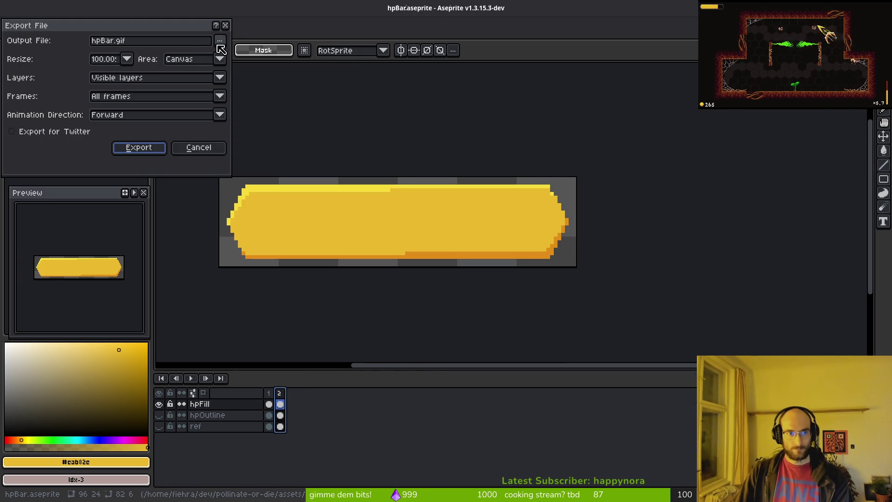
pyautogui.press('Return')
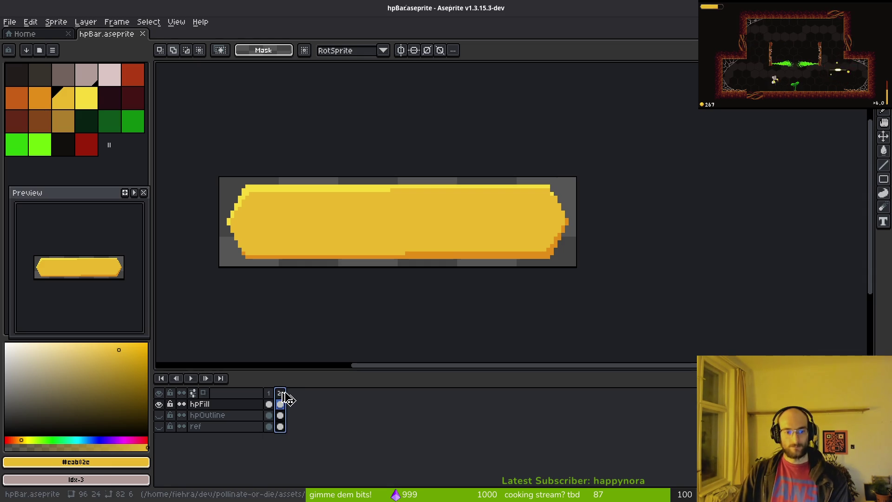
pyautogui.hotkey('ctrl', 'e')
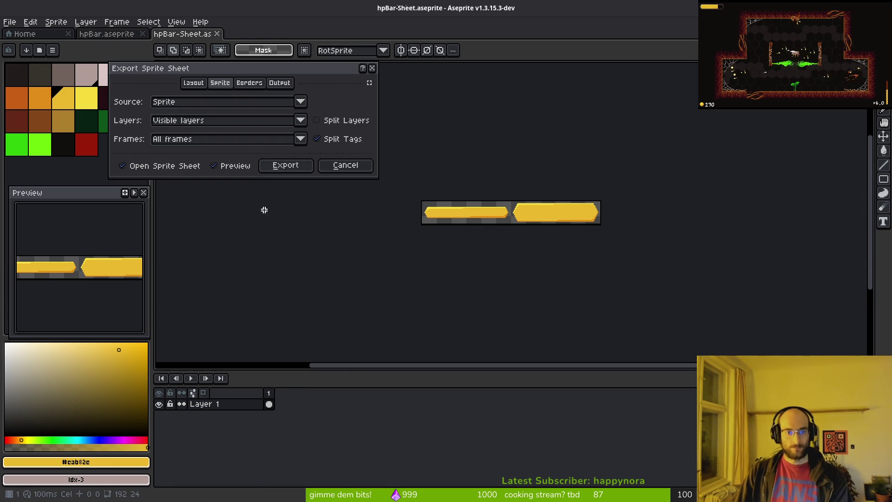
pyautogui.click(298, 142)
pyautogui.click(242, 163)
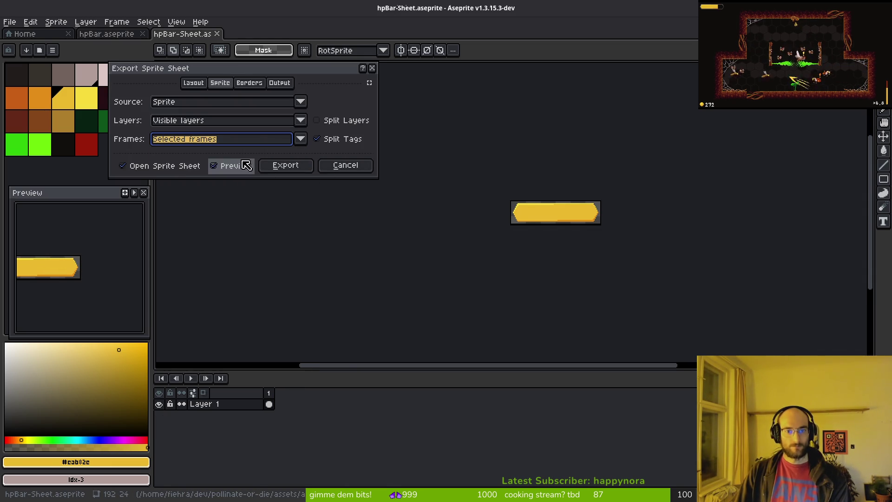
pyautogui.click(285, 166)
# - Export the fill as art/ui/hpFill.png, overwriting the existing file
pyautogui.click(220, 40)
pyautogui.click(228, 51)
pyautogui.click(44, 42)
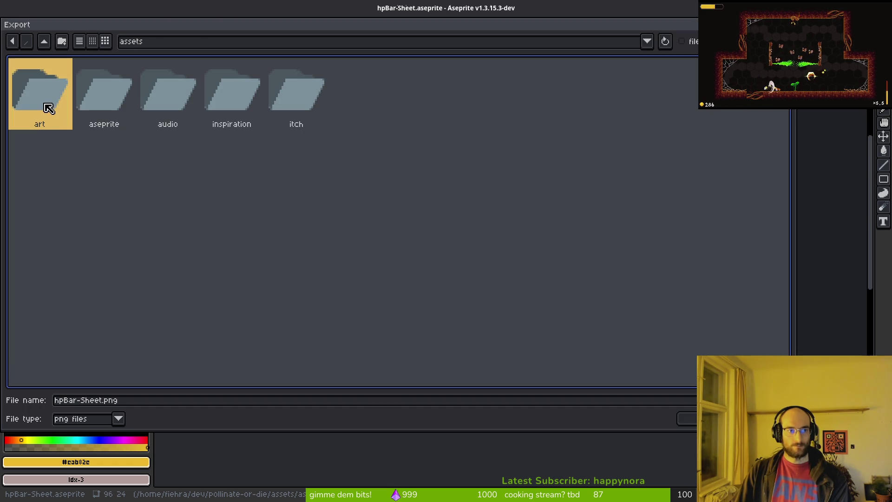
pyautogui.doubleClick(44, 107)
pyautogui.doubleClick(533, 91)
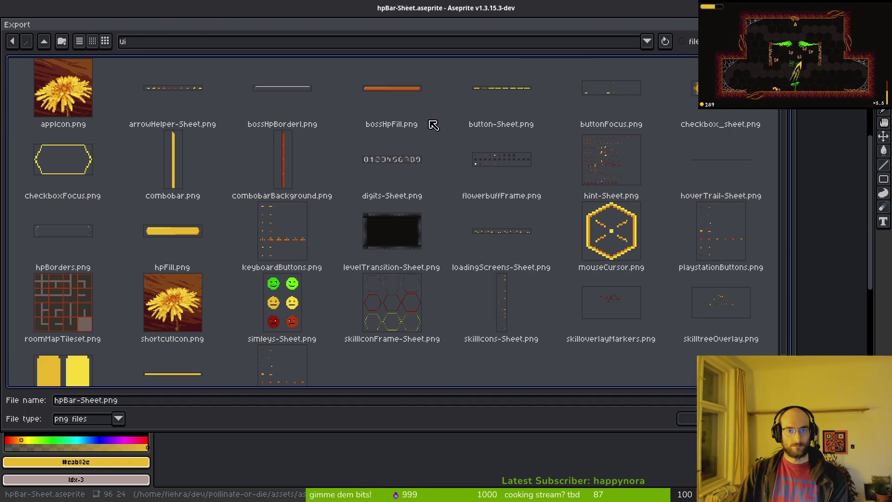
pyautogui.click(225, 259)
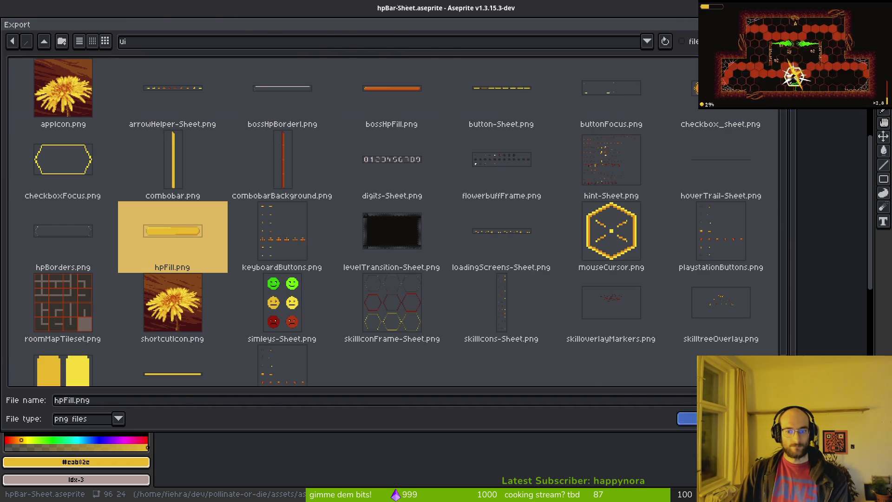
pyautogui.click(687, 418)
pyautogui.click(402, 283)
pyautogui.click(140, 148)
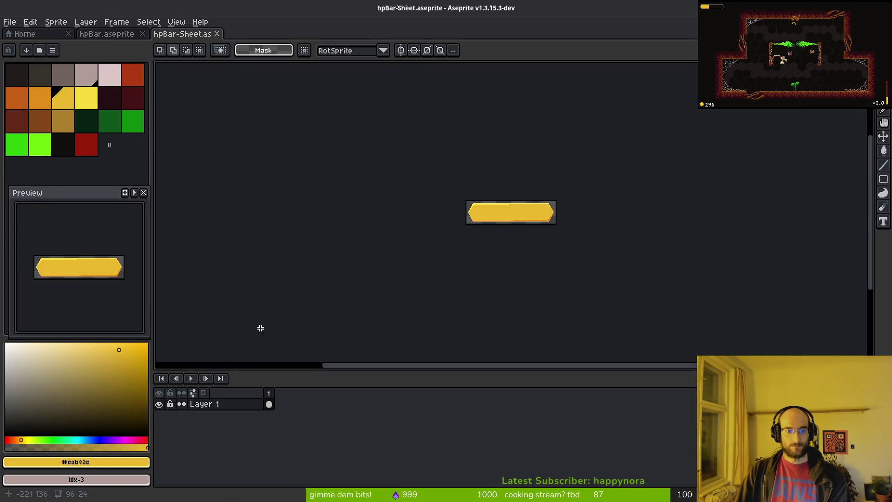
pyautogui.hotkey('ctrl', 'w')
# - Hide hpFill, show hpOutline, and begin a new sprite sheet export
pyautogui.click(158, 392)
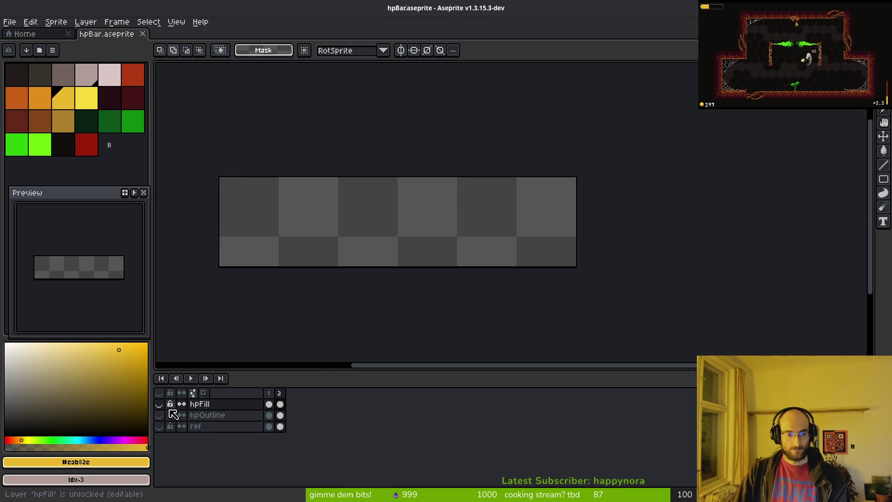
pyautogui.click(159, 415)
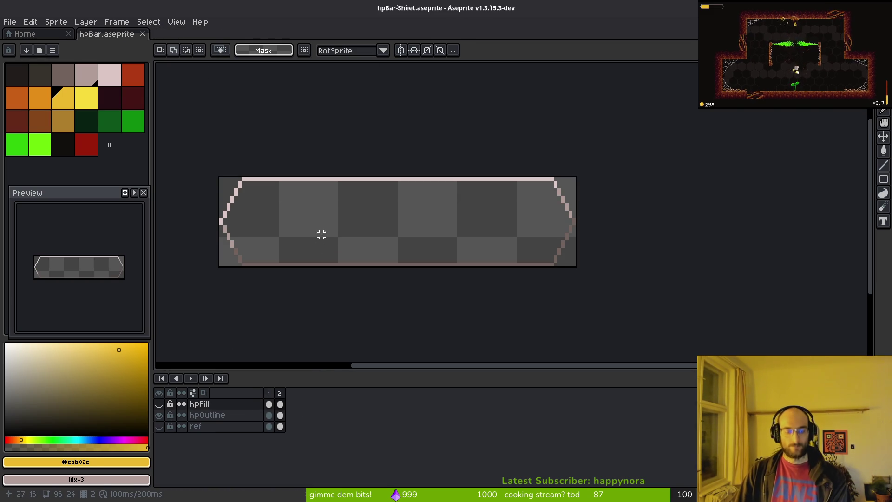
pyautogui.hotkey('ctrl', 'e')
pyautogui.click(282, 167)
# - Export the outline as art/ui/hpBorders.png, overwriting the existing file
pyautogui.click(222, 45)
pyautogui.click(231, 56)
pyautogui.click(47, 45)
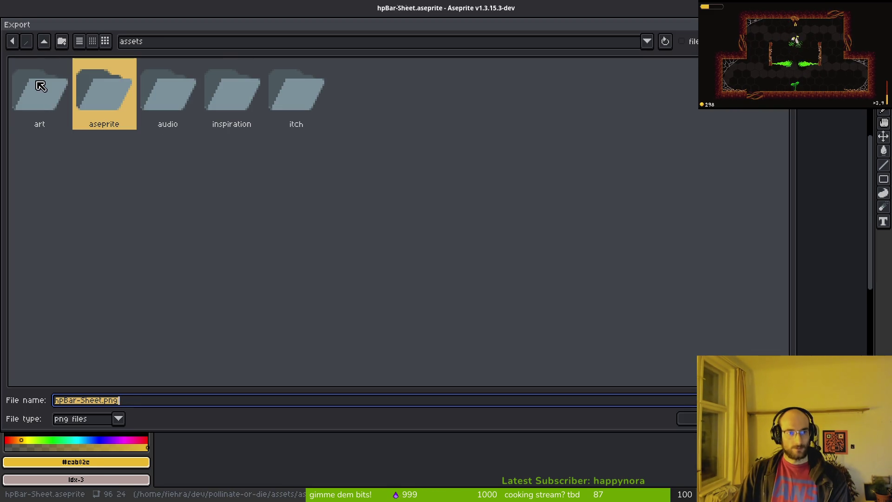
pyautogui.doubleClick(41, 91)
pyautogui.doubleClick(534, 91)
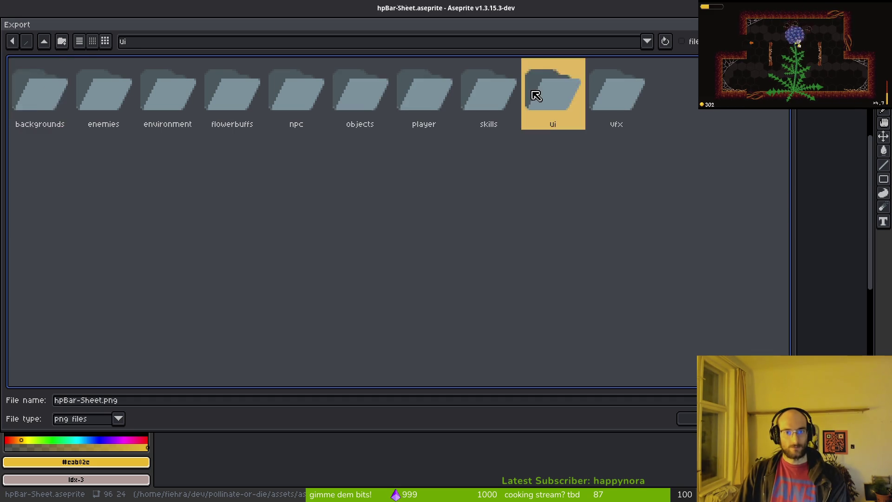
pyautogui.click(64, 237)
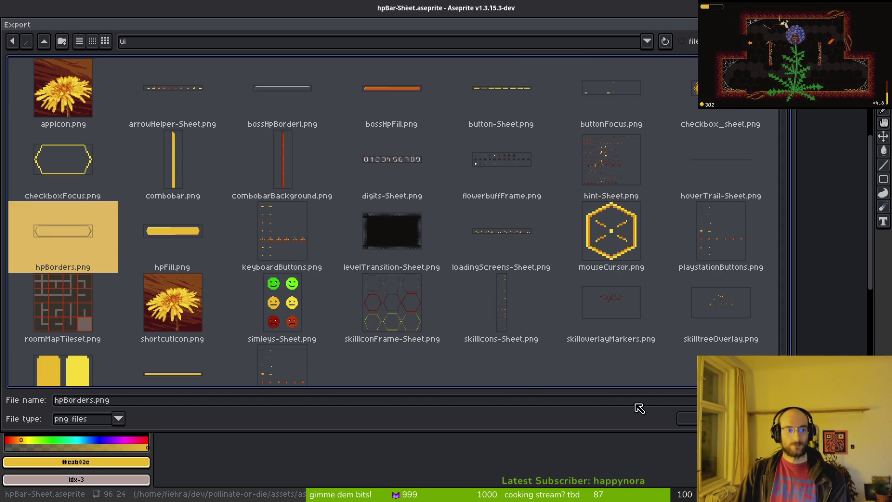
pyautogui.press('Return')
pyautogui.click(384, 281)
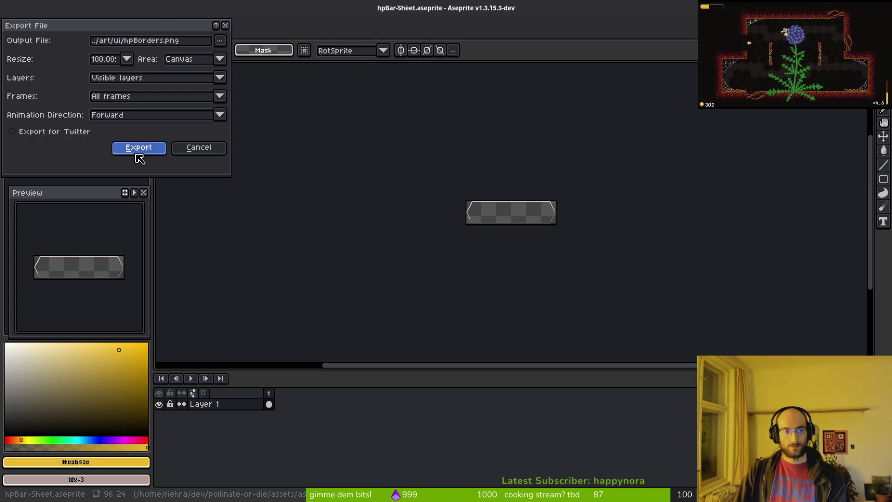
pyautogui.click(138, 155)
pyautogui.hotkey('alt', 'Tab')
pyautogui.hotkey('alt', 'Tab')
pyautogui.hotkey('alt', 'Tab')
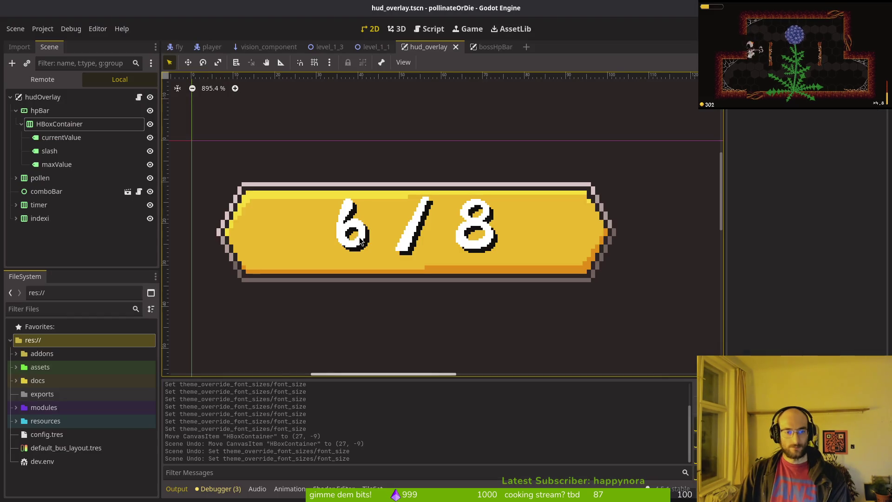
# - Nudge the hpBar node up and save the HUD scene
pyautogui.click(69, 110)
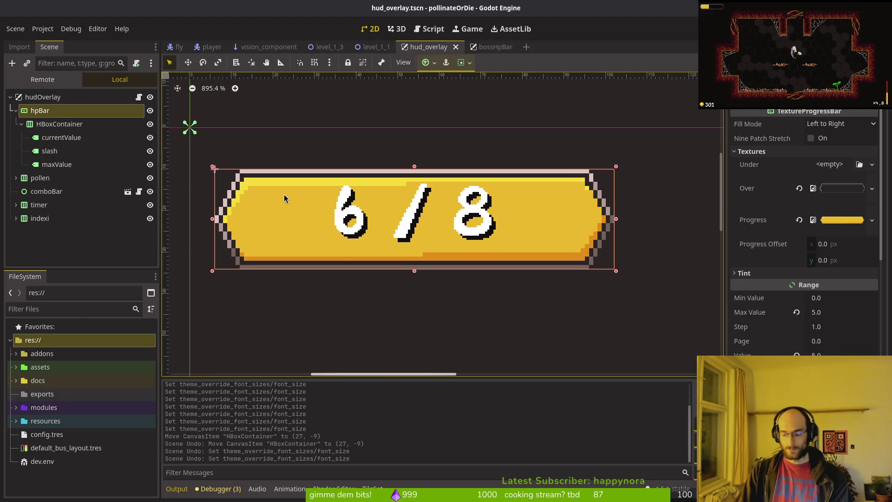
pyautogui.press('Up')
pyautogui.press('Up')
pyautogui.press('Escape')
pyautogui.hotkey('ctrl', 's')
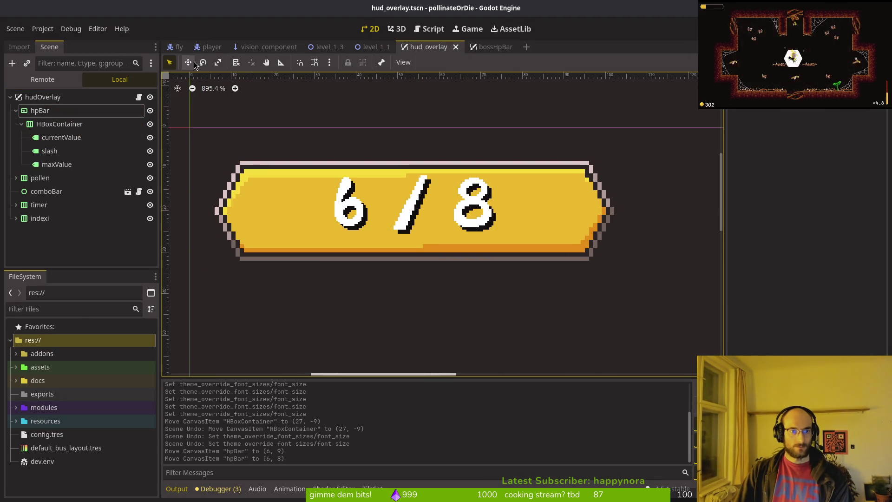
# - Nudge the HBoxContainer number row down two units and save the scene
pyautogui.click(55, 125)
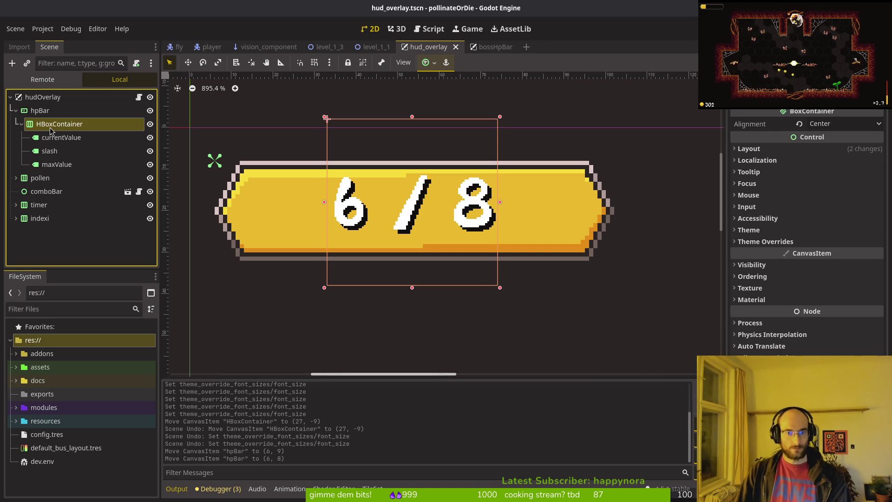
pyautogui.press('Down')
pyautogui.click(51, 128)
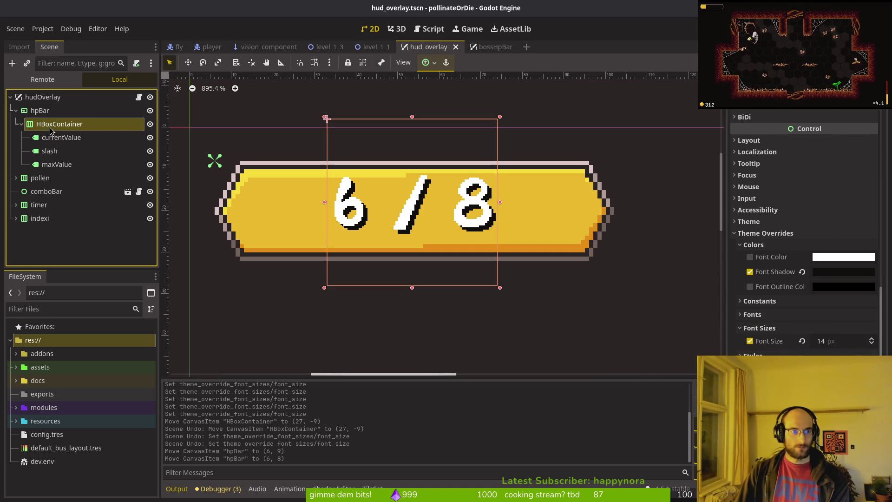
pyautogui.press('Down')
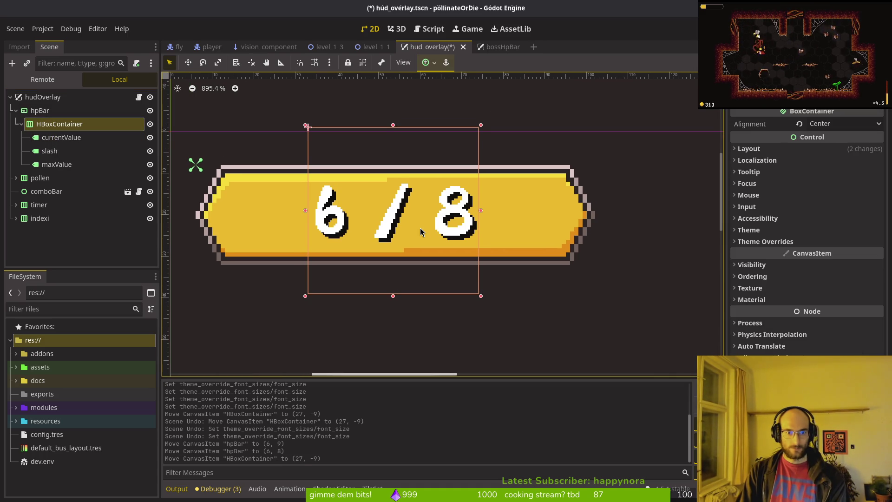
pyautogui.press('Down')
pyautogui.press('Escape')
pyautogui.hotkey('ctrl', 's')
pyautogui.scroll(-2, 462, 229)
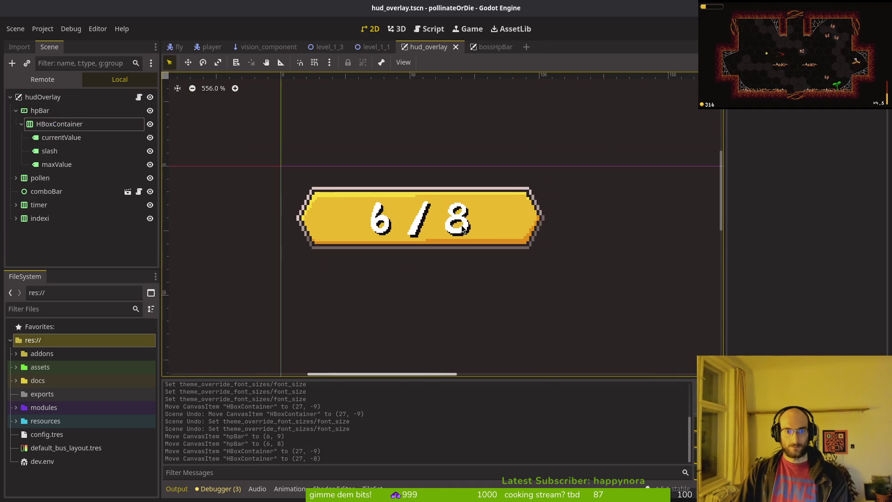
pyautogui.scroll(2, 463, 229)
# - Move the number row back up to (27, -9), save, and run the game with F5
pyautogui.click(83, 123)
pyautogui.press('Up')
pyautogui.press('Escape')
pyautogui.hotkey('ctrl', 's')
pyautogui.scroll(-2, 508, 262)
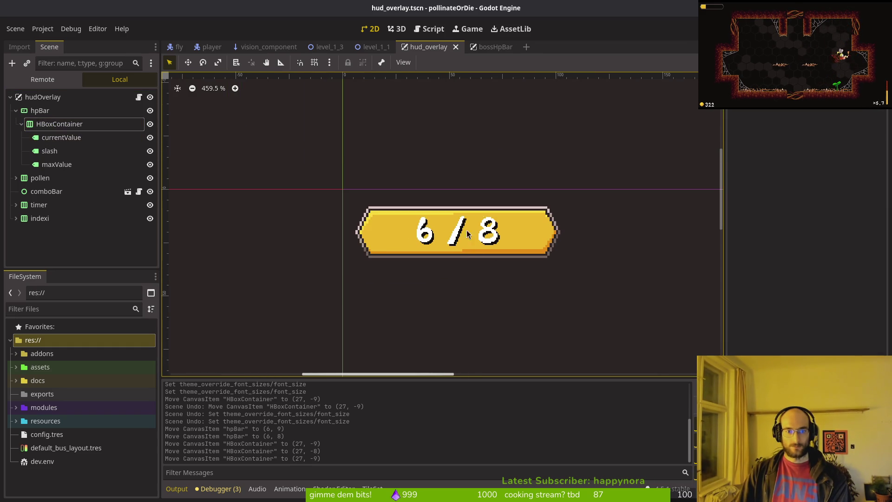
pyautogui.press('F5')
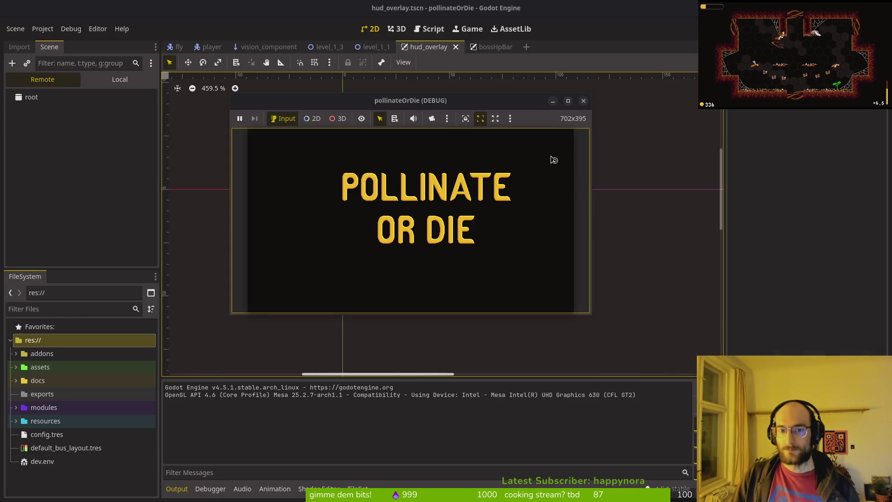
pyautogui.click(583, 102)
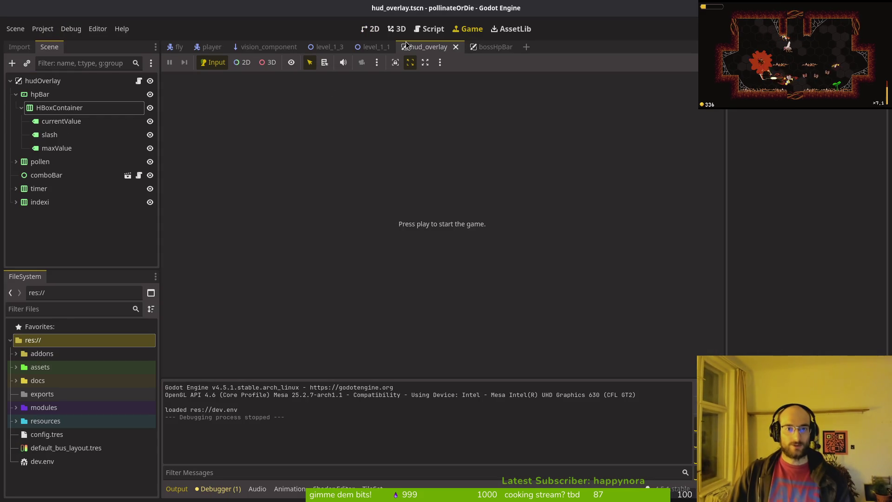
pyautogui.click(374, 31)
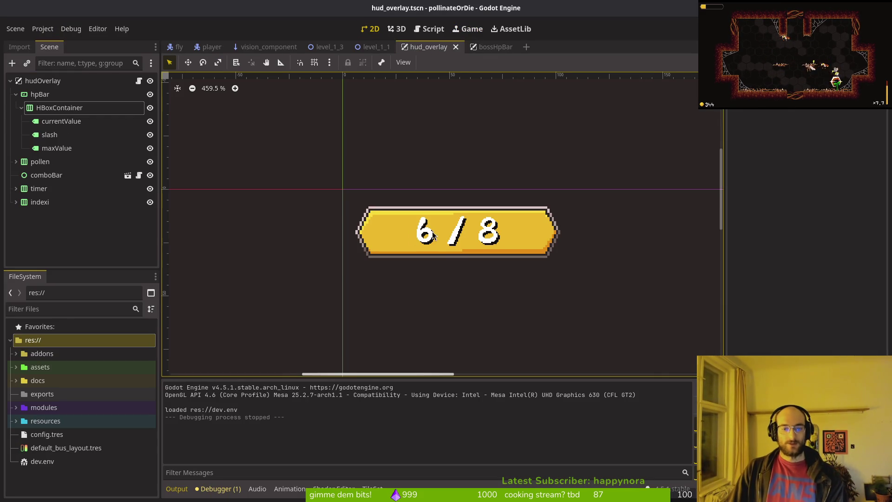
pyautogui.click(49, 110)
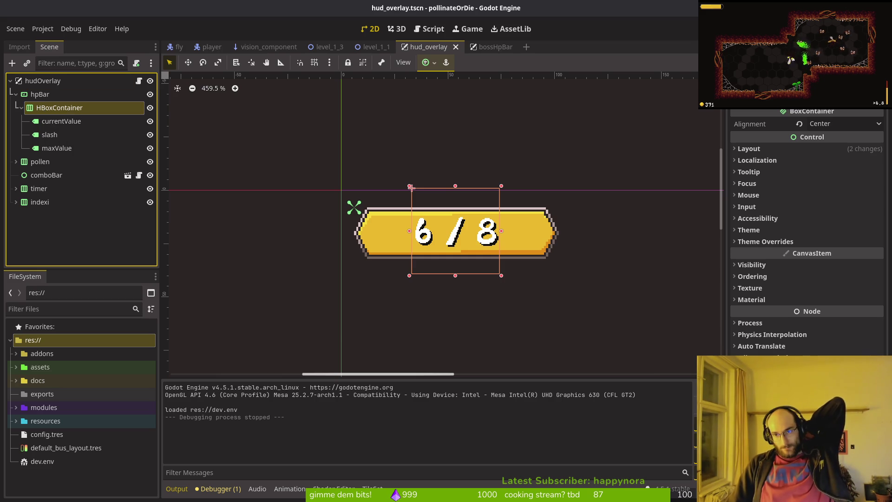
pyautogui.press('F5')
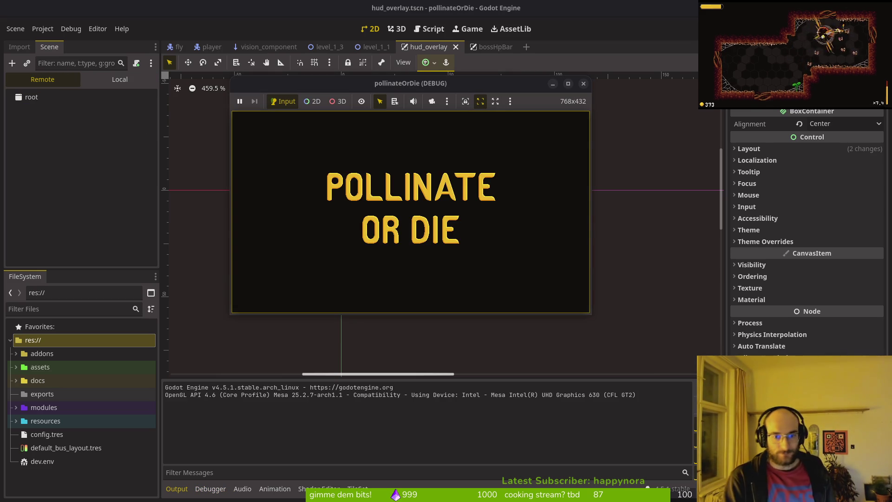
# - Start a new game, expand the game view, then stop the test run with F8
pyautogui.press('Return')
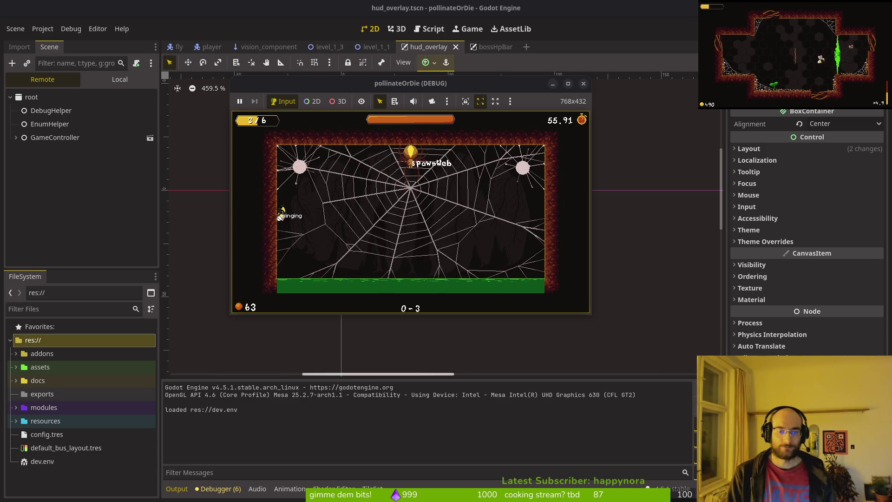
pyautogui.click(567, 83)
pyautogui.press('F8')
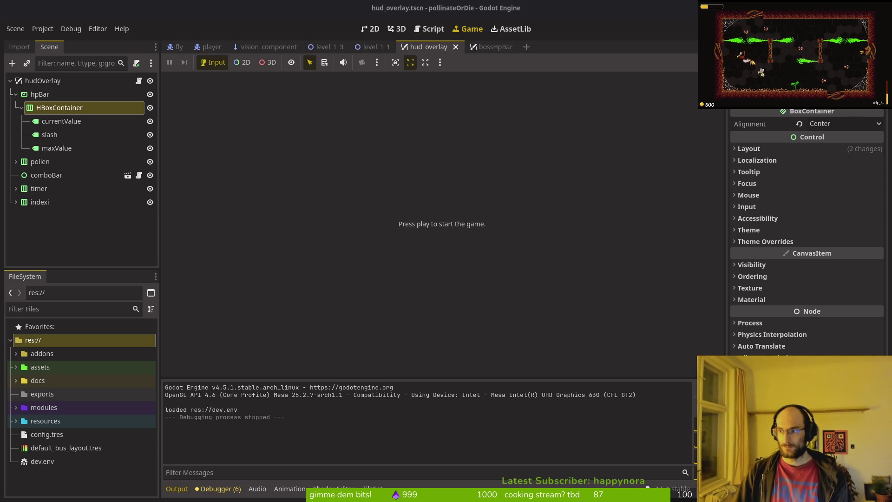
pyautogui.hotkey('alt', 'Tab')
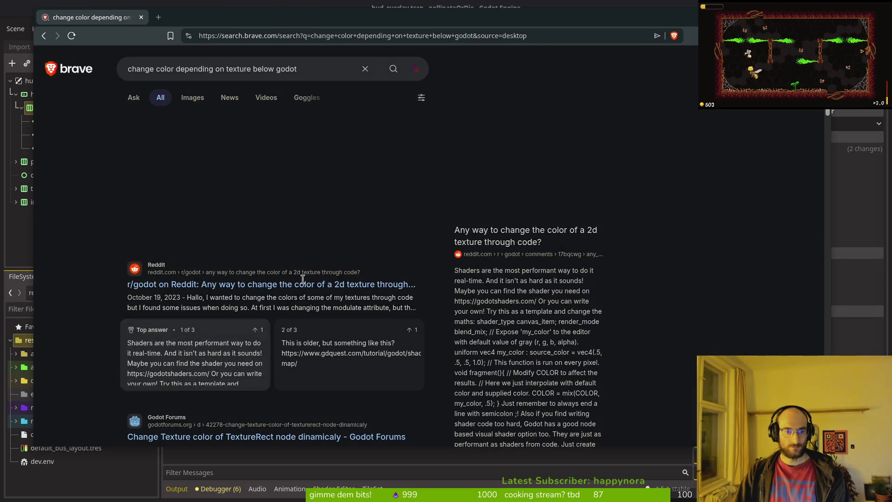
# - Open the Reddit shader thread in a new tab, skim the results, and return to hpBar.aseprite
pyautogui.middleClick(291, 281)
pyautogui.hotkey('ctrl', 'Tab')
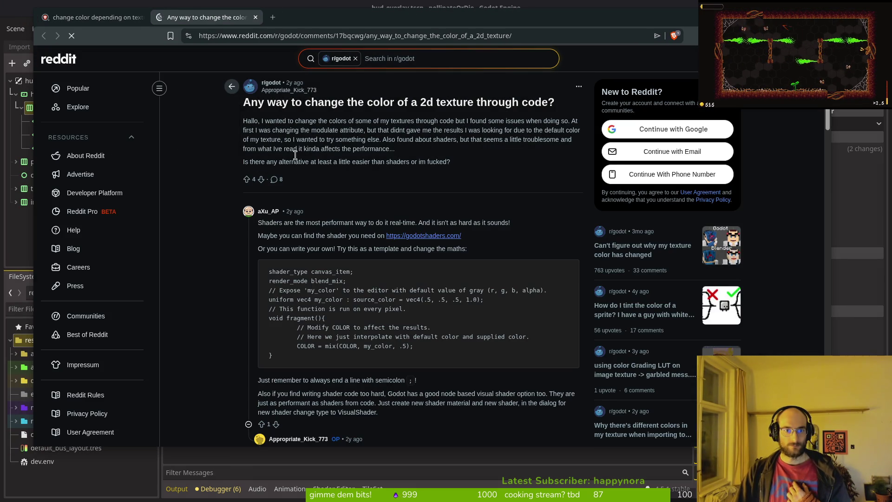
pyautogui.hotkey('ctrl', 'shift', 'Tab')
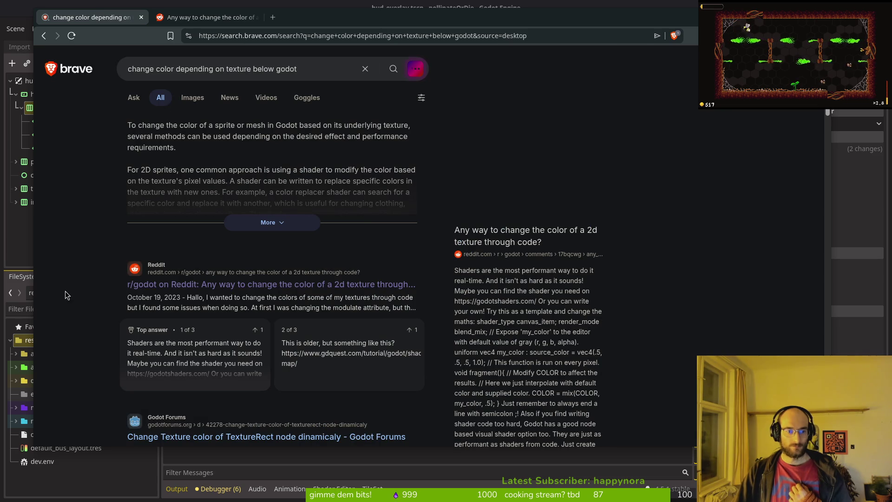
pyautogui.scroll(-3, 79, 293)
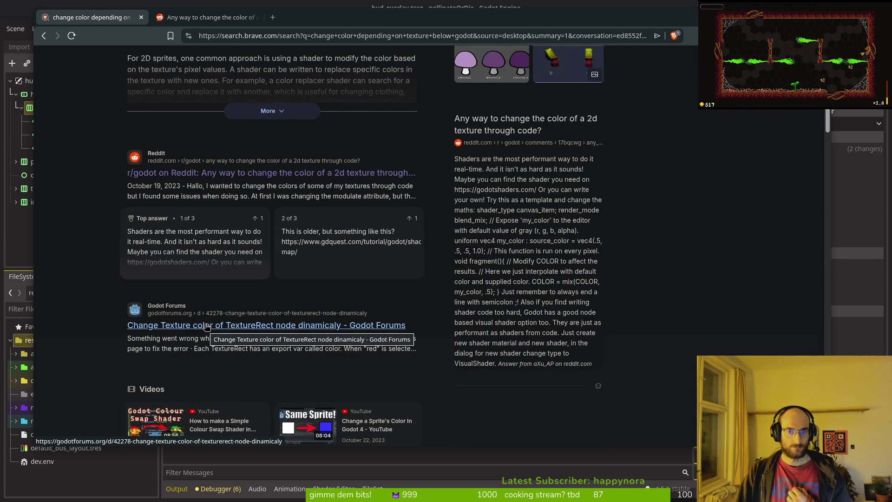
pyautogui.scroll(-2, 283, 291)
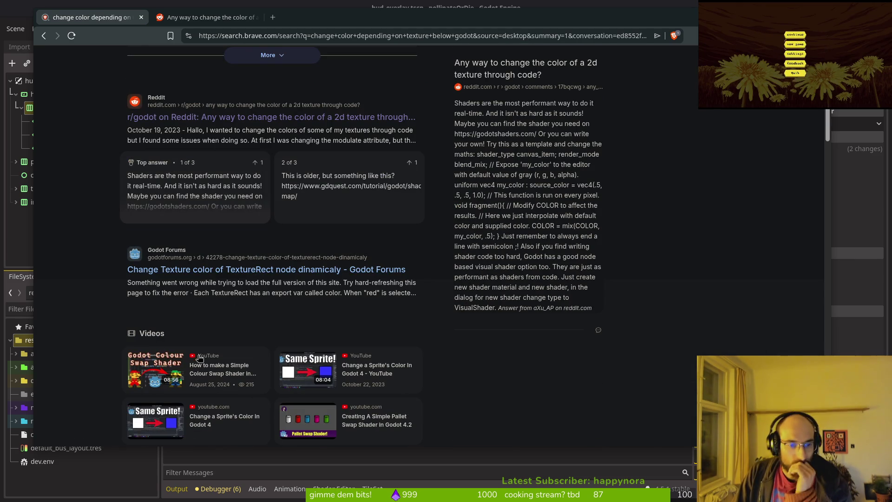
pyautogui.scroll(-3, 208, 353)
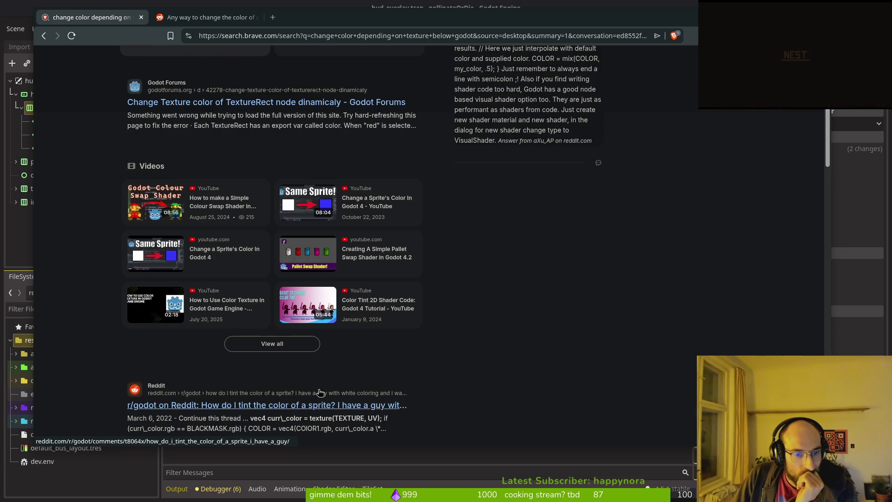
pyautogui.scroll(-4, 320, 393)
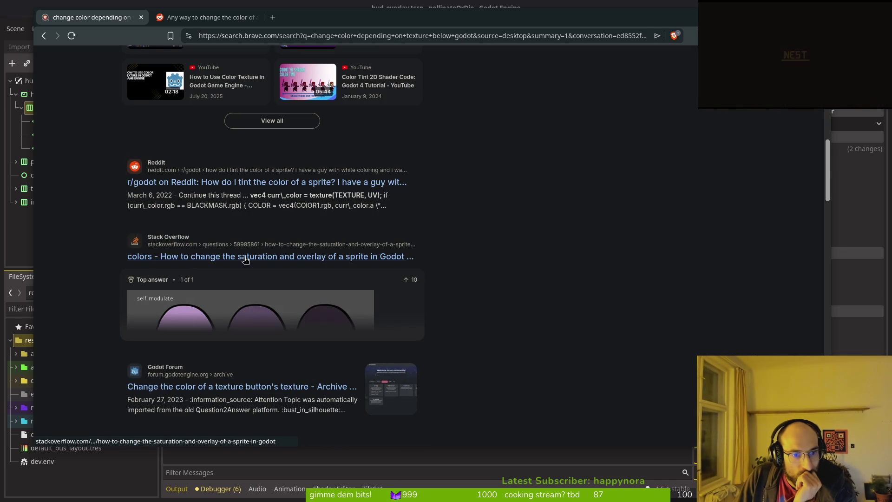
pyautogui.scroll(-2, 246, 259)
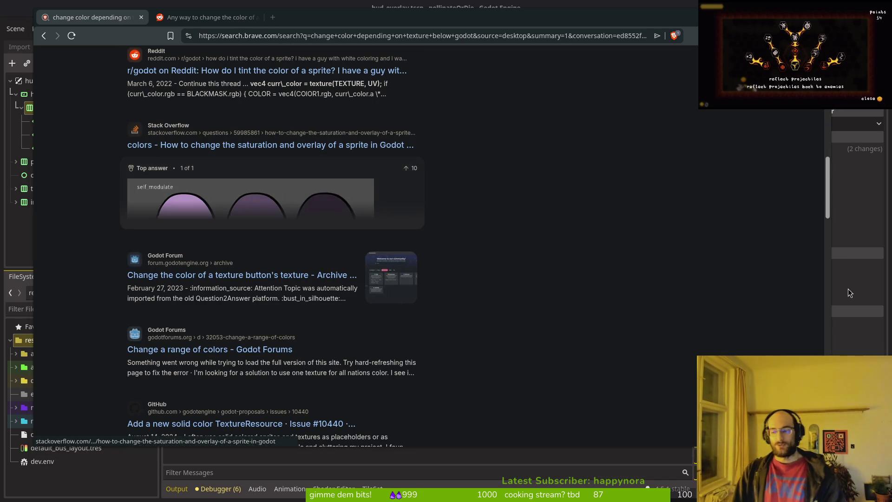
pyautogui.hotkey('alt', 'Tab')
pyautogui.click(93, 33)
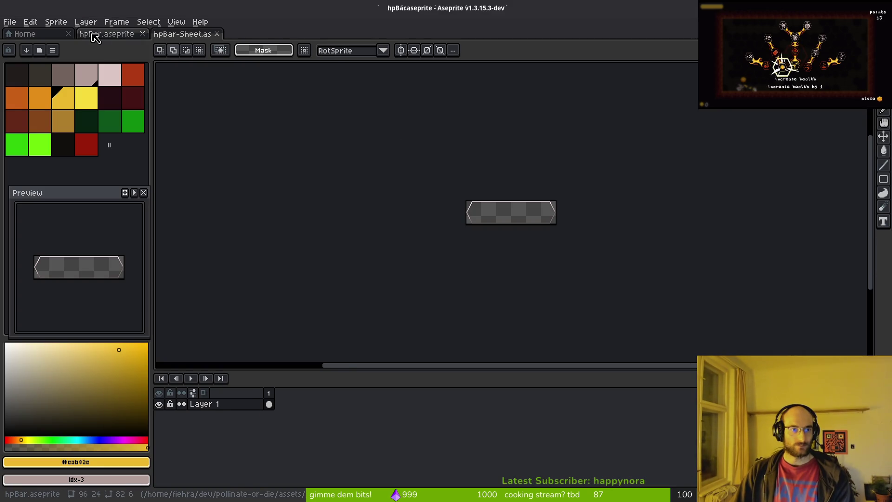
# - Show the hpFill layer, save, and add a third animation frame
pyautogui.click(159, 404)
pyautogui.hotkey('ctrl', 's')
pyautogui.scroll(1, 390, 221)
pyautogui.press('e')
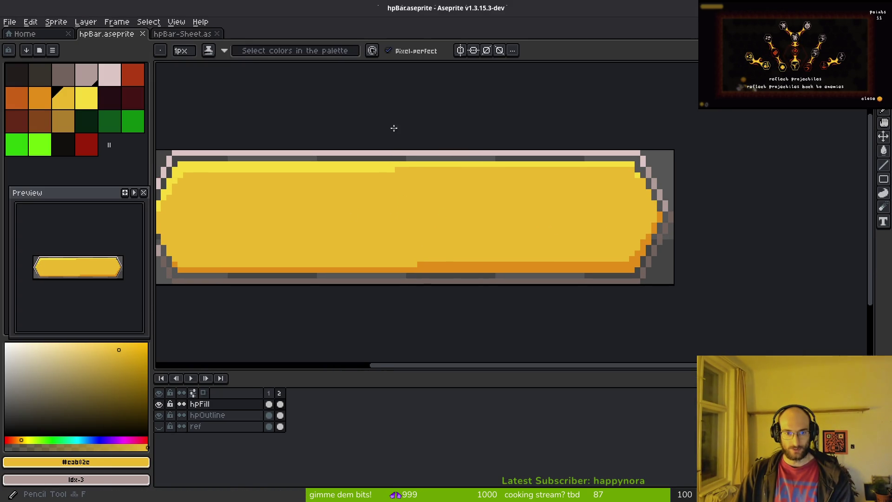
pyautogui.press('i')
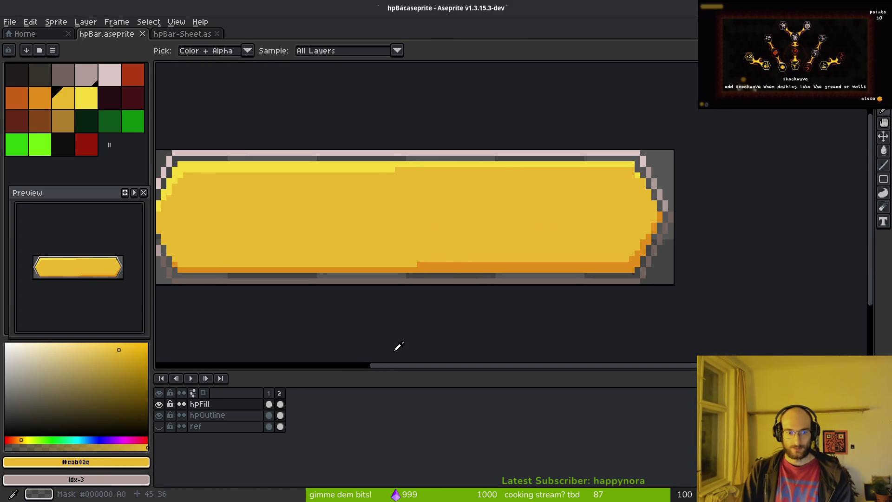
pyautogui.hotkey('alt', 'n')
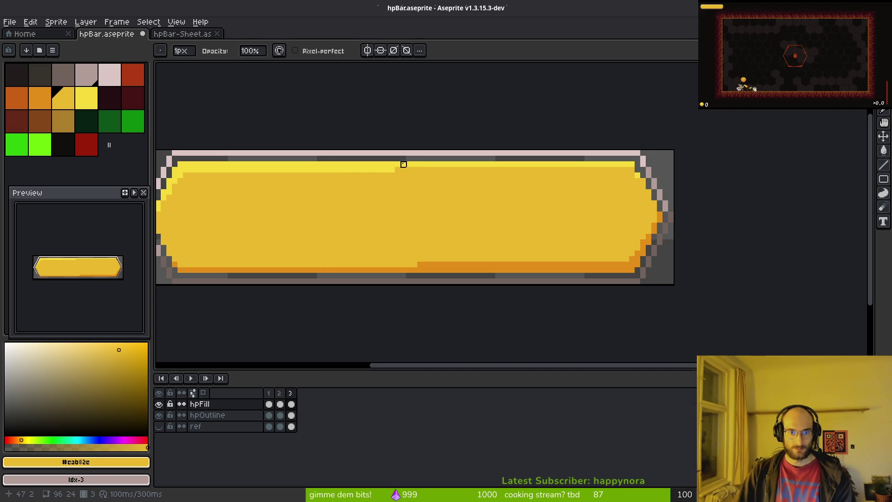
# - Erase a straight vertical line splitting the yellow fill, redoing a stepped first attempt
pyautogui.moveTo(396, 153); pyautogui.dragTo(398, 354)
pyautogui.scroll(1, 398, 354)
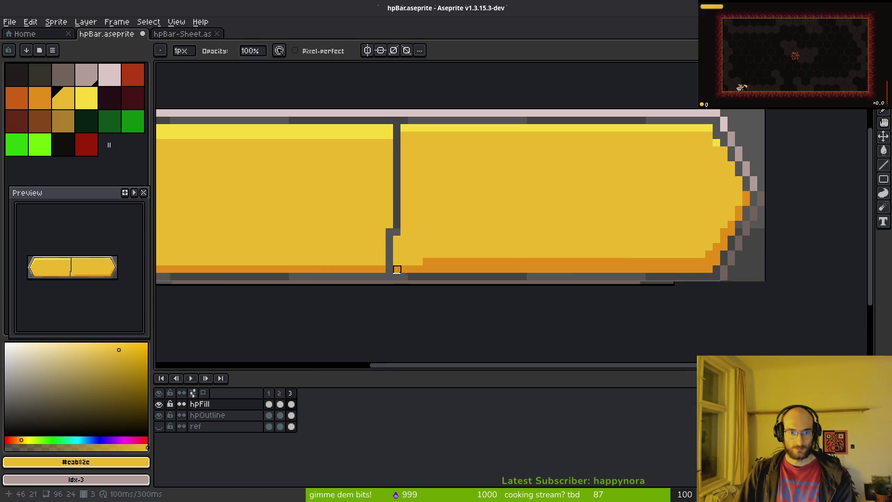
pyautogui.hotkey('ctrl', 'z')
pyautogui.moveTo(405, 121); pyautogui.dragTo(404, 270)
pyautogui.scroll(-2, 458, 249)
pyautogui.scroll(2, 395, 150)
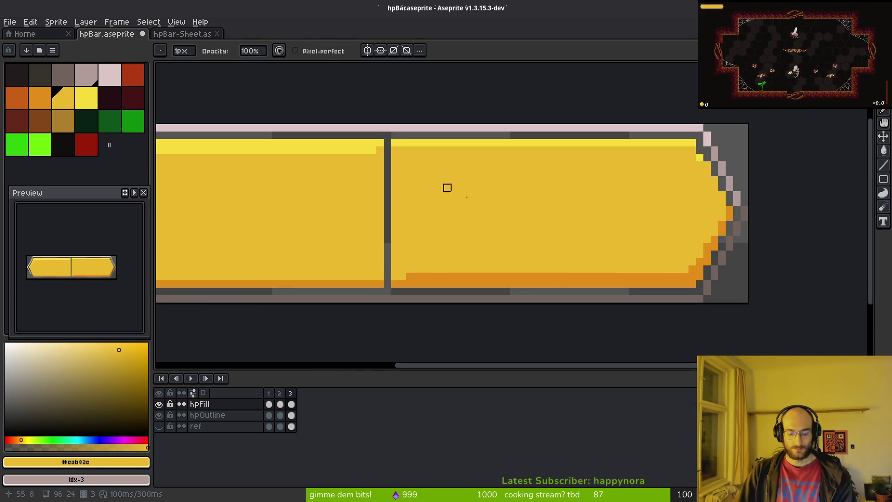
# - Magic-wand the fill's right half, delete it, and save hpBar
pyautogui.press('w')
pyautogui.click(496, 173)
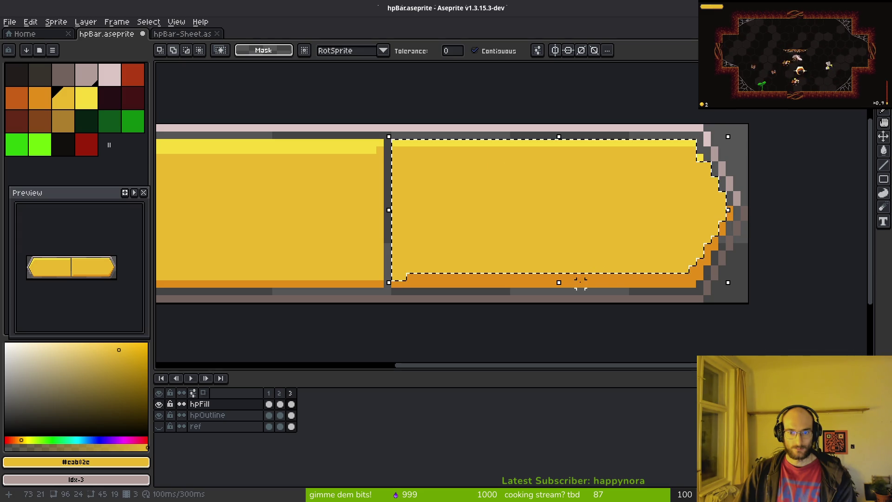
pyautogui.press('Delete')
pyautogui.press('e')
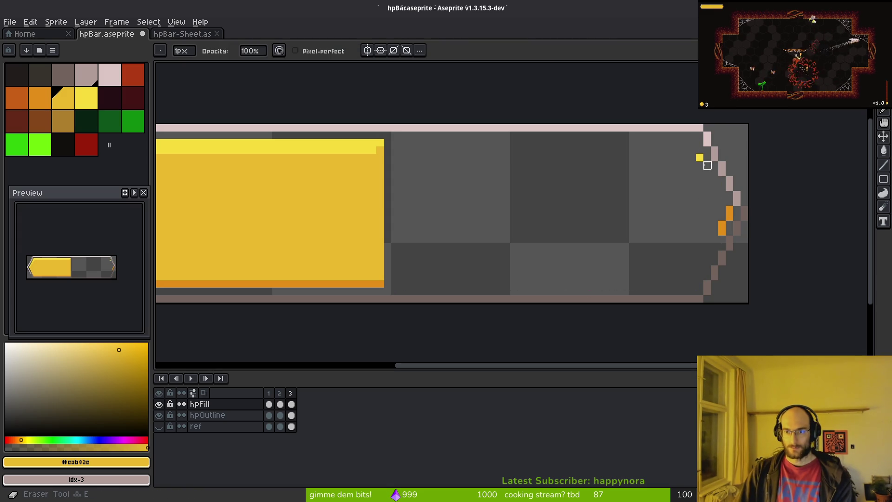
pyautogui.press('b')
pyautogui.hscroll(-2, 607, 263)
pyautogui.hotkey('ctrl', 's')
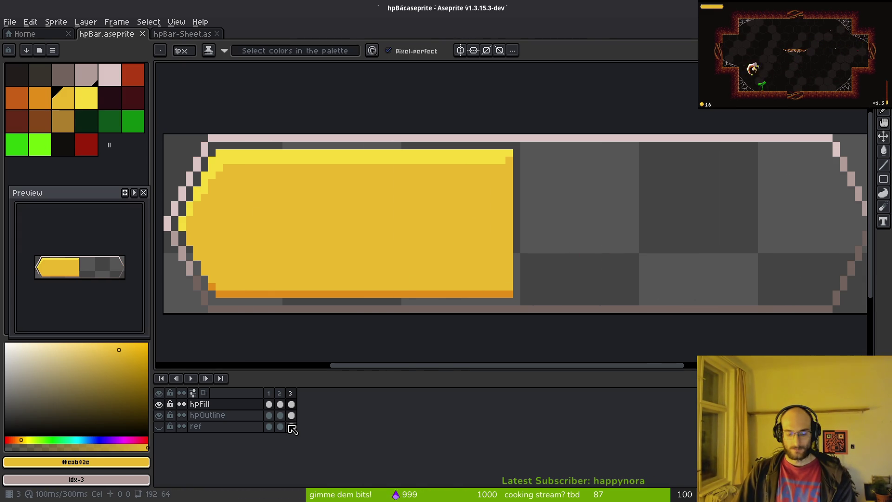
pyautogui.hscroll(1, 485, 309)
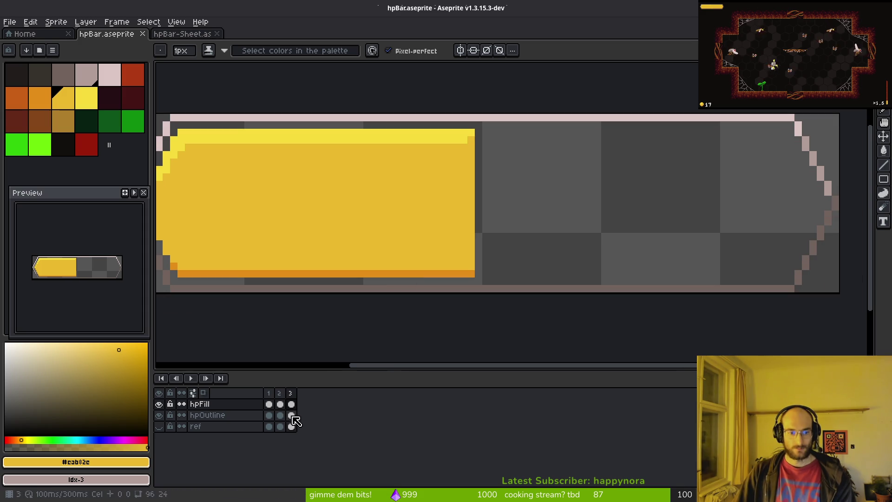
pyautogui.click(294, 416)
pyautogui.hscroll(-1, 445, 237)
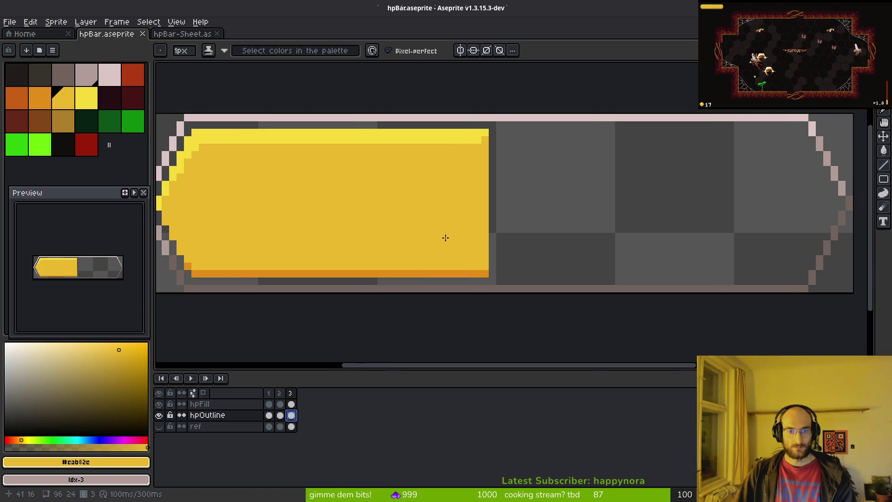
# - Switch the palette to Medium Size swatches and save hpBar
pyautogui.click(107, 150)
pyautogui.click(52, 50)
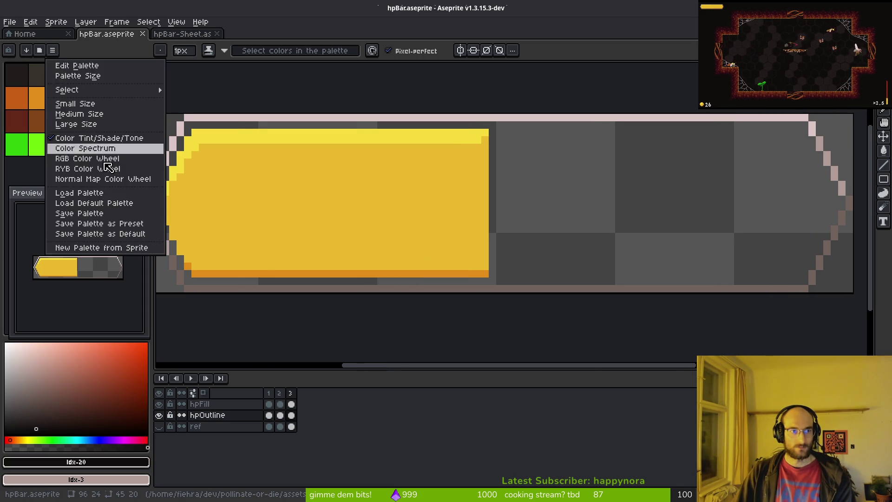
pyautogui.click(118, 213)
pyautogui.press('Escape')
pyautogui.click(53, 49)
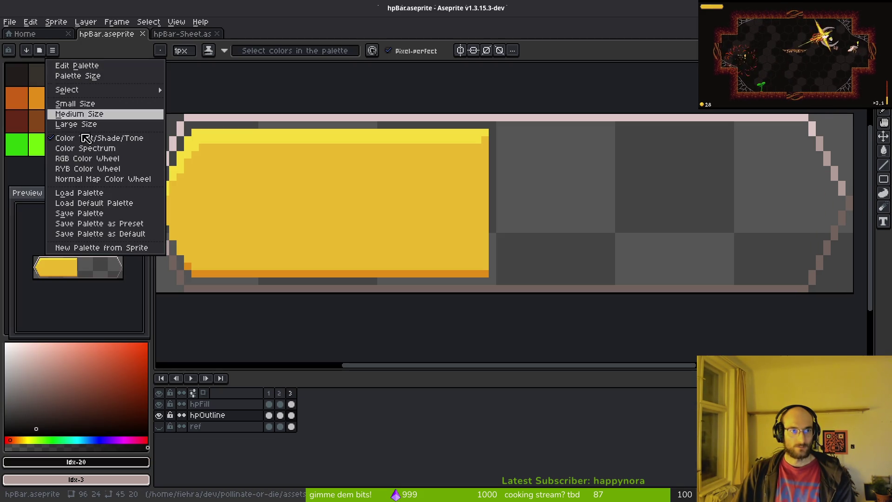
pyautogui.press('Escape')
pyautogui.hotkey('ctrl', 's')
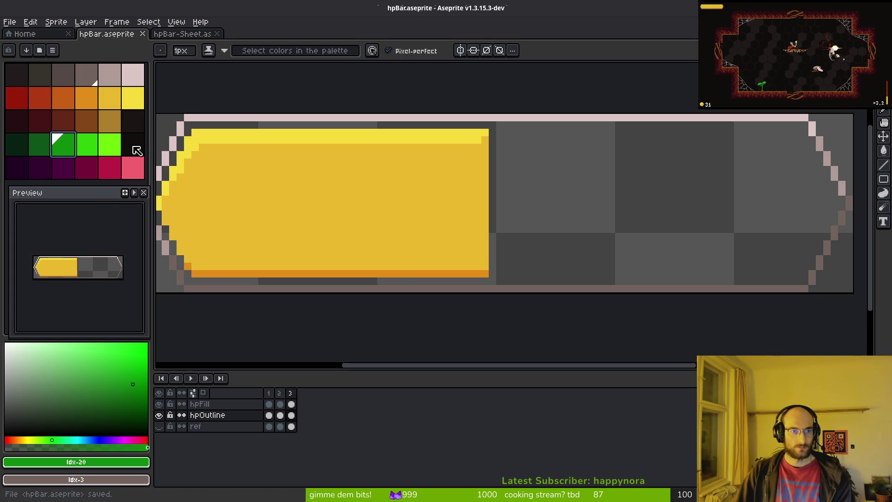
# - Pick a near-black colour and add a new empty Layer 1 above hpFill
pyautogui.click(136, 150)
pyautogui.scroll(3, 418, 179)
pyautogui.hscroll(-3, 424, 249)
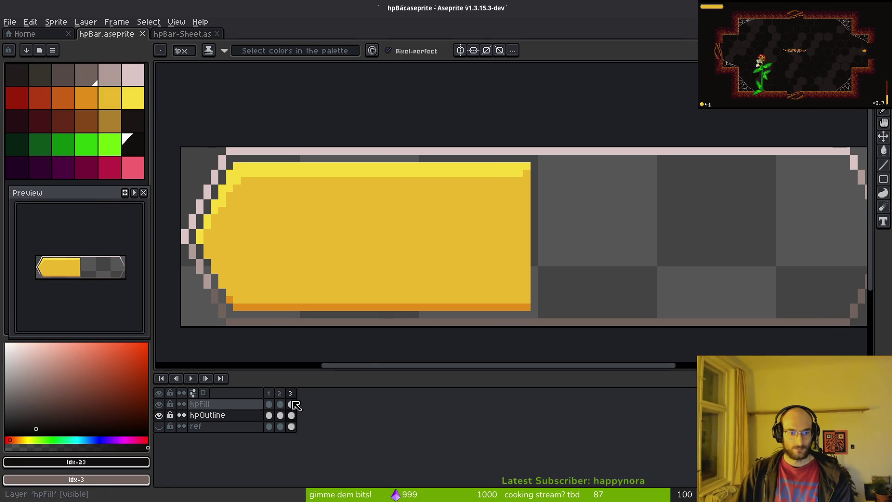
pyautogui.hscroll(2, 473, 270)
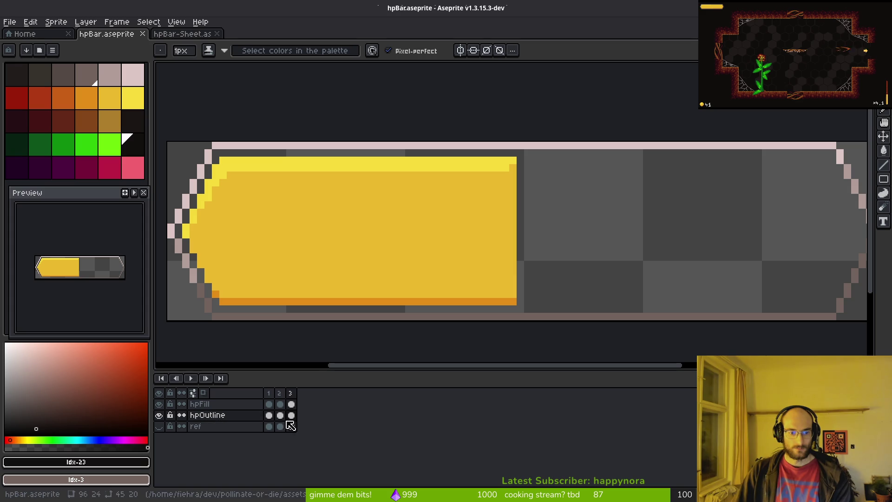
pyautogui.click(291, 404)
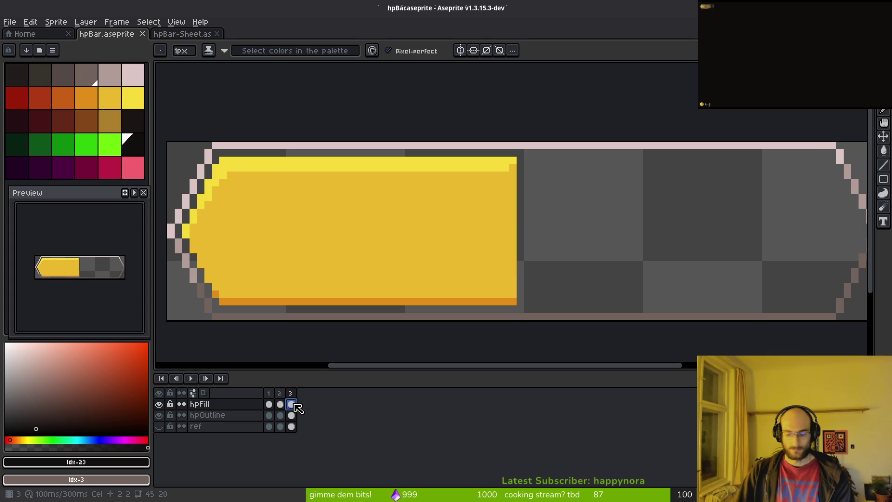
pyautogui.hotkey('shift', 'n')
pyautogui.click(293, 404)
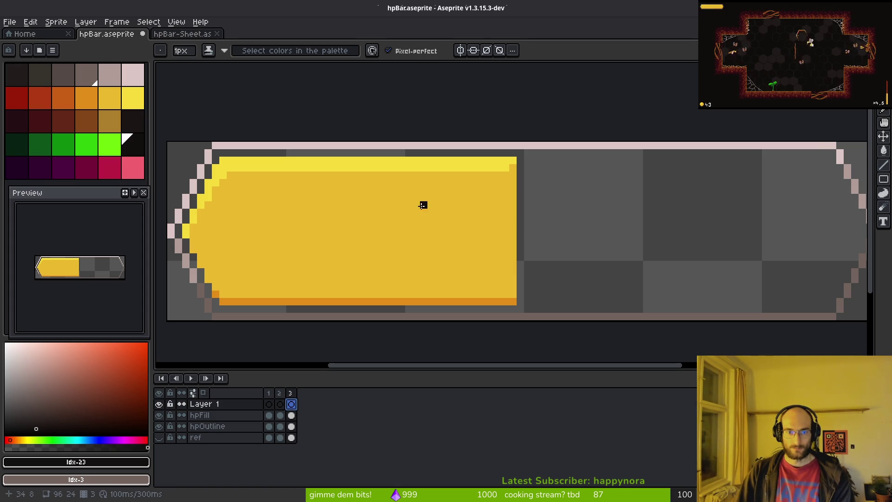
# - Try several dark slash strokes across the fill, undo them, and return to a 1-pixel pencil
pyautogui.moveTo(401, 205)
pyautogui.mouseDown()
pyautogui.moveTo(419, 188)
pyautogui.moveTo(453, 186)
pyautogui.mouseUp()
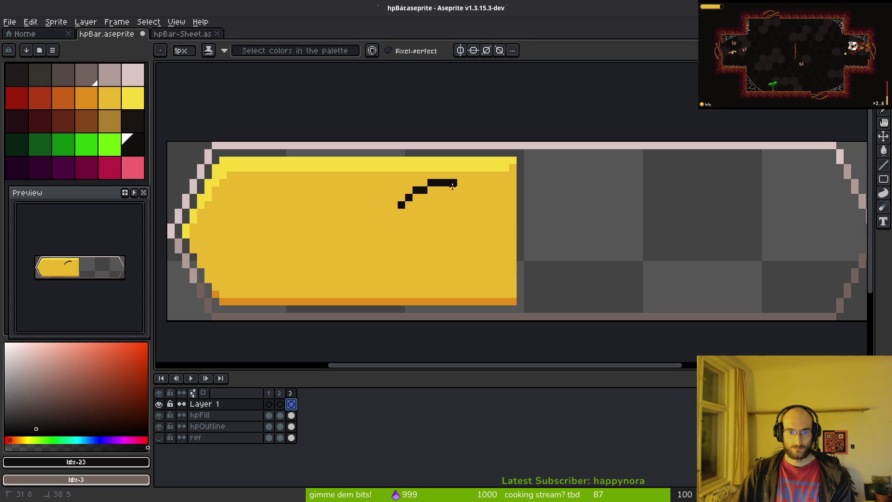
pyautogui.hotkey('ctrl', 'z')
pyautogui.press('+')
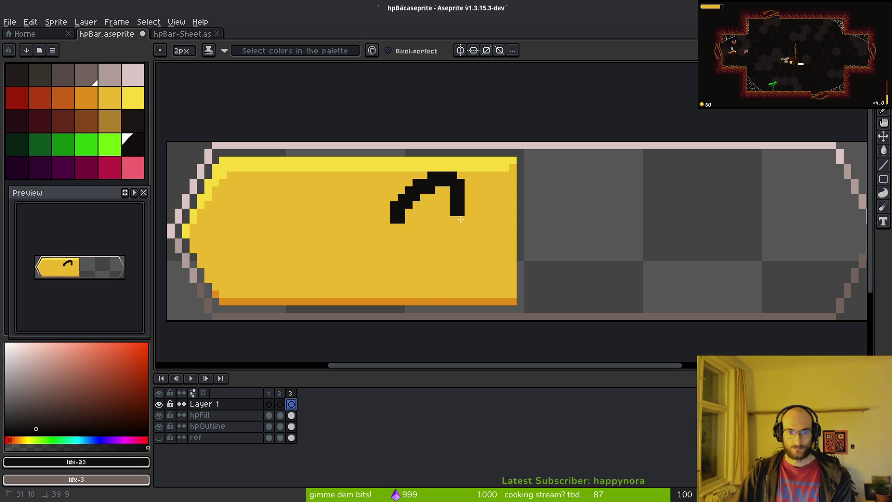
pyautogui.hotkey('ctrl', 'z')
pyautogui.moveTo(437, 201); pyautogui.dragTo(453, 189)
pyautogui.hotkey('ctrl', 'z')
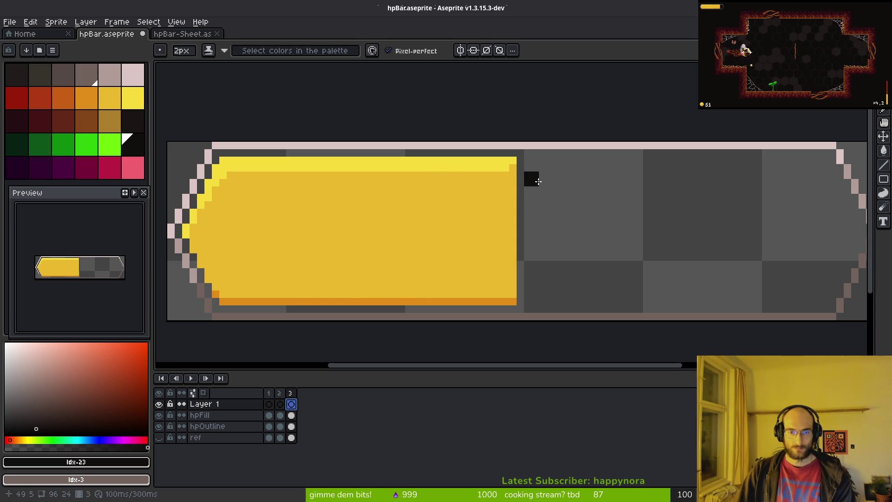
pyautogui.moveTo(553, 172)
pyautogui.mouseDown()
pyautogui.moveTo(495, 263)
pyautogui.moveTo(542, 161)
pyautogui.moveTo(534, 200)
pyautogui.moveTo(482, 293)
pyautogui.moveTo(496, 283)
pyautogui.moveTo(549, 160)
pyautogui.mouseUp()
pyautogui.hotkey('ctrl', 'z')
pyautogui.press('-')
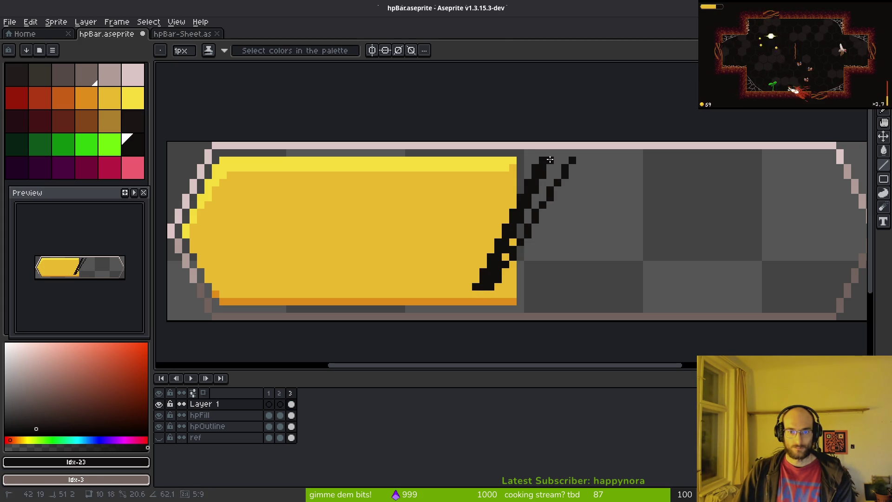
# - Bucket-fill the gap between the slash strokes black, then sample the bar's yellow
pyautogui.press('g')
pyautogui.click(543, 188)
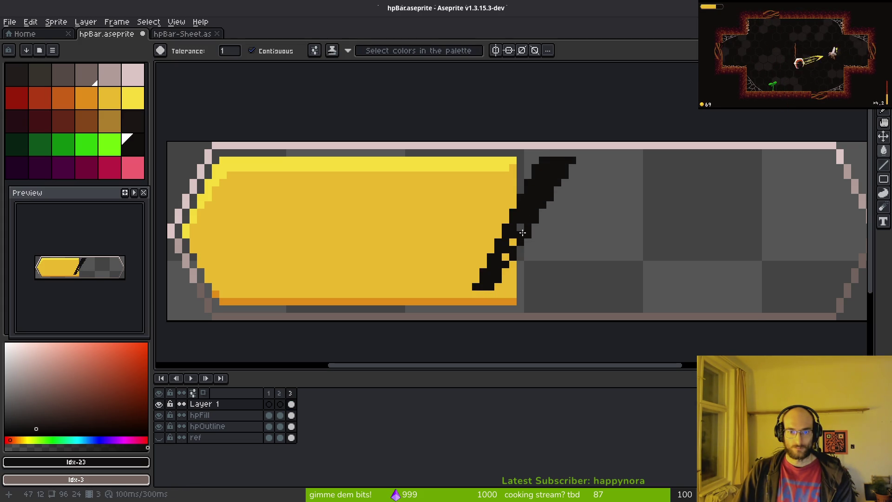
pyautogui.press('f')
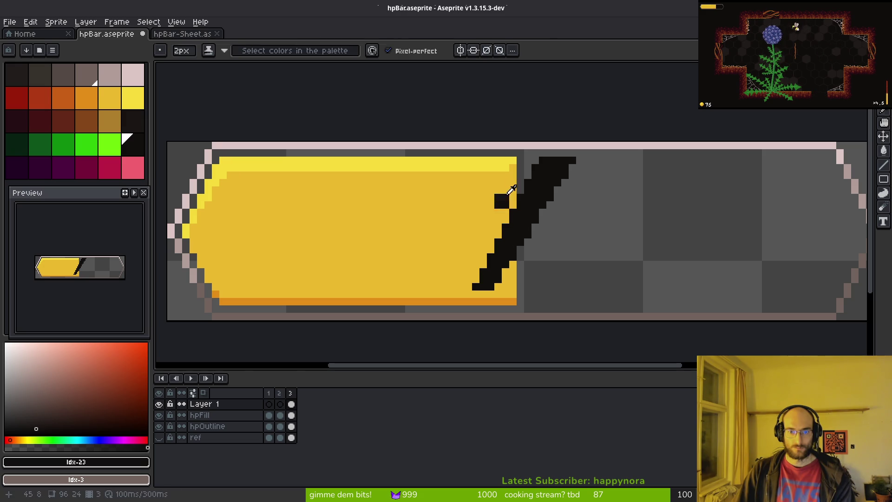
pyautogui.keyDown('alt'); pyautogui.click(510, 192); pyautogui.keyUp('alt')
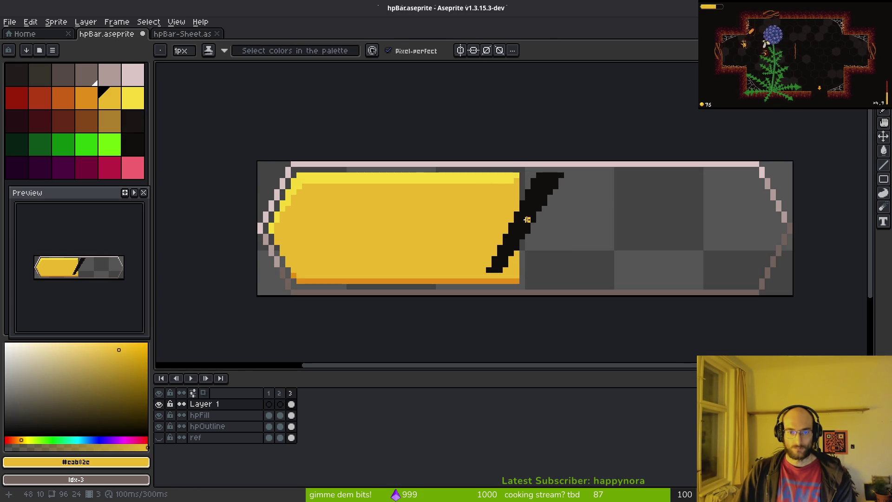
# - Recolour a stray pixel and bucket-fill the slash's right part yellow after two undone attempts
pyautogui.press('-')
pyautogui.scroll(3, 527, 218)
pyautogui.click(517, 274)
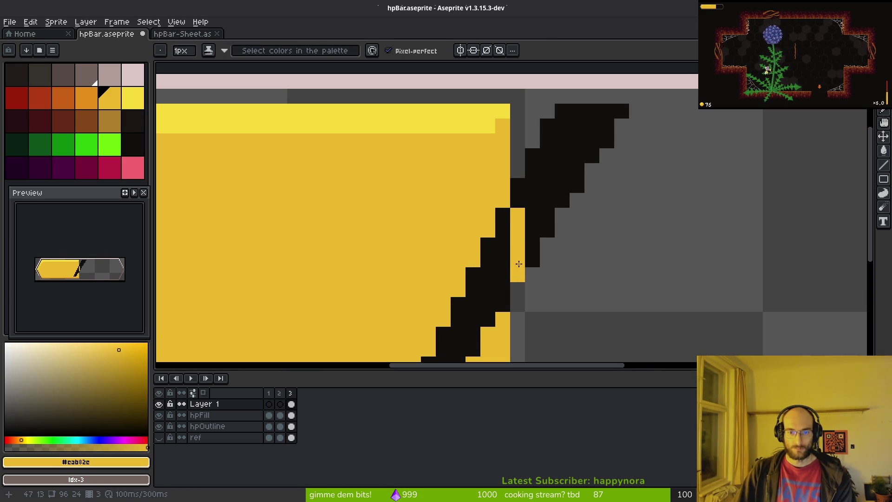
pyautogui.press('g')
pyautogui.click(532, 260)
pyautogui.scroll(-5, 577, 219)
pyautogui.scroll(5, 561, 206)
pyautogui.hotkey('ctrl', 'z')
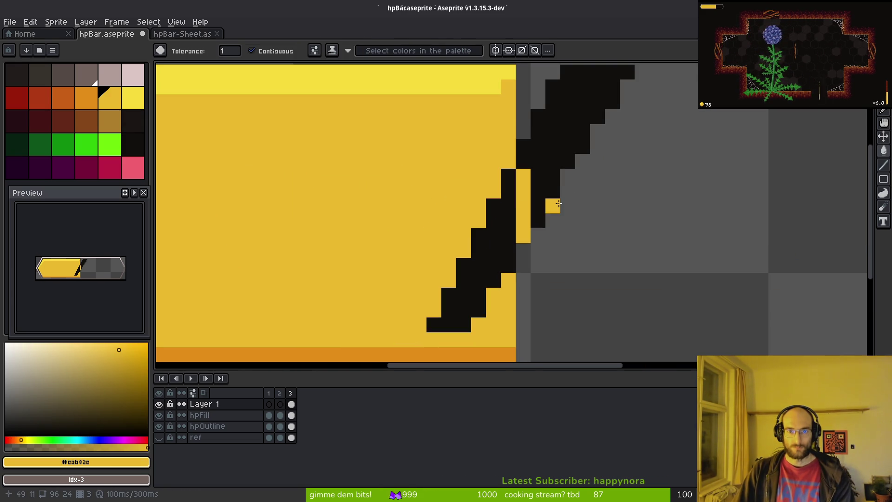
pyautogui.scroll(-4, 561, 146)
pyautogui.scroll(3, 551, 129)
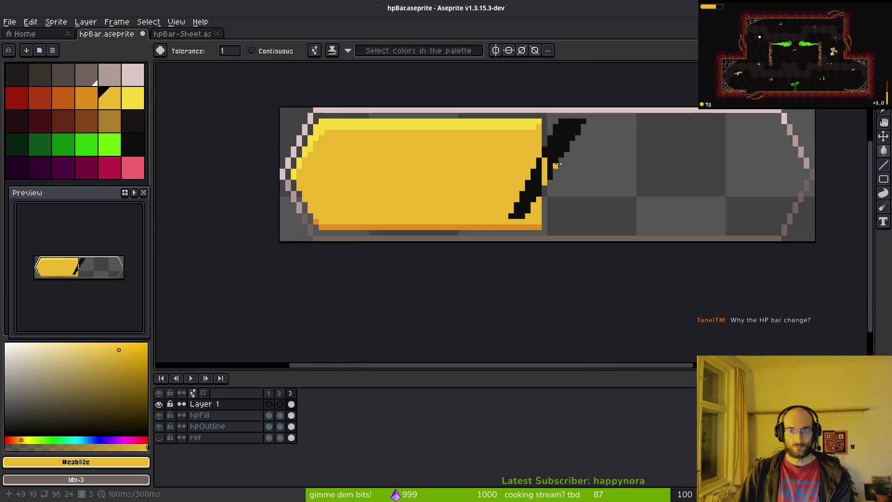
pyautogui.click(542, 116)
pyautogui.hotkey('ctrl', 'z')
pyautogui.press('g')
pyautogui.click(559, 117)
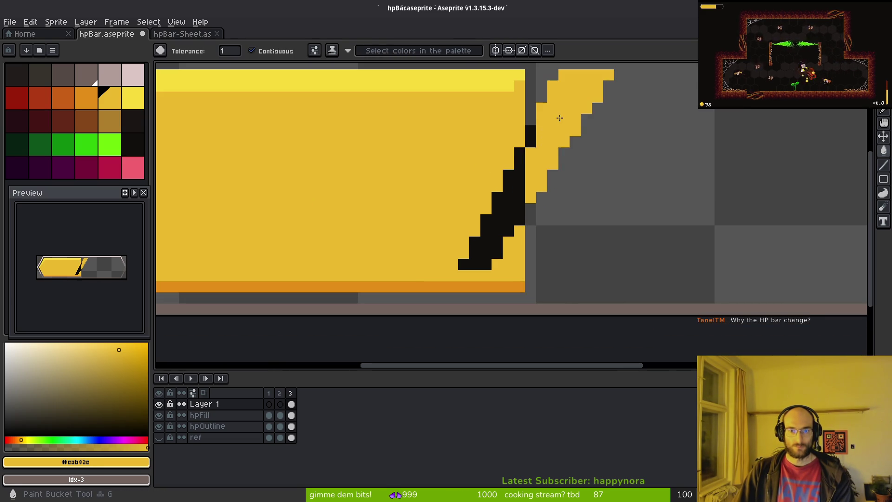
pyautogui.scroll(-5, 570, 164)
pyautogui.scroll(-1, 574, 168)
pyautogui.scroll(5, 570, 167)
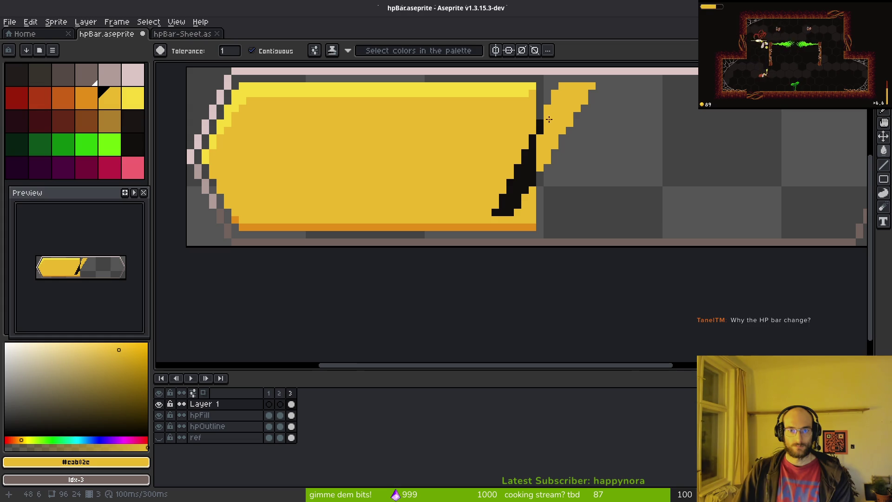
pyautogui.scroll(3, 550, 119)
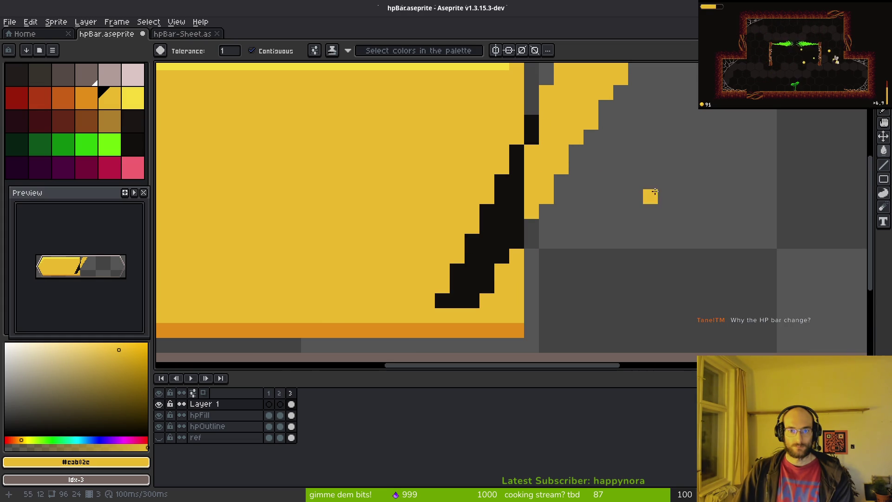
pyautogui.scroll(-6, 654, 192)
pyautogui.scroll(4, 625, 209)
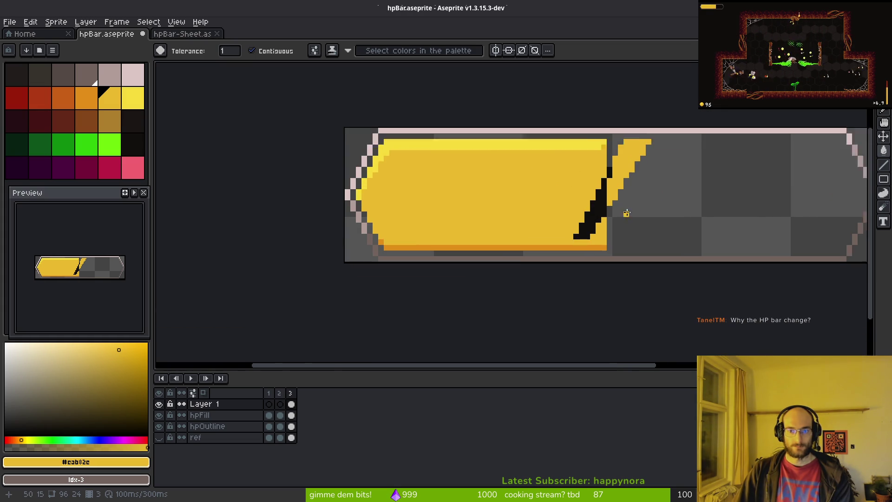
pyautogui.scroll(-4, 562, 204)
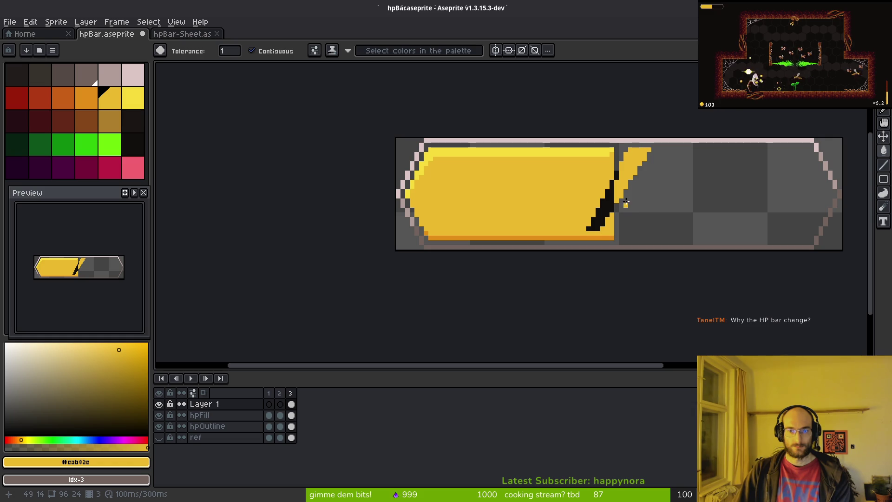
pyautogui.scroll(-5, 648, 201)
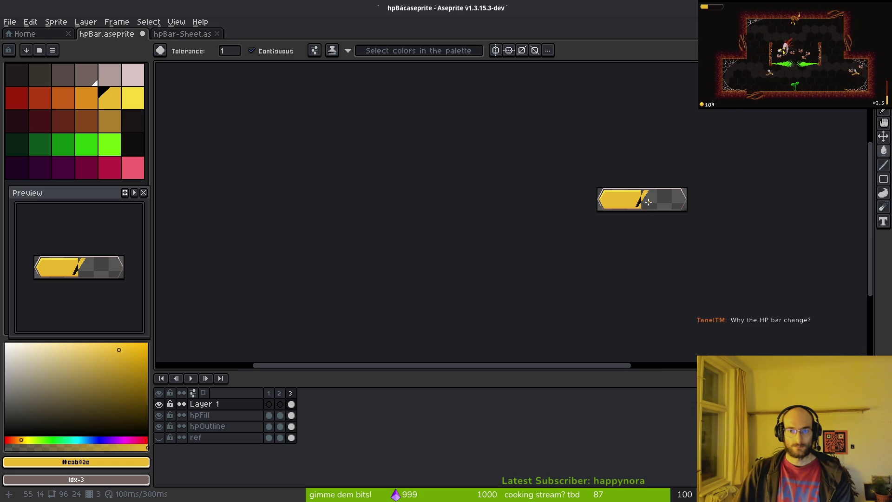
pyautogui.scroll(5, 648, 203)
pyautogui.scroll(-5, 634, 210)
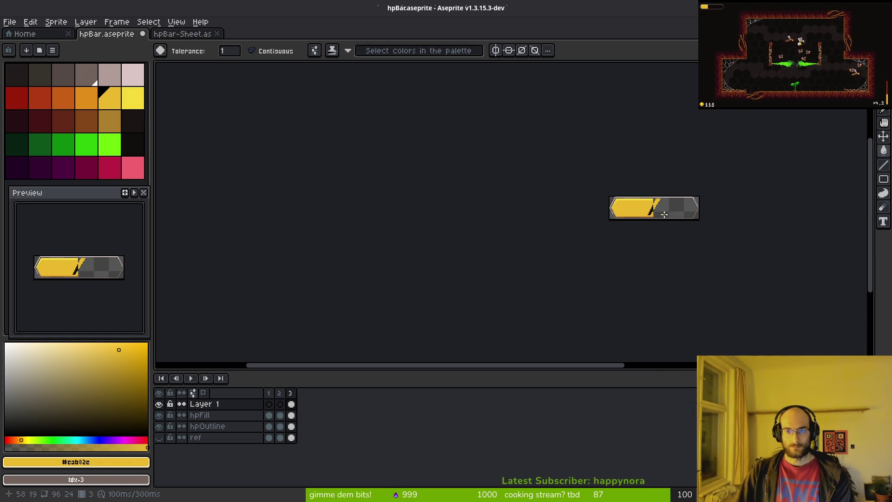
pyautogui.scroll(7, 670, 217)
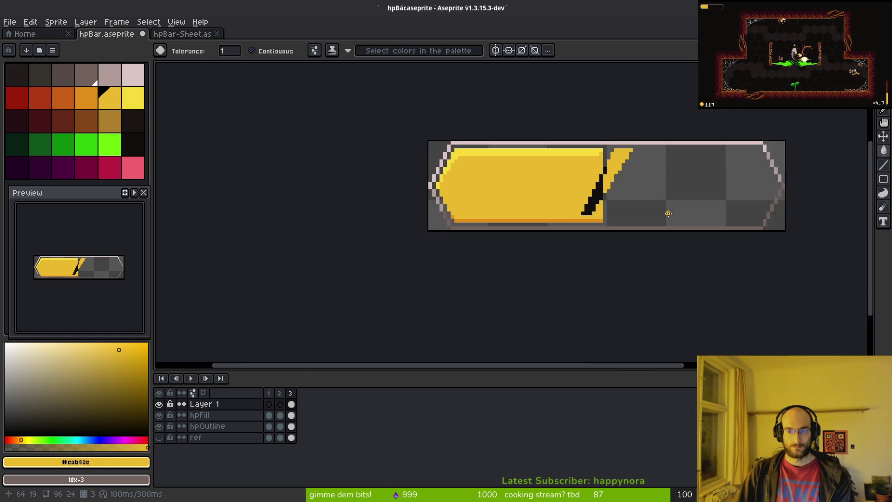
# - Draw a thin black pixel line along the slash edge and save hpBar
pyautogui.keyDown('alt'); pyautogui.click(569, 159); pyautogui.keyUp('alt')
pyautogui.click(569, 159)
pyautogui.hotkey('ctrl', 'z')
pyautogui.press('b')
pyautogui.moveTo(569, 158); pyautogui.dragTo(570, 180)
pyautogui.scroll(-6, 668, 238)
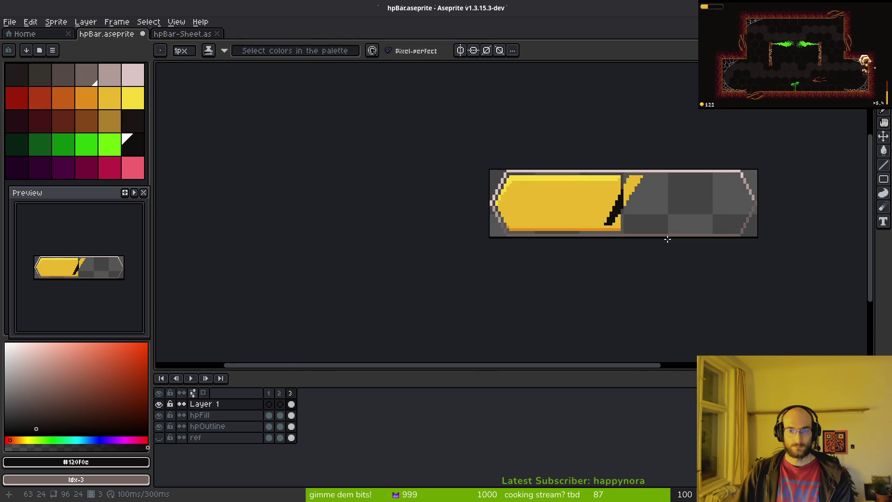
pyautogui.scroll(4, 587, 232)
pyautogui.hotkey('ctrl', 's')
# - Paint the black column beside the slash yellow and save again
pyautogui.scroll(2, 472, 201)
pyautogui.keyDown('alt'); pyautogui.click(417, 163); pyautogui.keyUp('alt')
pyautogui.moveTo(406, 153); pyautogui.dragTo(402, 207)
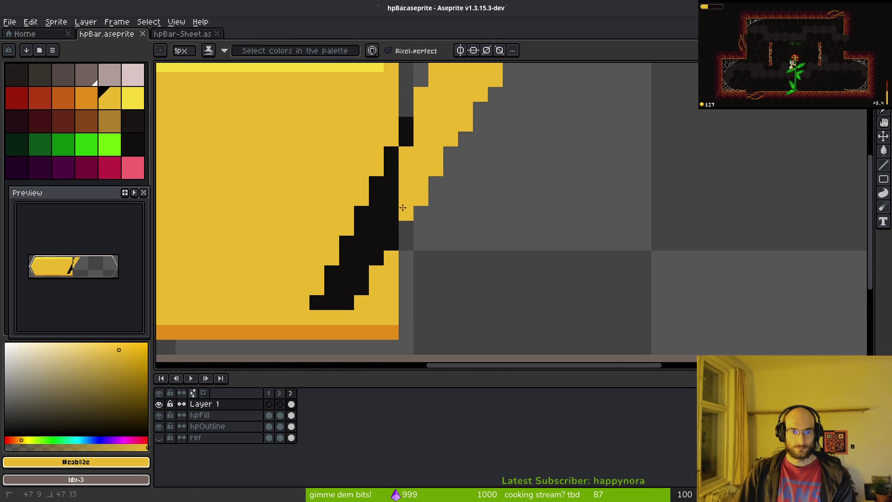
pyautogui.hotkey('ctrl', 's')
pyautogui.scroll(-3, 406, 199)
pyautogui.scroll(2, 454, 203)
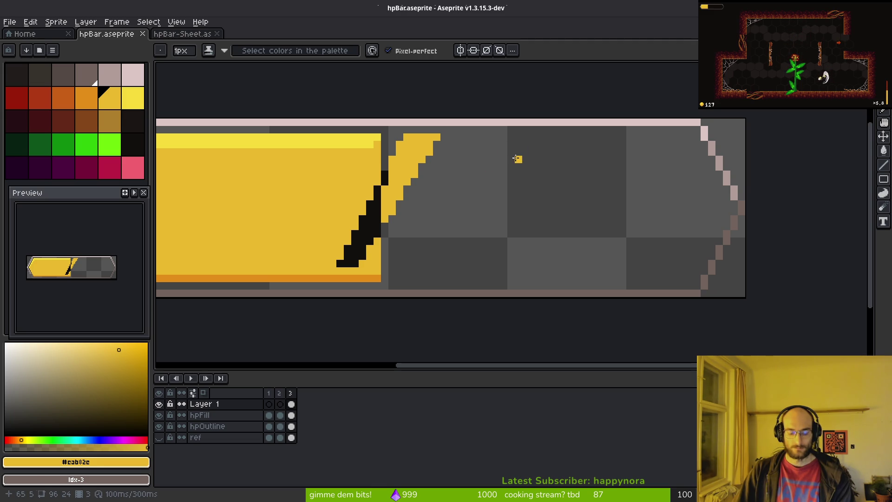
pyautogui.hotkey('shift', 'u')
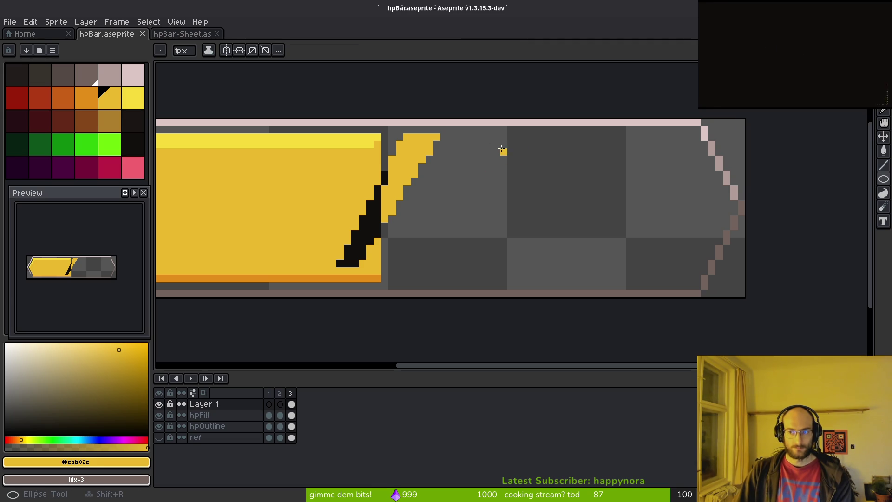
# - Draw a small yellow ellipse and a larger one below it as an outlined 8, then save
pyautogui.moveTo(463, 135)
pyautogui.mouseDown()
pyautogui.moveTo(552, 194)
pyautogui.moveTo(544, 208)
pyautogui.mouseUp()
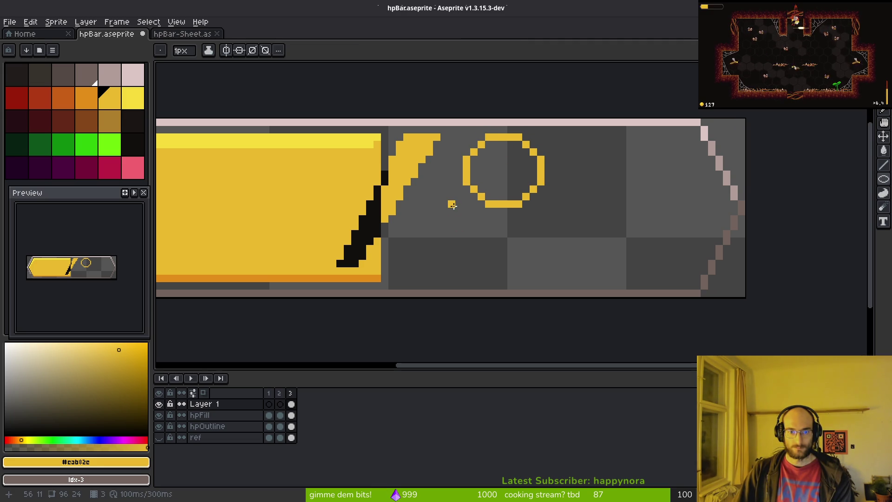
pyautogui.moveTo(450, 209)
pyautogui.mouseDown()
pyautogui.moveTo(557, 292)
pyautogui.moveTo(554, 275)
pyautogui.mouseUp()
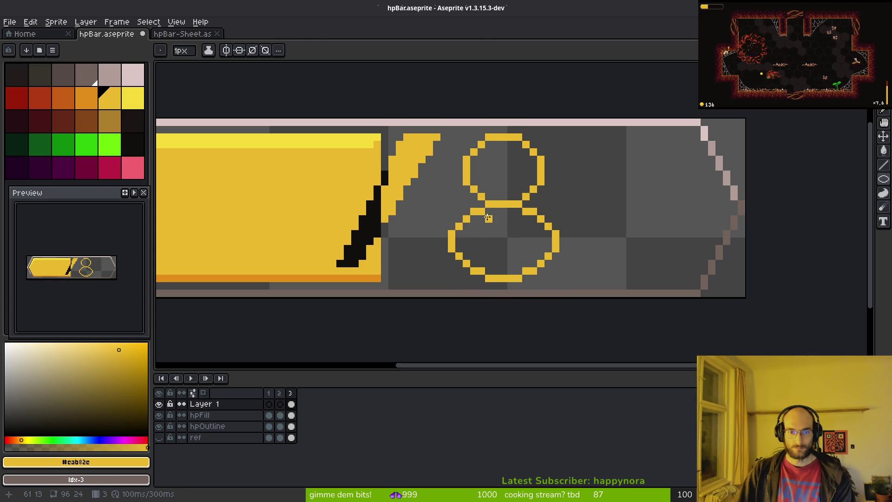
pyautogui.press('g')
pyautogui.click(488, 218)
pyautogui.hotkey('ctrl', 'z')
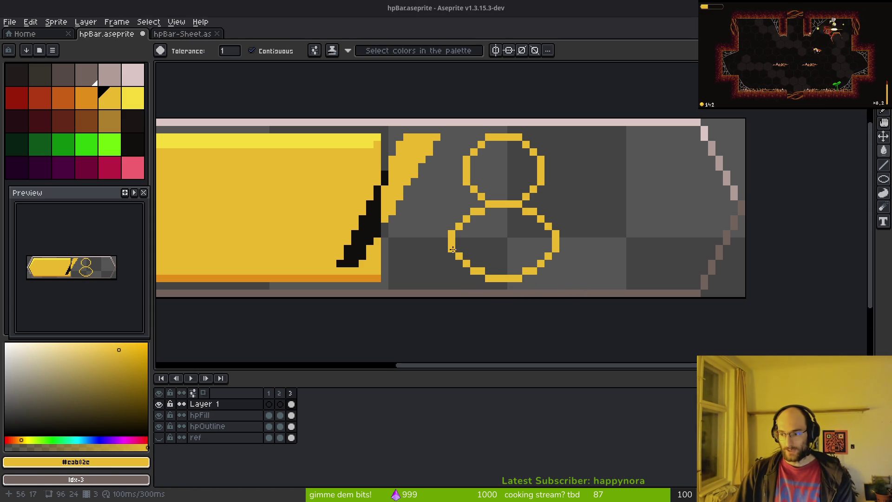
pyautogui.scroll(-2, 457, 249)
pyautogui.hotkey('ctrl', 's')
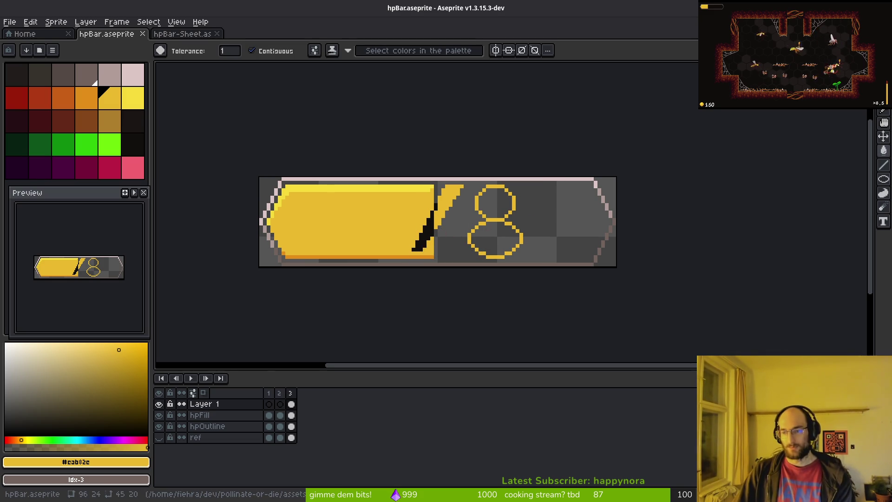
pyautogui.hotkey('alt', 'Tab')
pyautogui.hotkey('alt', 'Tab')
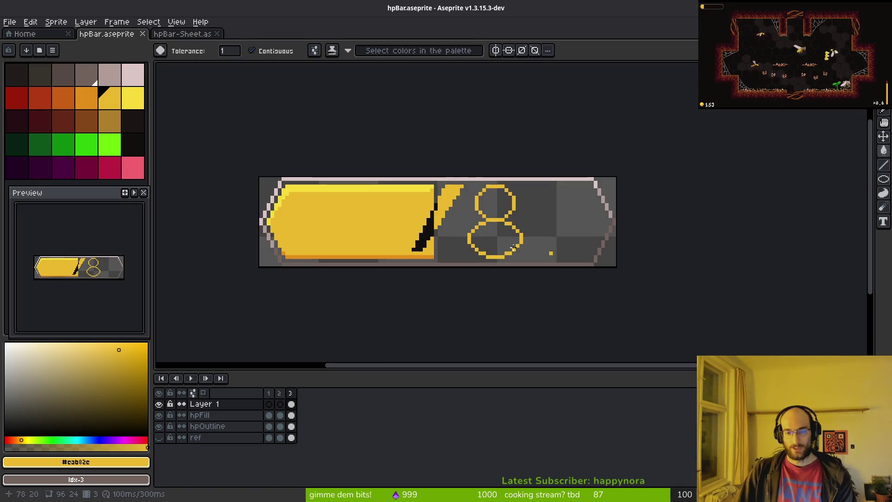
pyautogui.scroll(1, 518, 233)
pyautogui.scroll(-1, 541, 233)
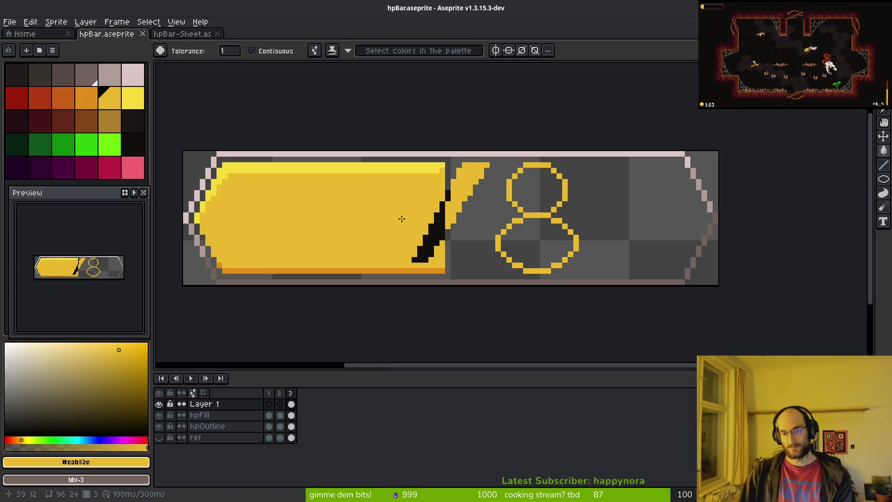
# - Draw a bold black 1 on the yellow fill with the pencil and save
pyautogui.keyDown('alt'); pyautogui.click(432, 230); pyautogui.keyUp('alt')
pyautogui.press('b')
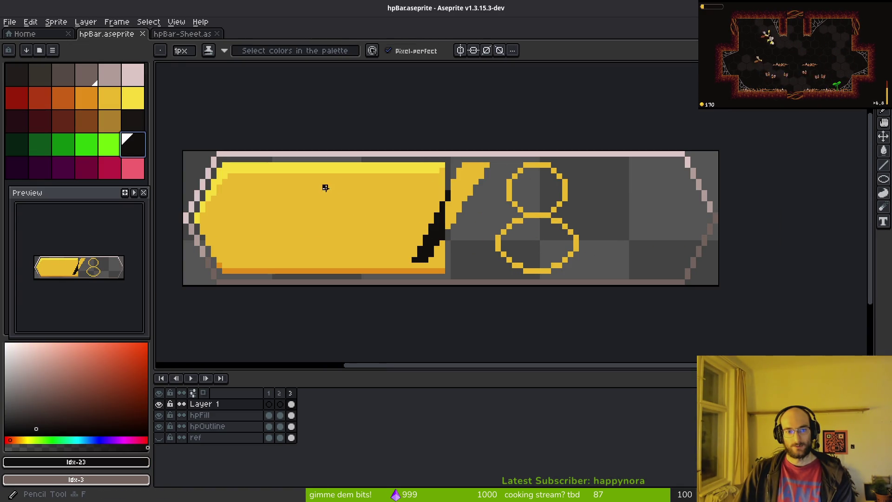
pyautogui.scroll(1, 369, 187)
pyautogui.moveTo(357, 162)
pyautogui.mouseDown()
pyautogui.moveTo(359, 309)
pyautogui.moveTo(371, 316)
pyautogui.moveTo(317, 323)
pyautogui.moveTo(309, 315)
pyautogui.moveTo(347, 165)
pyautogui.moveTo(335, 299)
pyautogui.mouseUp()
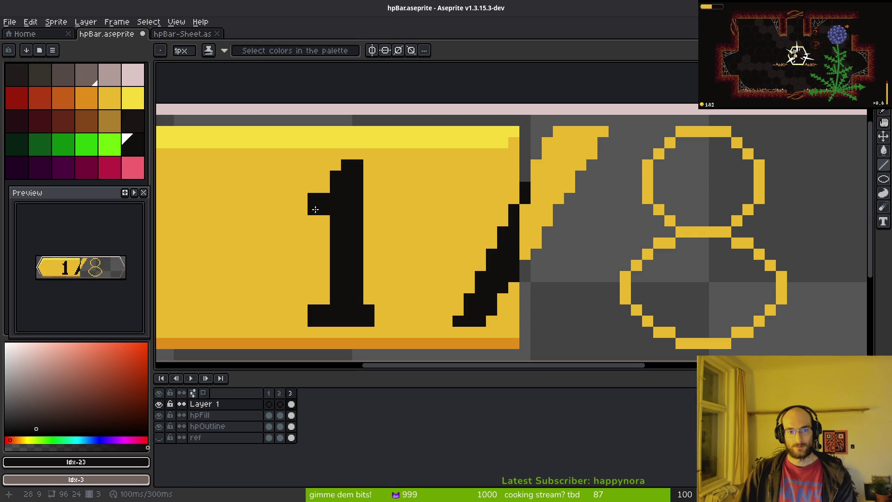
pyautogui.scroll(-7, 510, 275)
pyautogui.hotkey('ctrl', 's')
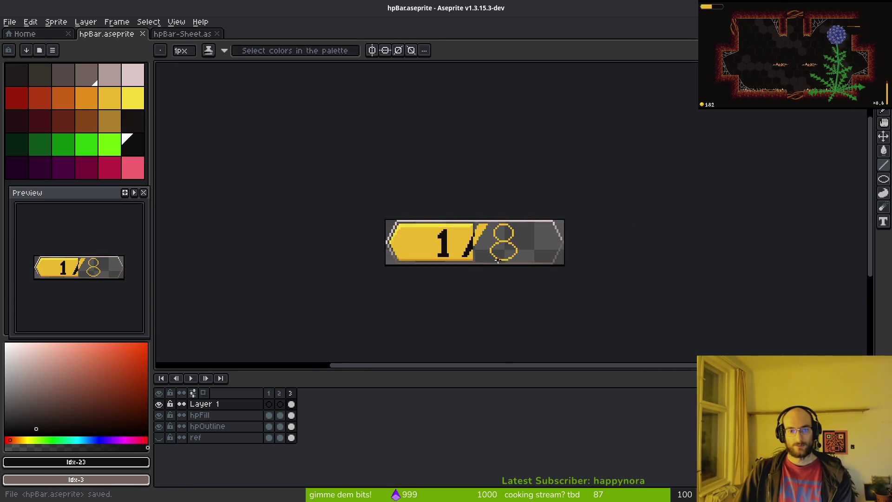
pyautogui.scroll(3, 483, 279)
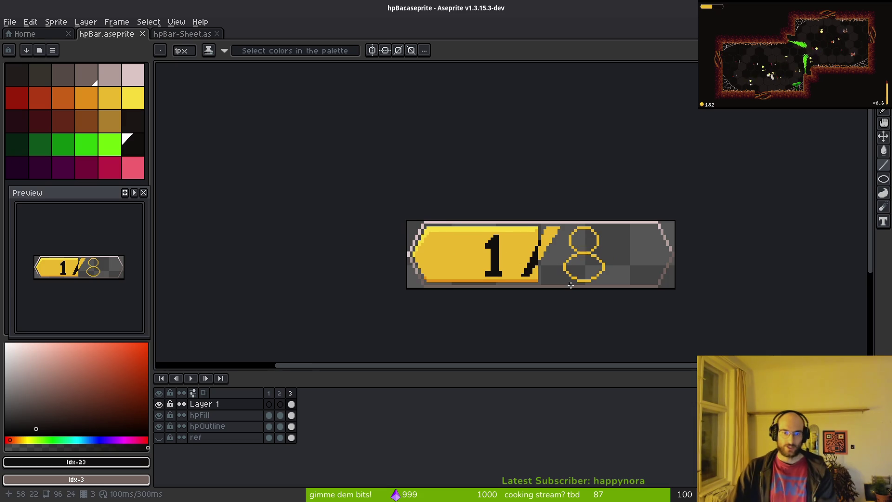
# - Show the dark ref backdrop layer behind the bar
pyautogui.click(225, 438)
pyautogui.click(159, 437)
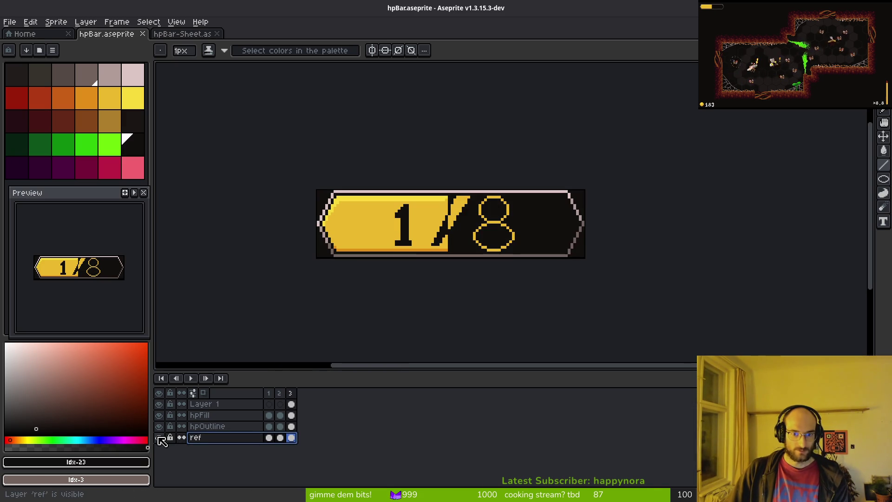
pyautogui.scroll(-4, 479, 242)
pyautogui.scroll(6, 494, 260)
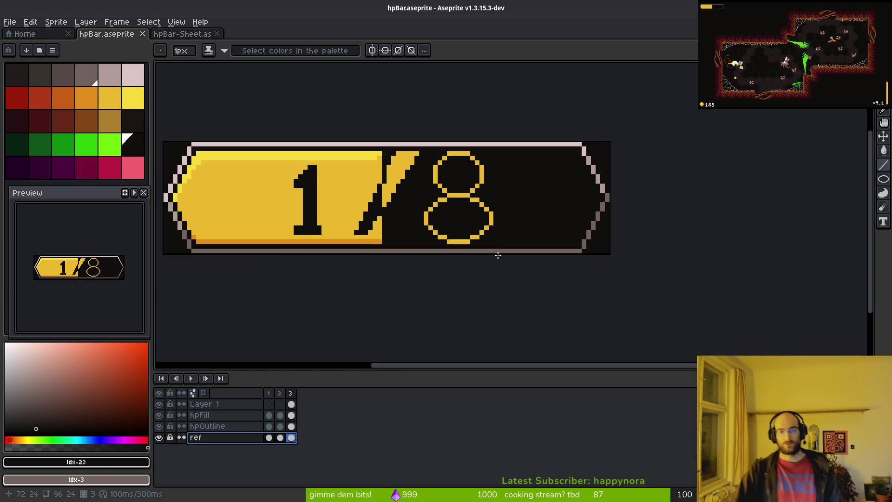
# - Thicken the 8's upper and lower curves with yellow pencil strokes
pyautogui.keyDown('alt'); pyautogui.click(465, 201); pyautogui.keyUp('alt')
pyautogui.scroll(4, 469, 196)
pyautogui.press('b')
pyautogui.moveTo(392, 159)
pyautogui.mouseDown()
pyautogui.moveTo(390, 136)
pyautogui.moveTo(407, 120)
pyautogui.mouseUp()
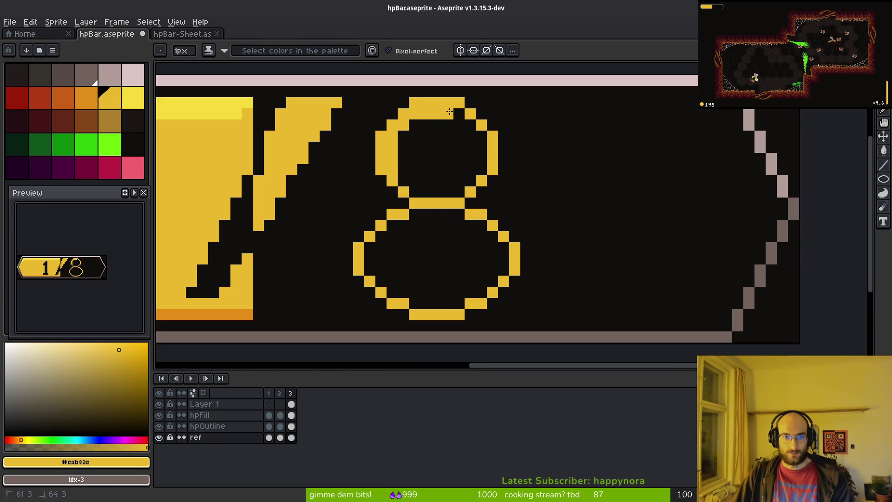
pyautogui.moveTo(469, 126)
pyautogui.mouseDown()
pyautogui.moveTo(481, 163)
pyautogui.moveTo(468, 188)
pyautogui.moveTo(400, 192)
pyautogui.moveTo(458, 215)
pyautogui.mouseUp()
pyautogui.moveTo(393, 227); pyautogui.dragTo(380, 238)
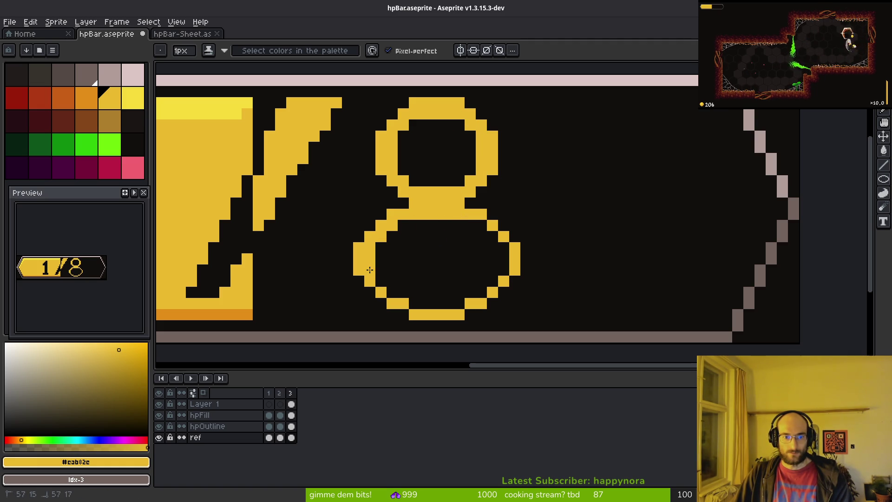
pyautogui.click(426, 303)
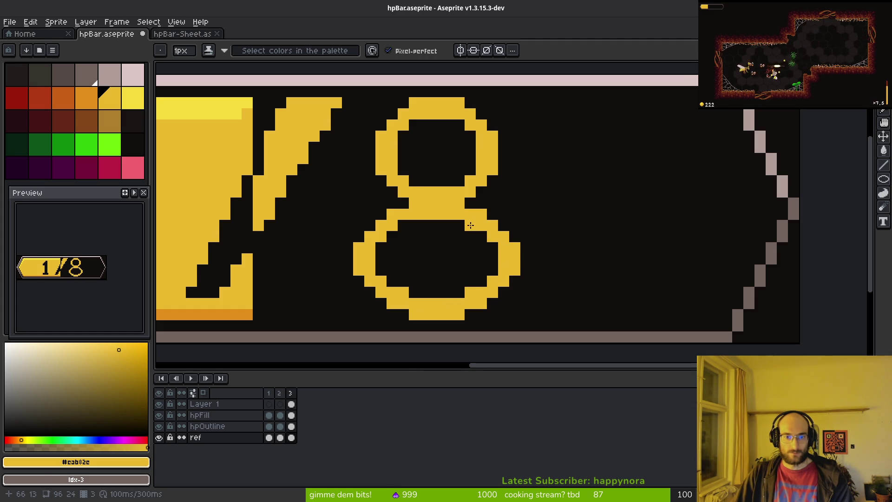
pyautogui.scroll(-3, 474, 269)
pyautogui.scroll(5, 468, 265)
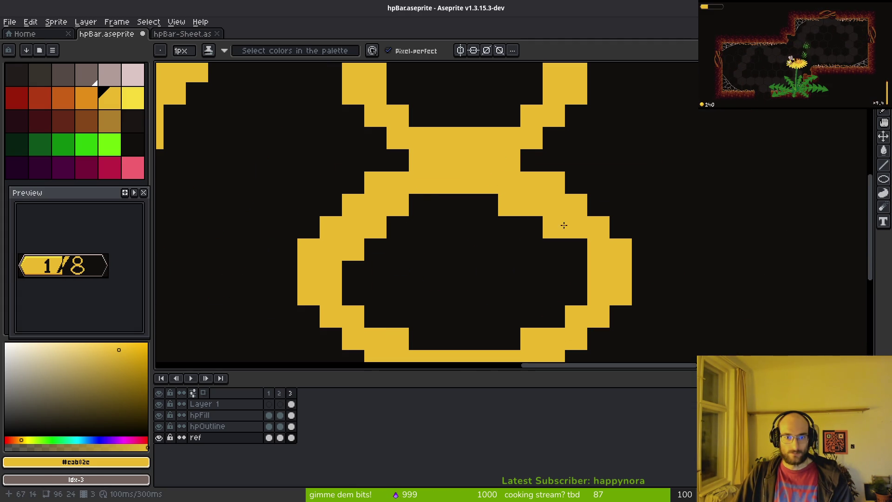
# - Touch up pixels around the 8's lower-right edge in dark and yellow
pyautogui.press('e')
pyautogui.press('i')
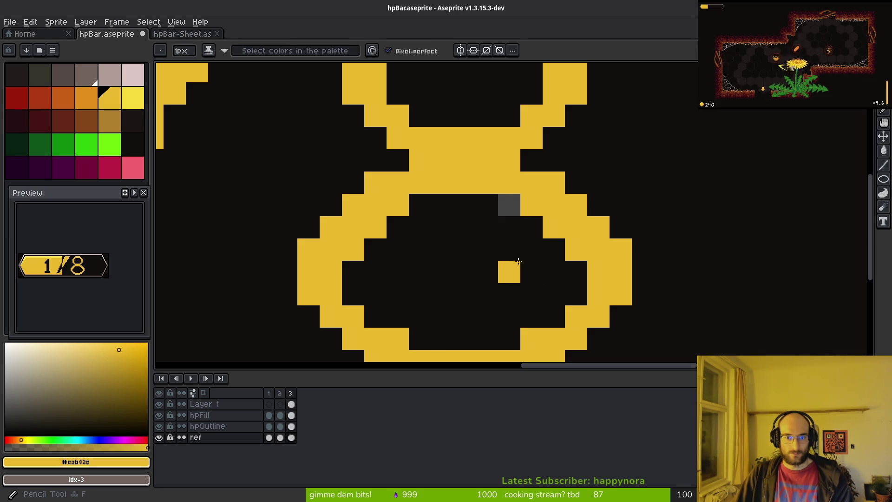
pyautogui.keyDown('alt'); pyautogui.click(502, 249); pyautogui.keyUp('alt')
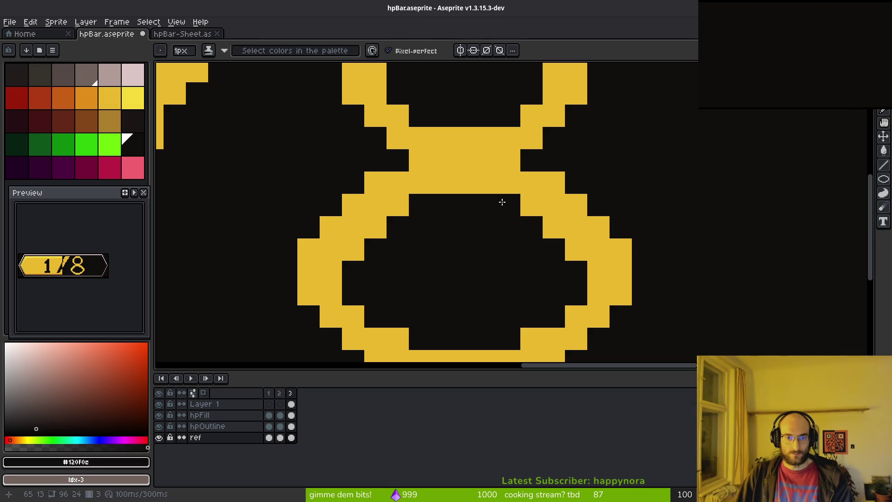
pyautogui.scroll(-3, 521, 287)
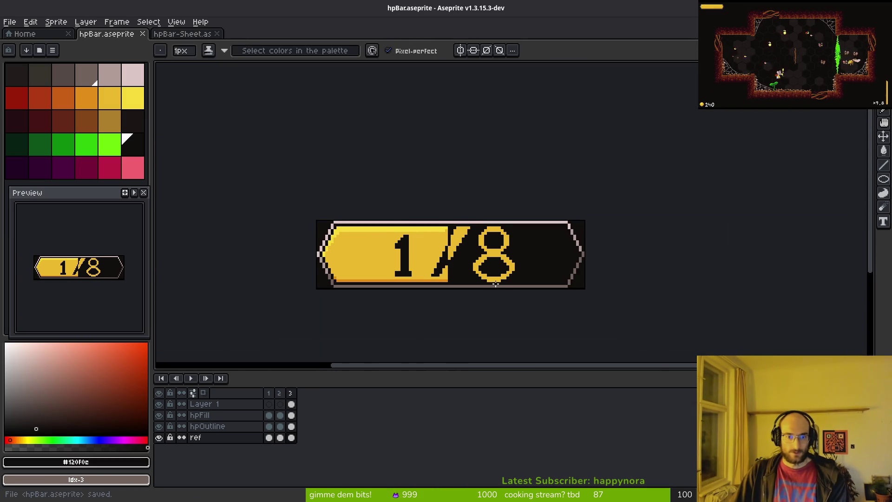
pyautogui.scroll(4, 469, 264)
pyautogui.click(452, 251)
pyautogui.keyDown('alt'); pyautogui.click(441, 251); pyautogui.keyUp('alt')
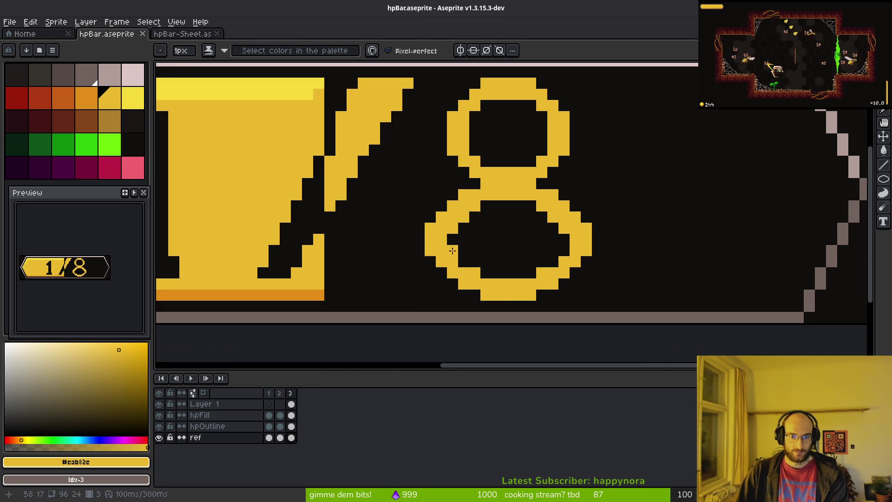
pyautogui.click(575, 271)
pyautogui.scroll(-2, 570, 260)
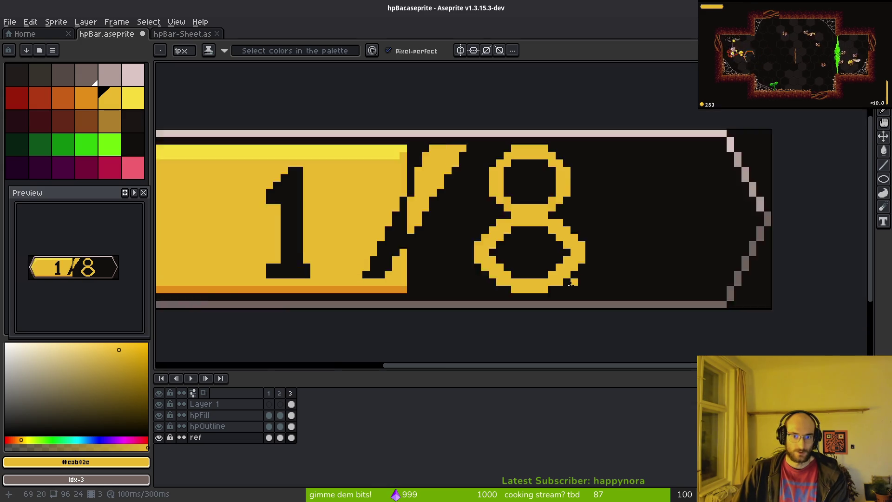
pyautogui.scroll(-3, 572, 279)
pyautogui.scroll(3, 571, 279)
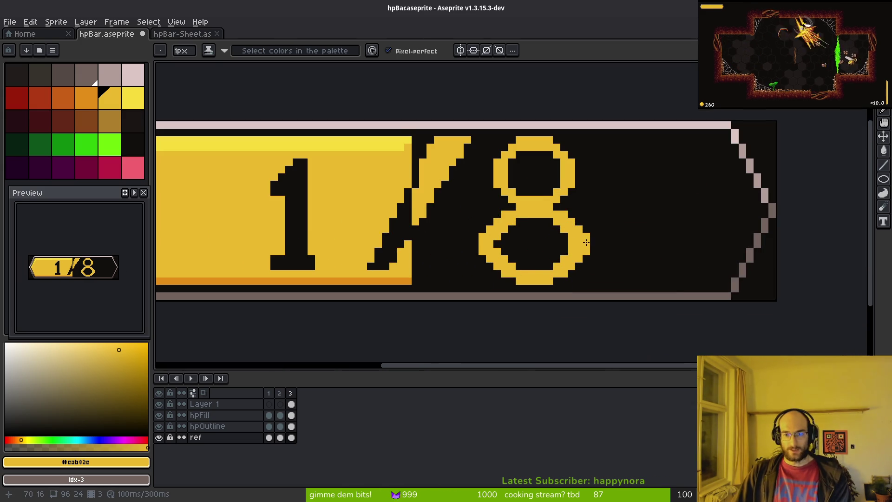
pyautogui.scroll(3, 586, 242)
pyautogui.keyDown('alt'); pyautogui.click(597, 248); pyautogui.keyUp('alt')
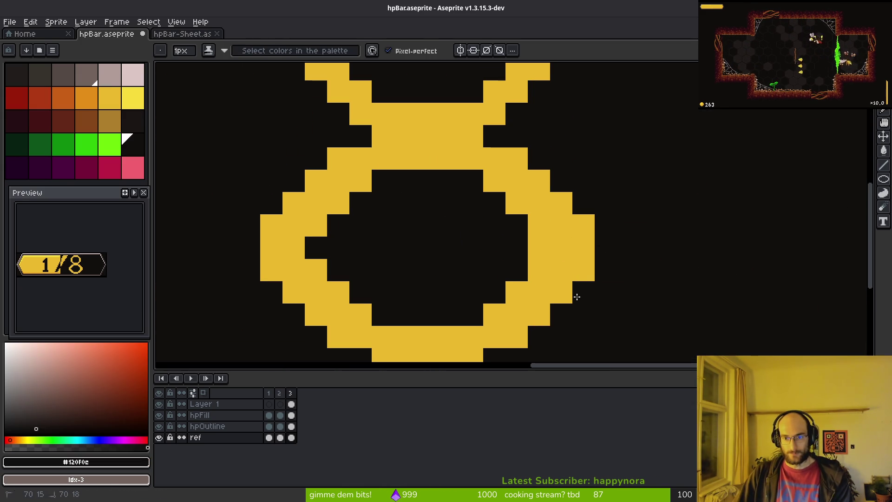
# - Undo the thickening edits to restore the thin yellow 8
pyautogui.hotkey('ctrl', 'z')
pyautogui.hotkey('ctrl', 'z')
pyautogui.hotkey('ctrl', 'z')
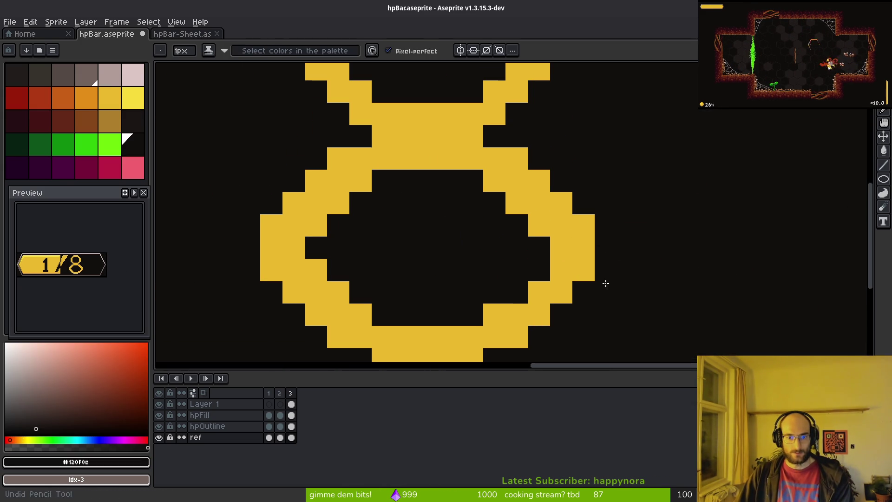
pyautogui.scroll(-3, 605, 283)
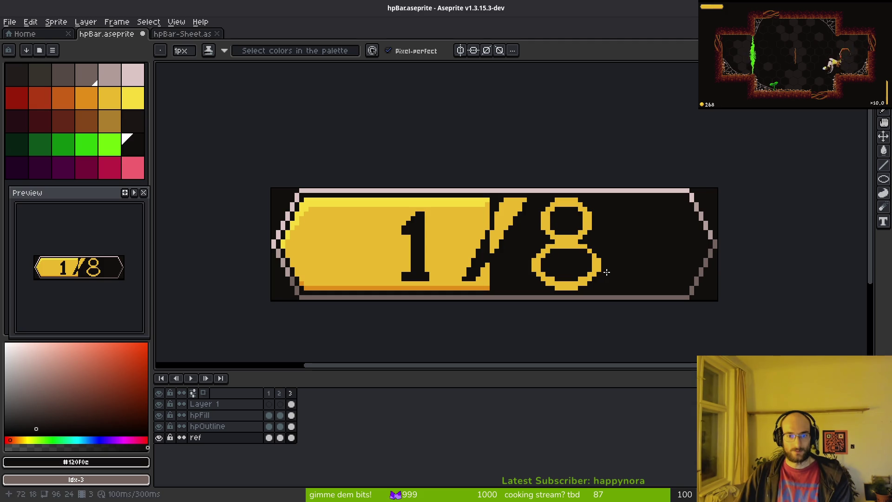
pyautogui.hotkey('ctrl', 'z')
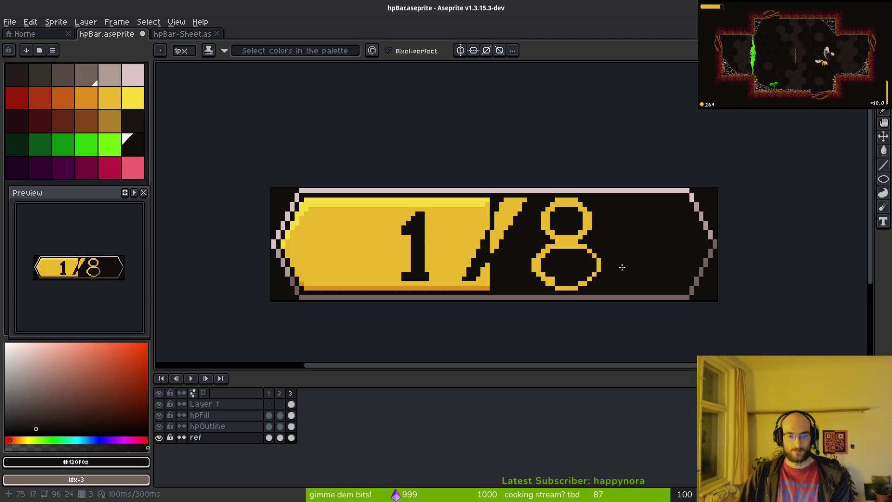
pyautogui.hotkey('ctrl', 'z')
pyautogui.hotkey('ctrl', 'z')
pyautogui.hotkey('ctrl', 'z')
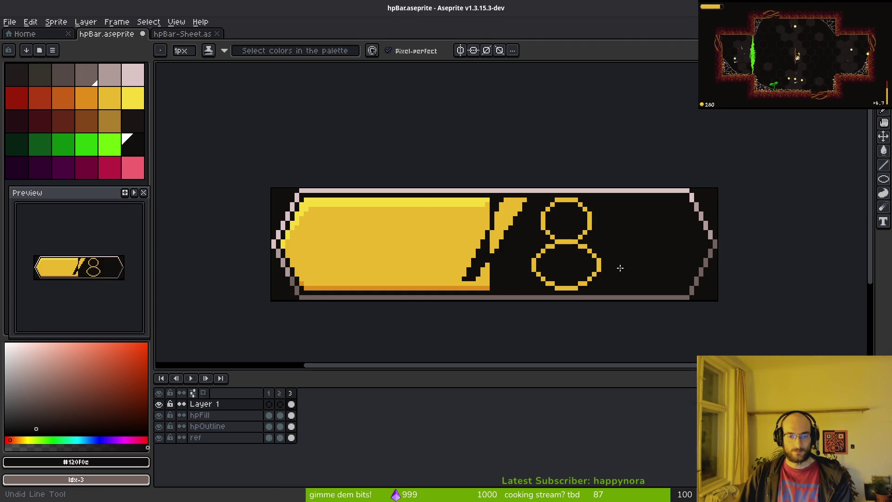
# - Check the 1 digit with redo and undo, then hide the ref layer's dark background
pyautogui.hotkey('ctrl', 'y')
pyautogui.hotkey('ctrl', 'z')
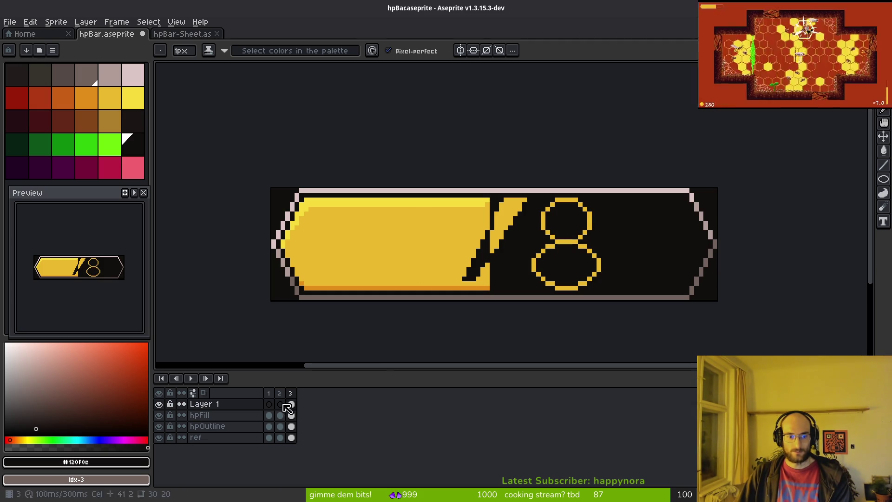
pyautogui.click(159, 438)
pyautogui.click(158, 437)
pyautogui.click(159, 438)
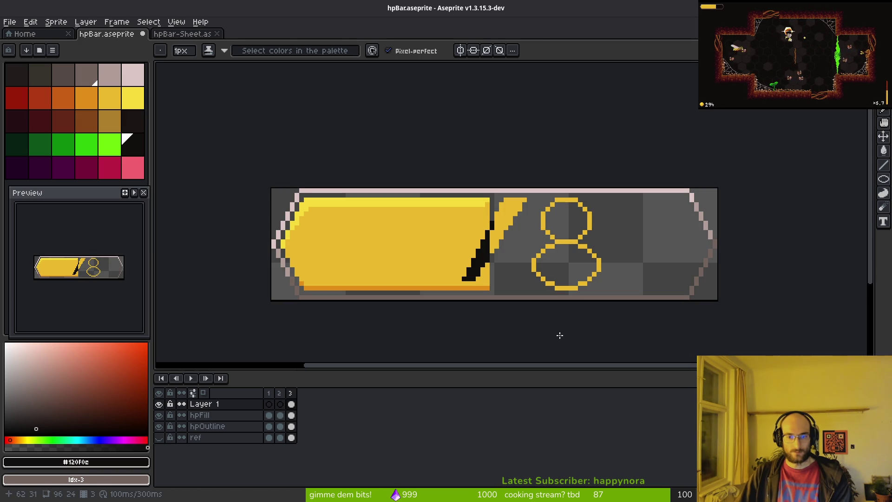
pyautogui.scroll(2, 588, 233)
# - Bring back the black 1 digit and save hpBar
pyautogui.press('w')
pyautogui.scroll(-2, 568, 207)
pyautogui.hotkey('ctrl', 'z')
pyautogui.hotkey('ctrl', 'y')
pyautogui.hotkey('ctrl', 'y')
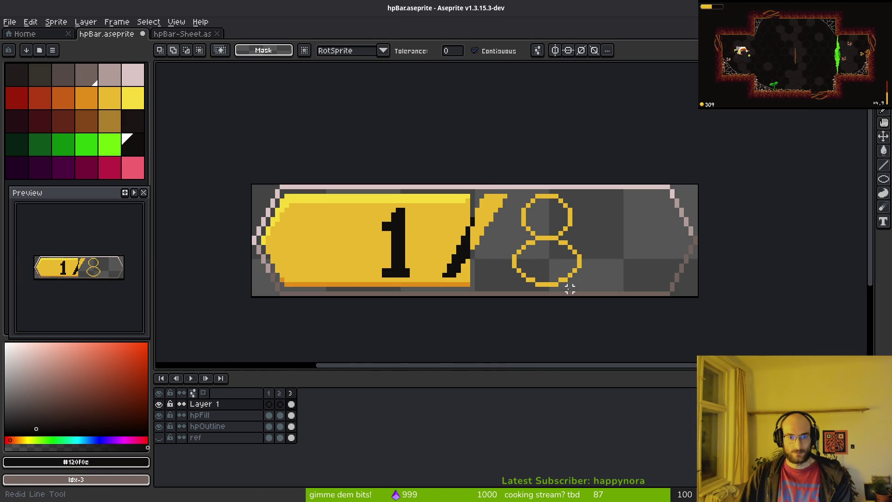
pyautogui.hotkey('ctrl', 's')
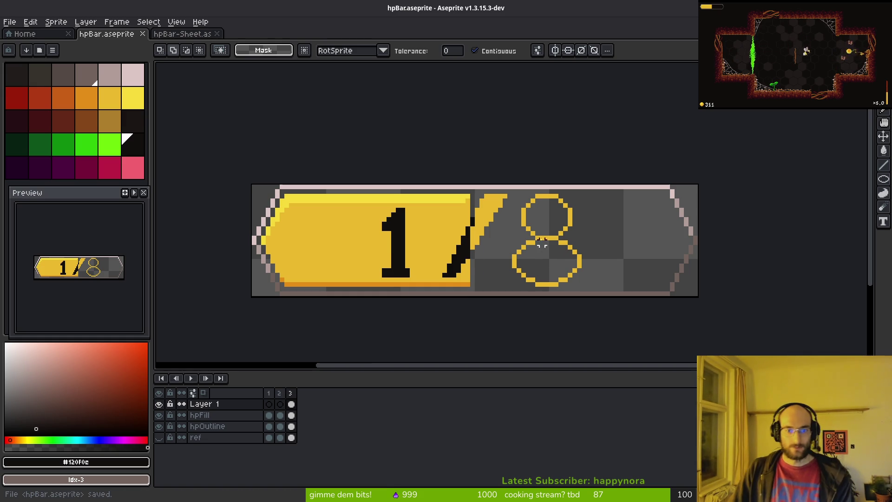
# - Sample the 8's yellow and draw a row above its middle bar to thicken the waist
pyautogui.scroll(1, 558, 245)
pyautogui.press('i')
pyautogui.click(558, 245)
pyautogui.press('w')
pyautogui.click(557, 247)
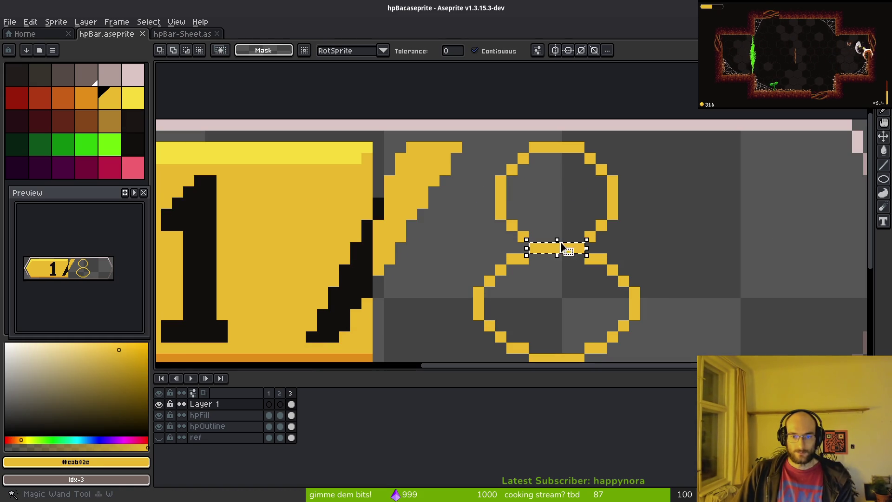
pyautogui.hotkey('ctrl', 'd')
pyautogui.press('b')
pyautogui.click(546, 241)
pyautogui.moveTo(546, 241)
pyautogui.mouseDown()
pyautogui.moveTo(535, 237)
pyautogui.moveTo(589, 228)
pyautogui.mouseUp()
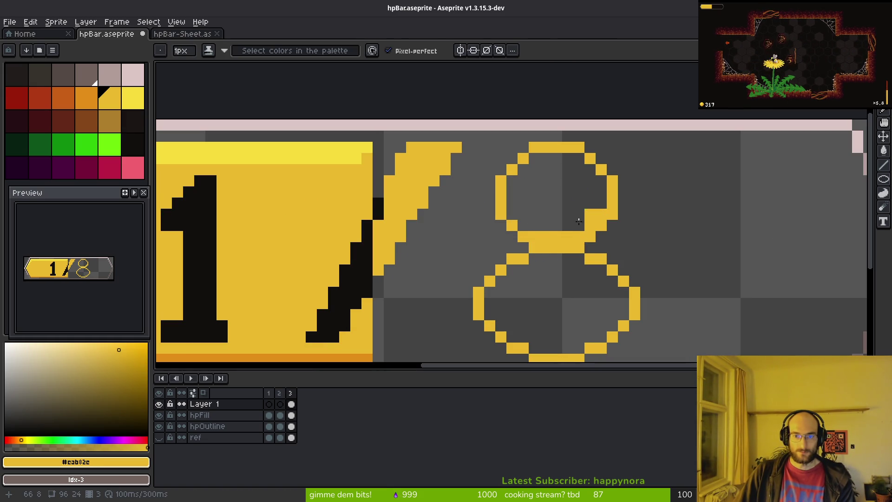
# - Thicken the yellow 8's upper loop, left sides, middle row and lower loop with pencil strokes
pyautogui.moveTo(511, 180); pyautogui.dragTo(507, 212)
pyautogui.moveTo(521, 168)
pyautogui.mouseDown()
pyautogui.moveTo(581, 158)
pyautogui.moveTo(599, 179)
pyautogui.moveTo(597, 247)
pyautogui.mouseUp()
pyautogui.moveTo(532, 258); pyautogui.dragTo(579, 258)
pyautogui.moveTo(485, 298)
pyautogui.mouseDown()
pyautogui.moveTo(494, 321)
pyautogui.moveTo(531, 344)
pyautogui.moveTo(584, 349)
pyautogui.moveTo(623, 314)
pyautogui.moveTo(601, 269)
pyautogui.mouseUp()
pyautogui.moveTo(523, 270)
pyautogui.mouseDown()
pyautogui.moveTo(590, 269)
pyautogui.moveTo(617, 316)
pyautogui.mouseUp()
# - Move the 8's lower-left side in and fill yellow inside the lower loop's left edge, then save hpBar
pyautogui.press('f')
pyautogui.moveTo(500, 290)
pyautogui.mouseDown()
pyautogui.moveTo(501, 321)
pyautogui.moveTo(479, 326)
pyautogui.mouseUp()
pyautogui.press('e')
pyautogui.press('b')
pyautogui.click(523, 280)
pyautogui.click(512, 292)
pyautogui.click(512, 325)
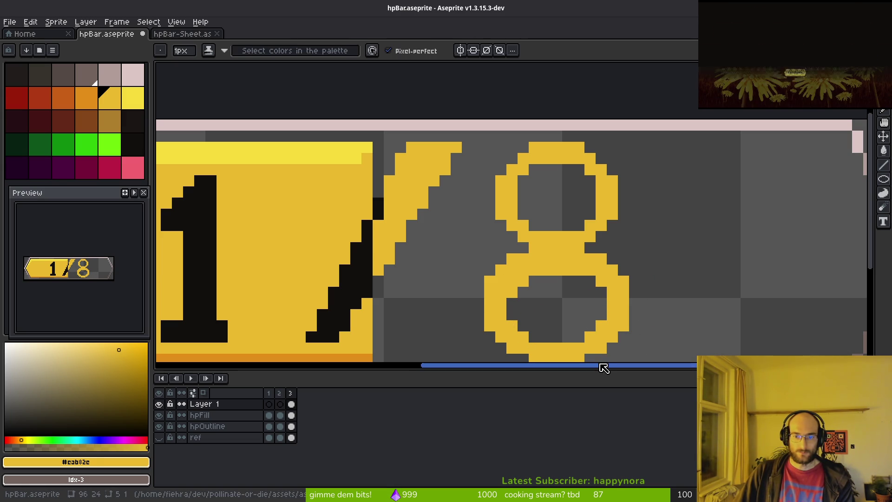
pyautogui.moveTo(589, 293); pyautogui.dragTo(520, 243)
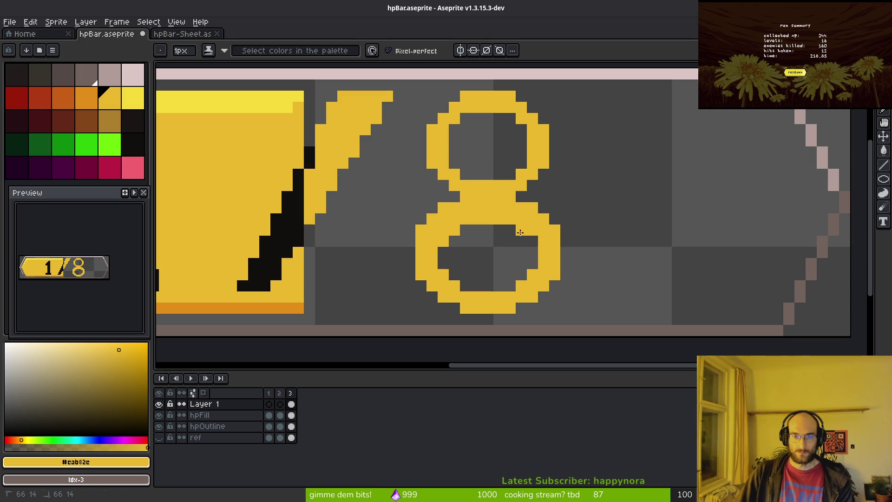
pyautogui.scroll(-6, 567, 292)
pyautogui.scroll(3, 561, 250)
pyautogui.hotkey('ctrl', 's')
# - Fill the upper hole's bottom corners and one more pixel in the 8, then save hpBar again
pyautogui.scroll(-3, 548, 260)
pyautogui.scroll(4, 515, 248)
pyautogui.click(514, 265)
pyautogui.click(560, 265)
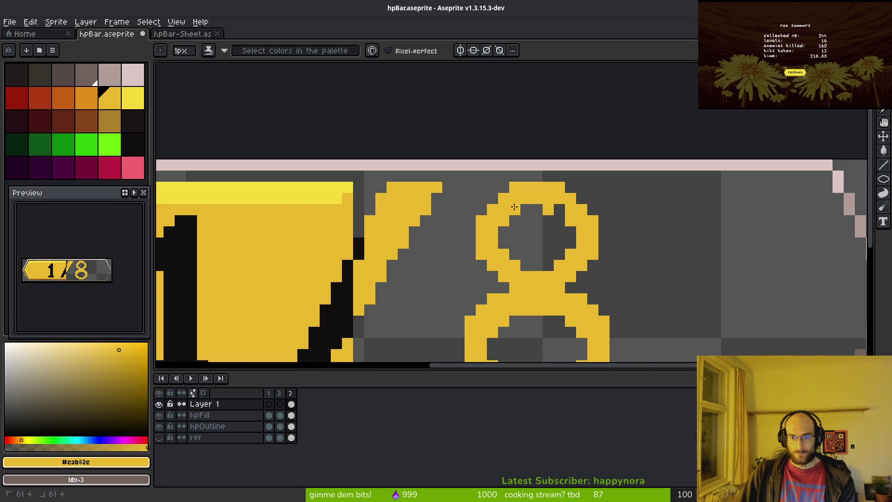
pyautogui.click(553, 209)
pyautogui.scroll(-3, 533, 243)
pyautogui.hotkey('ctrl', 's')
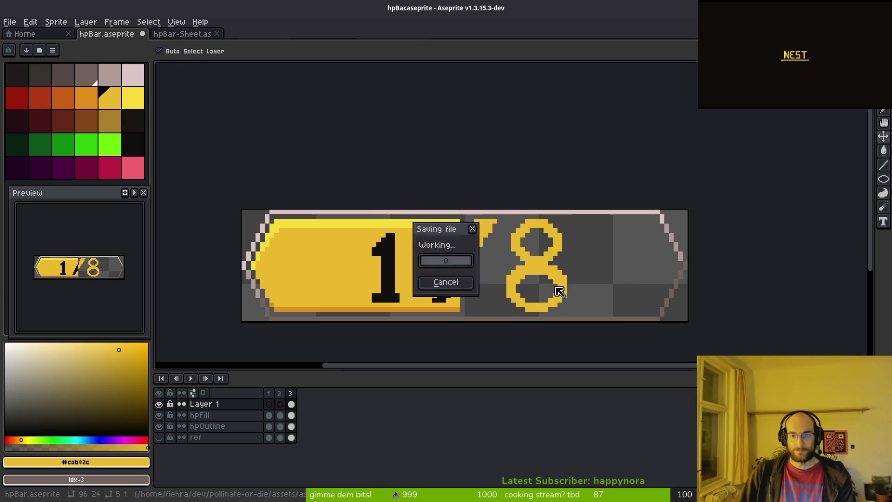
# - Show the ref layer's dark background again
pyautogui.scroll(-1, 517, 238)
pyautogui.scroll(3, 517, 238)
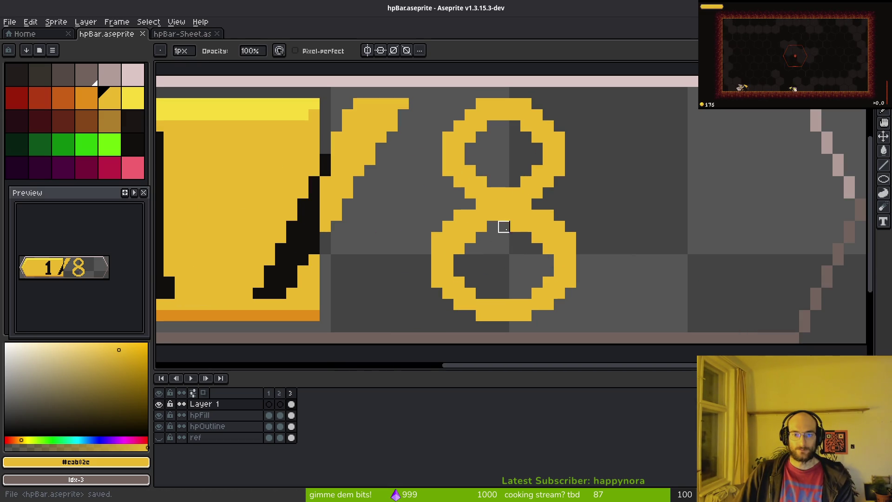
pyautogui.scroll(-4, 536, 270)
pyautogui.press('v')
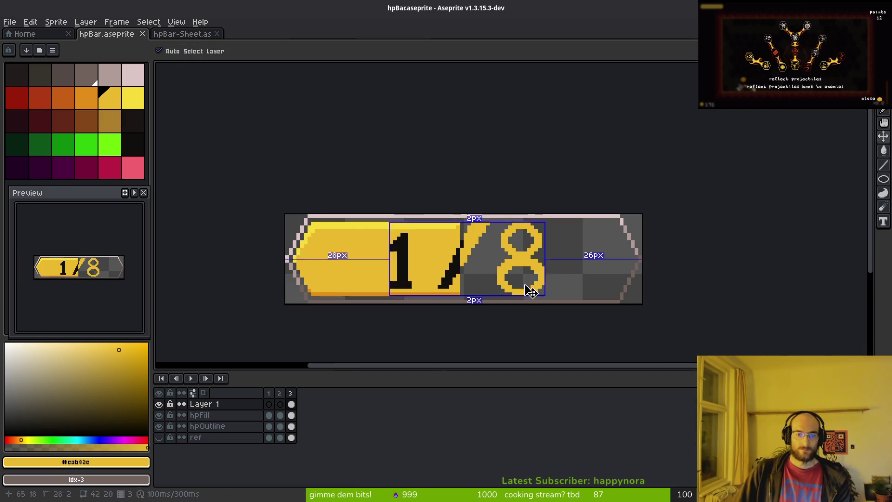
pyautogui.press('b')
pyautogui.scroll(-3, 531, 291)
pyautogui.click(159, 437)
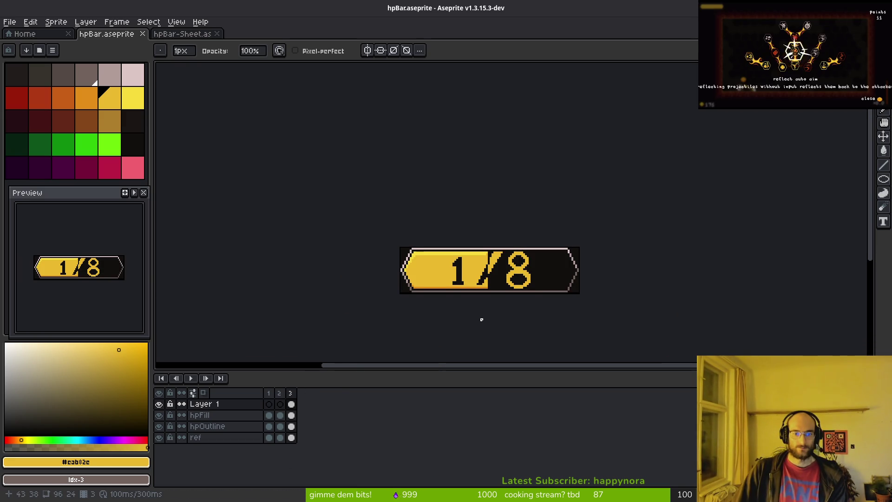
pyautogui.scroll(-2, 432, 291)
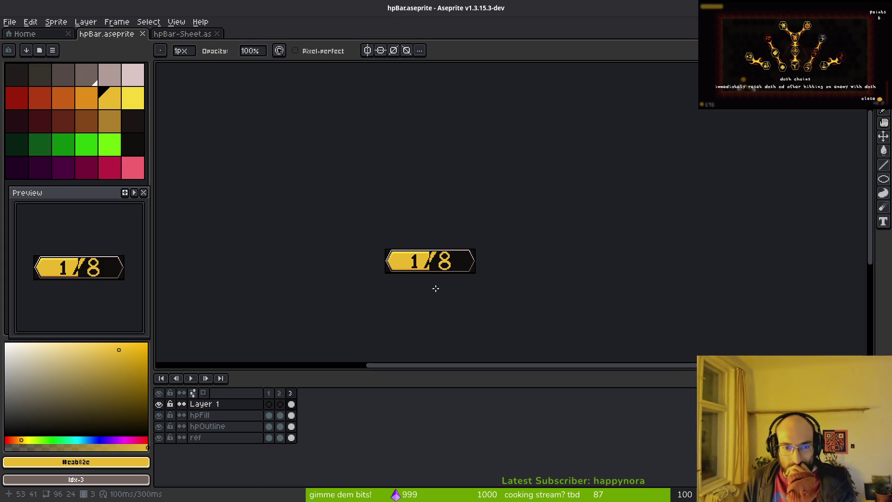
pyautogui.scroll(5, 435, 266)
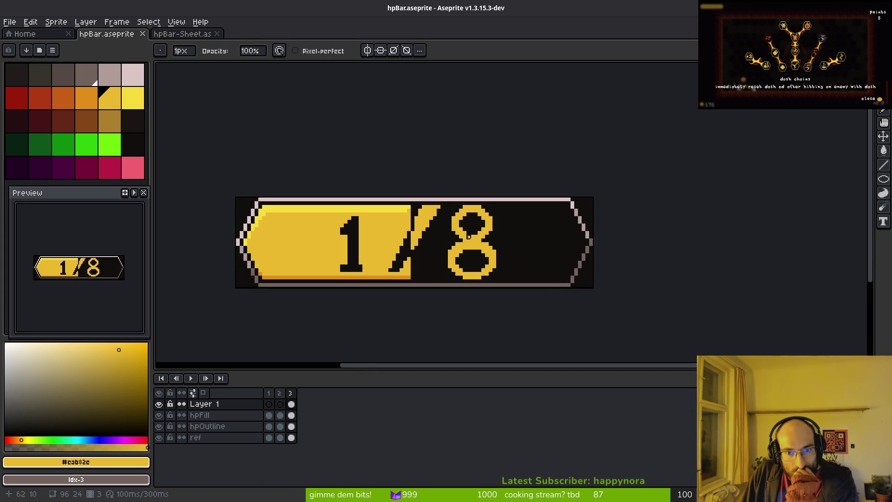
pyautogui.scroll(1, 465, 235)
pyautogui.scroll(-4, 455, 233)
pyautogui.scroll(5, 446, 231)
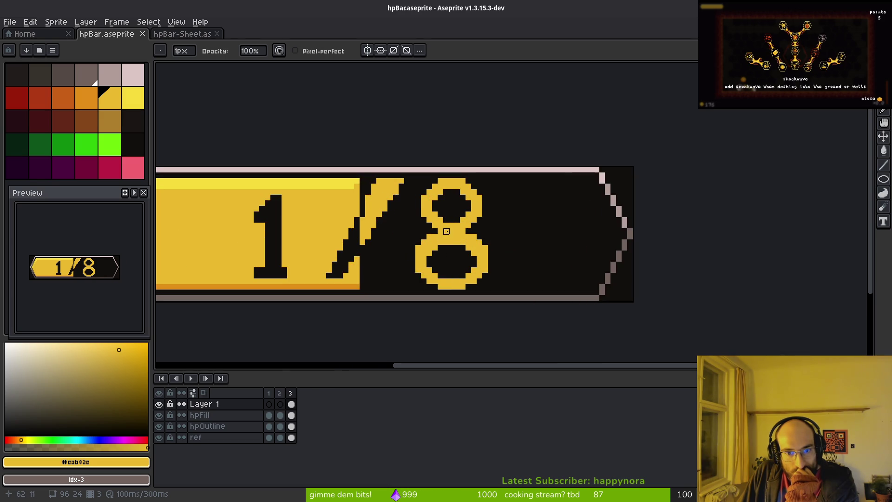
# - Pick the digit's black and add pixels to the top-left of the 1's flag
pyautogui.press('m')
pyautogui.scroll(2, 438, 253)
pyautogui.scroll(-2, 405, 268)
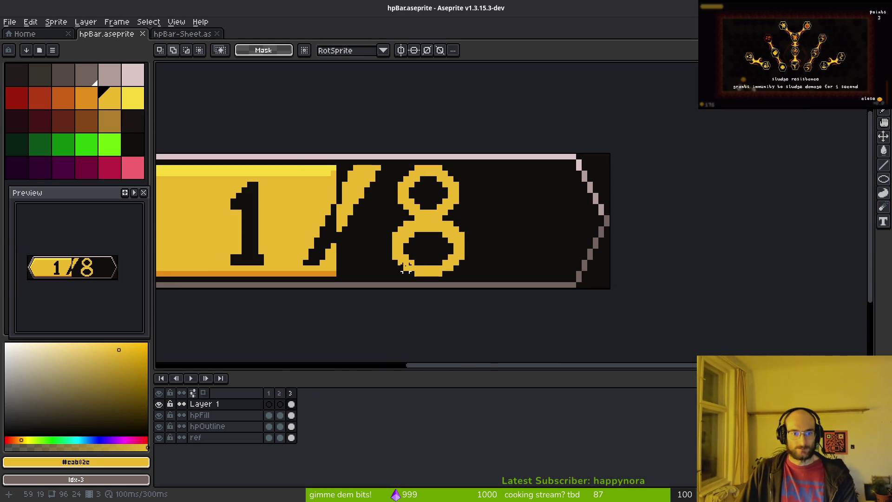
pyautogui.scroll(4, 255, 201)
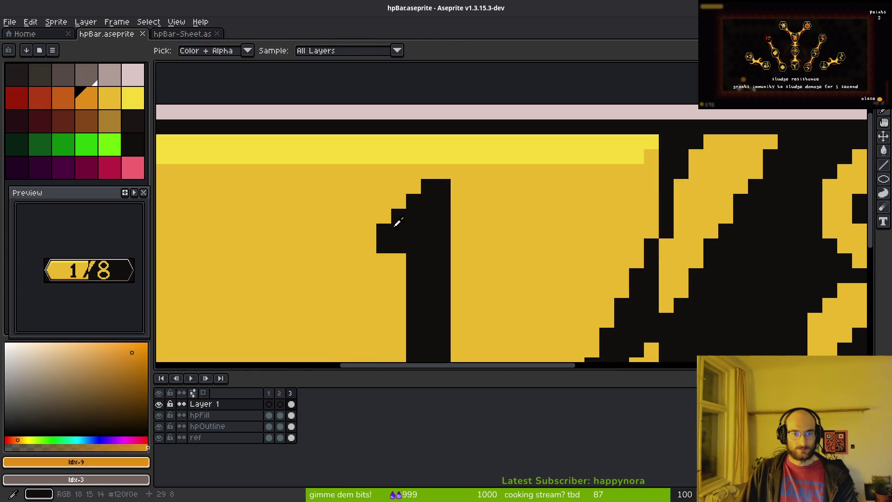
pyautogui.keyDown('alt'); pyautogui.click(425, 222); pyautogui.keyUp('alt')
pyautogui.press('b')
pyautogui.moveTo(435, 172); pyautogui.dragTo(411, 187)
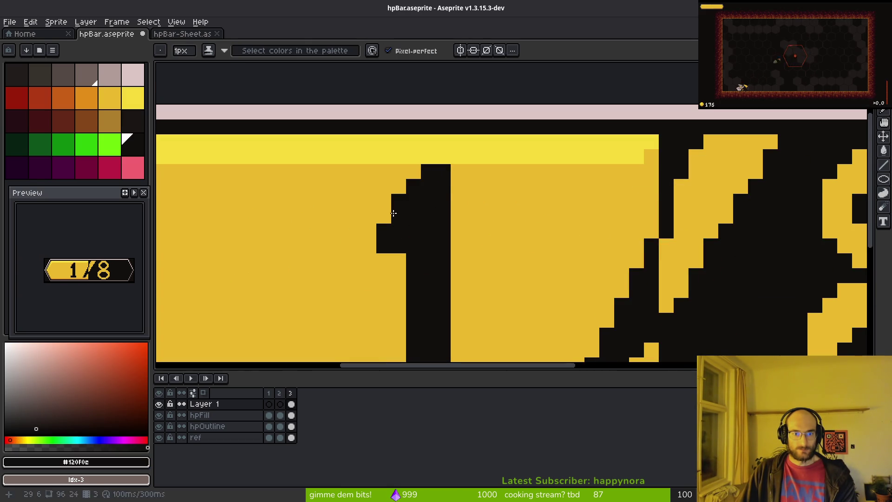
pyautogui.click(393, 214)
pyautogui.scroll(-3, 393, 213)
pyautogui.scroll(3, 413, 240)
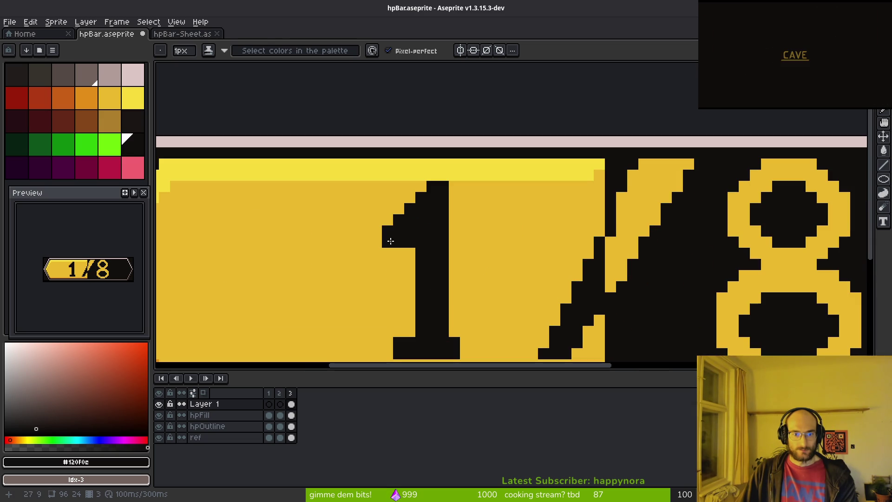
# - Magic-wand select the black 1, nudge it toward the slash, and save hpBar.aseprite
pyautogui.press('e')
pyautogui.scroll(-6, 440, 261)
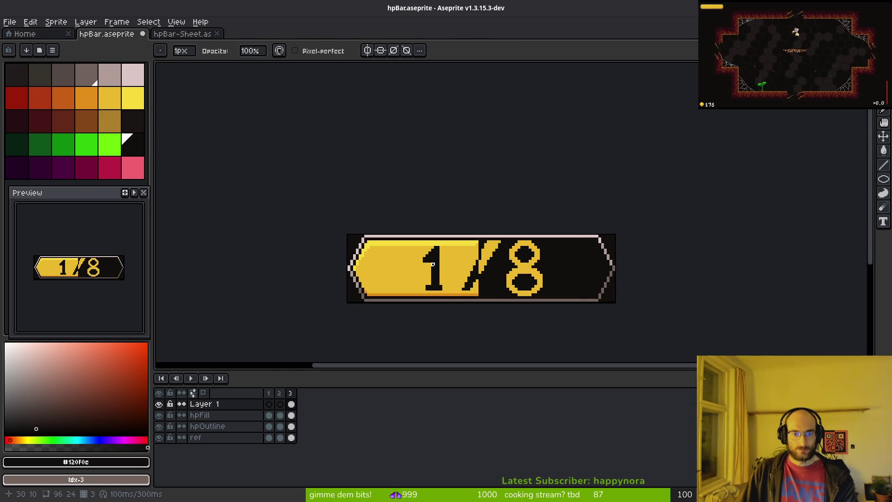
pyautogui.scroll(3, 430, 263)
pyautogui.press('b')
pyautogui.scroll(-3, 566, 268)
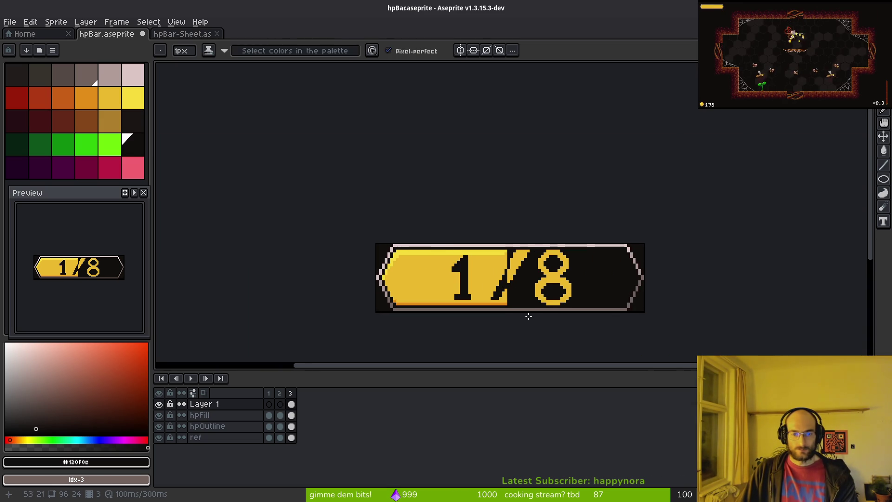
pyautogui.scroll(2, 503, 301)
pyautogui.press('w')
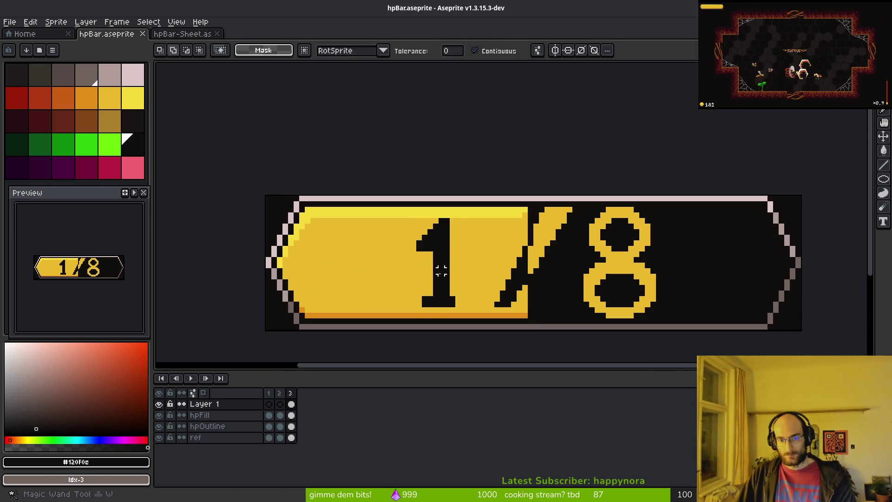
pyautogui.click(462, 287)
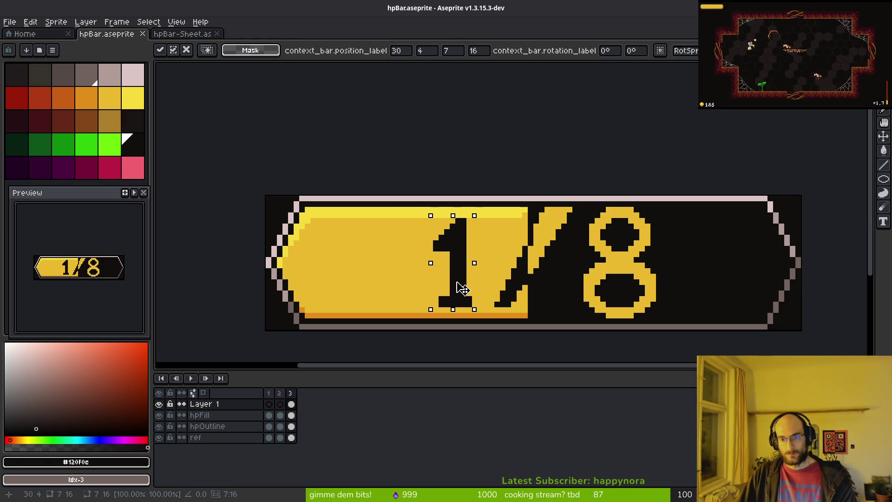
pyautogui.hotkey('ctrl', 's')
# - Switch from Aseprite back to the Godot editor, then on to the browser
pyautogui.scroll(-2, 462, 288)
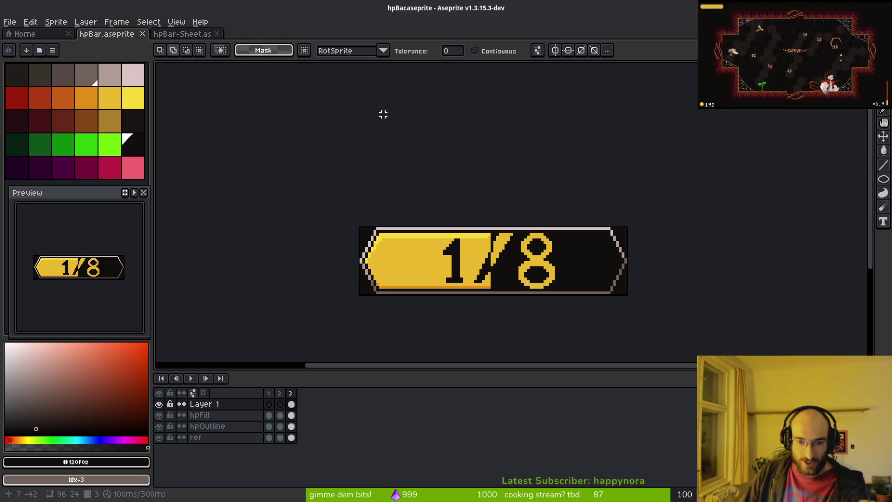
pyautogui.scroll(-5, 517, 278)
pyautogui.scroll(5, 506, 276)
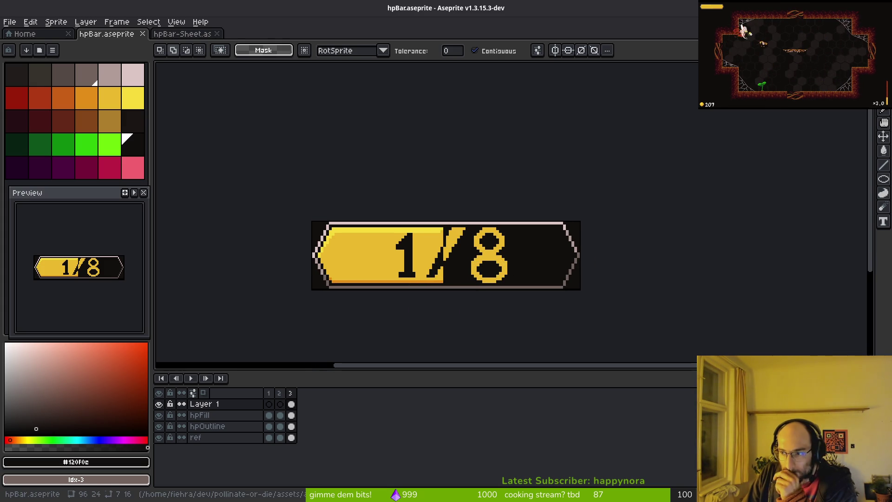
pyautogui.hotkey('alt', 'Tab')
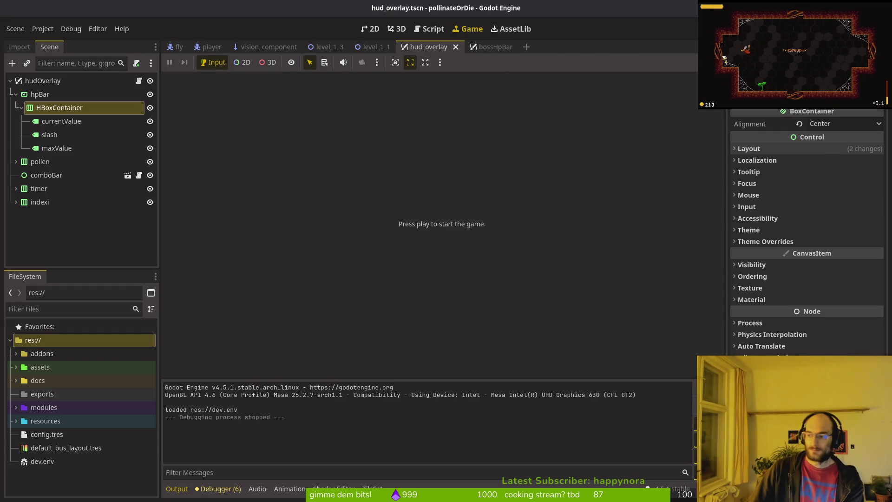
pyautogui.hotkey('alt', 'Tab')
# - Expand the AI summary of the Godot recolour search
pyautogui.scroll(-5, 226, 284)
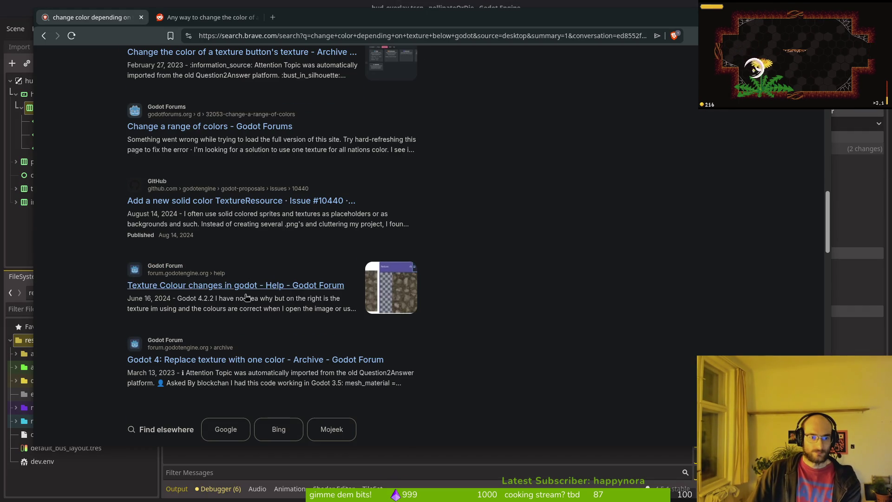
pyautogui.scroll(10, 242, 293)
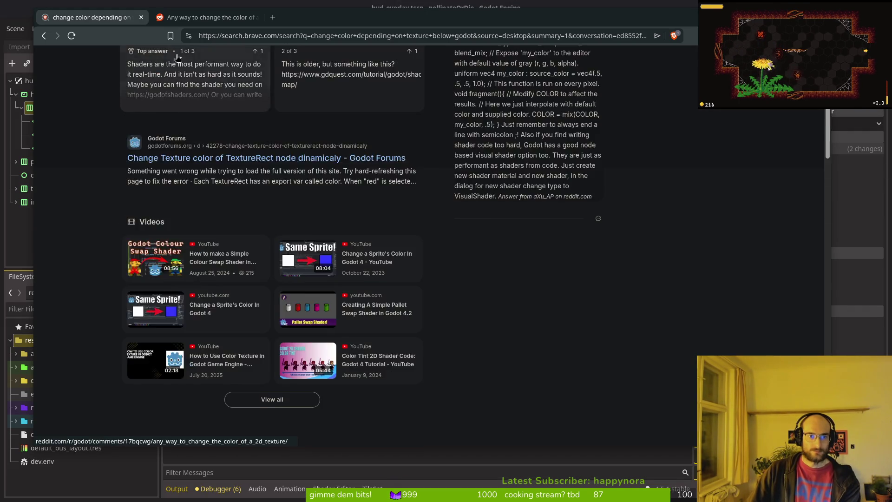
pyautogui.scroll(5, 177, 56)
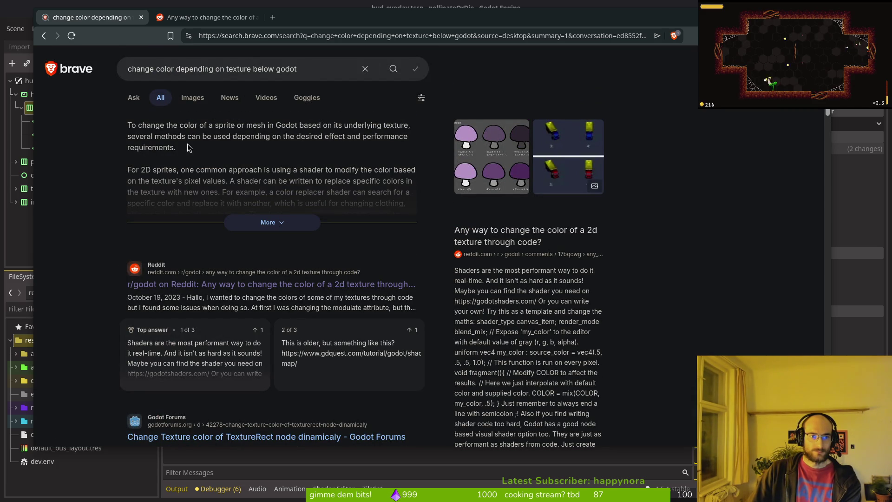
pyautogui.click(269, 222)
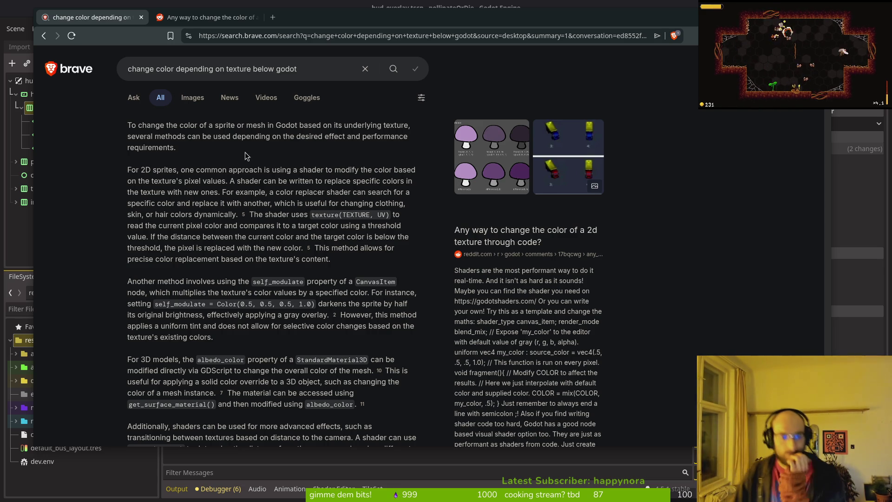
# - Open the top and second Reddit answers in background tabs, then select the search query
pyautogui.scroll(-3, 322, 233)
pyautogui.scroll(-3, 223, 258)
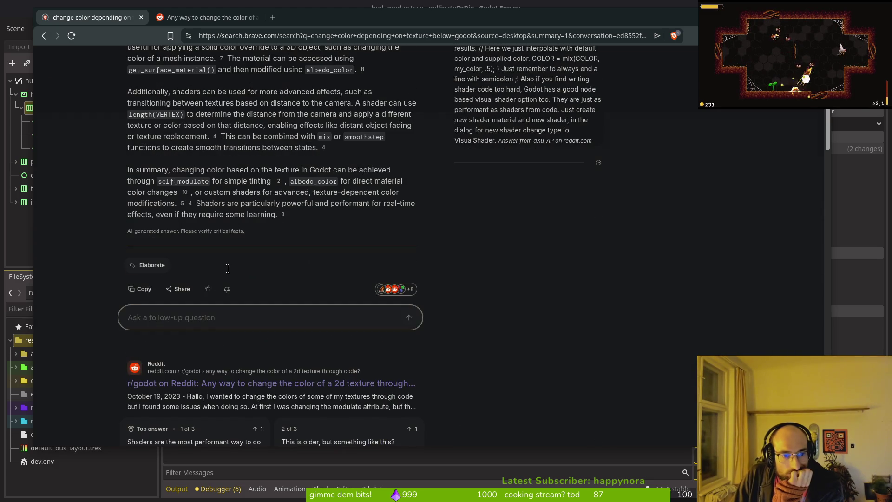
pyautogui.scroll(-1, 251, 266)
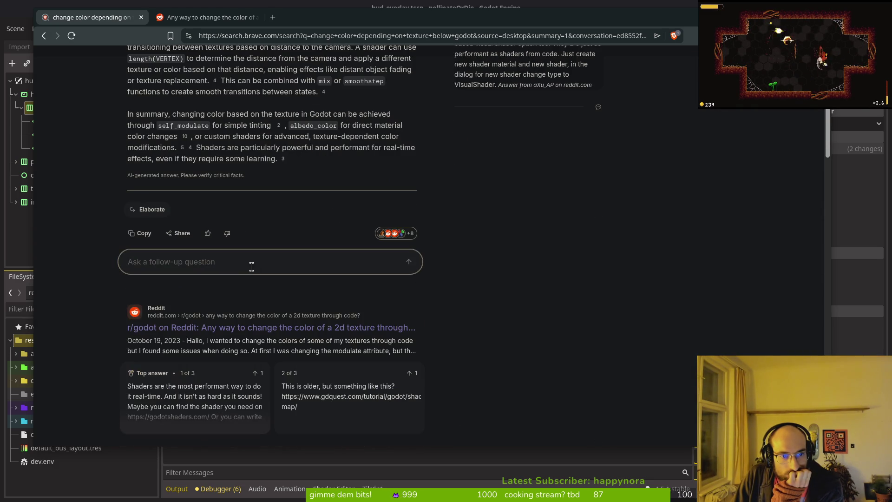
pyautogui.scroll(-2, 300, 294)
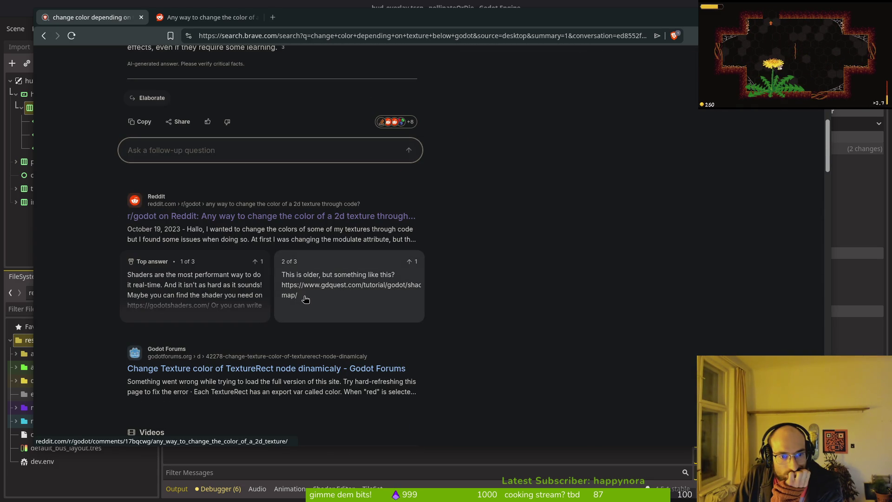
pyautogui.middleClick(355, 299)
pyautogui.middleClick(188, 285)
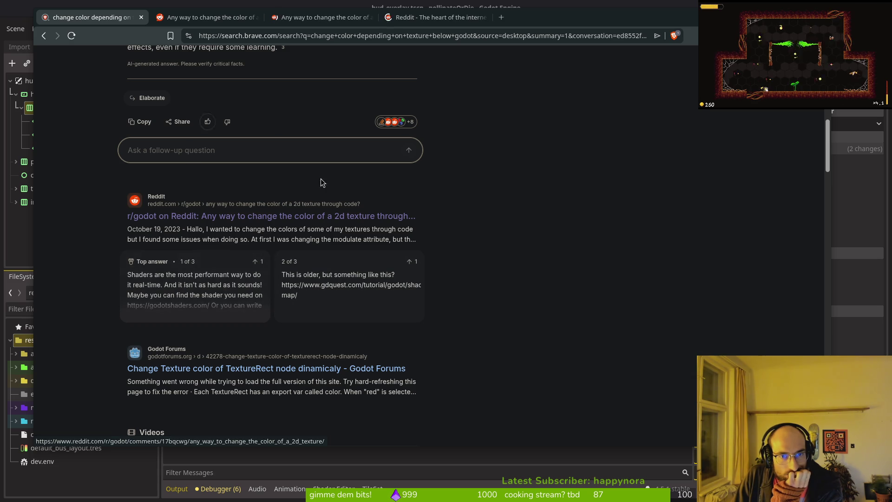
pyautogui.scroll(-3, 322, 182)
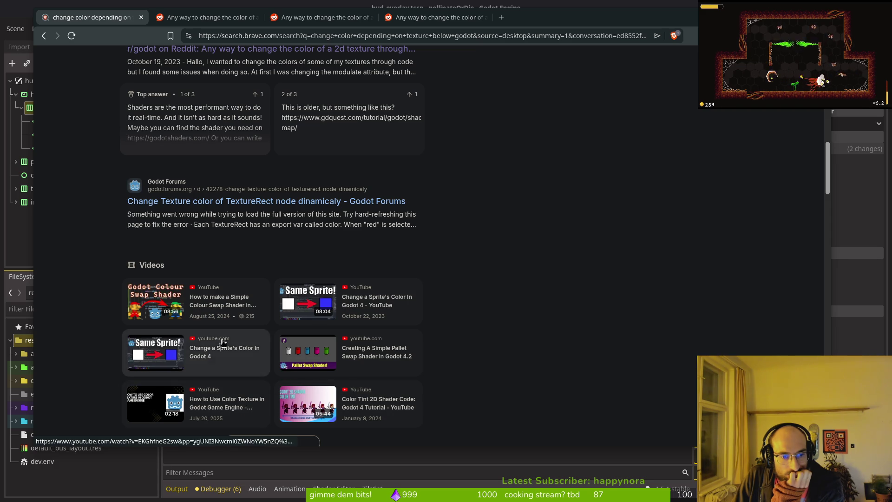
pyautogui.scroll(20, 372, 215)
pyautogui.click(325, 70)
# - Copy the Brave search query and load google.ca in a new tab
pyautogui.click(260, 118)
pyautogui.hotkey('ctrl', 'a')
pyautogui.hotkey('ctrl', 't')
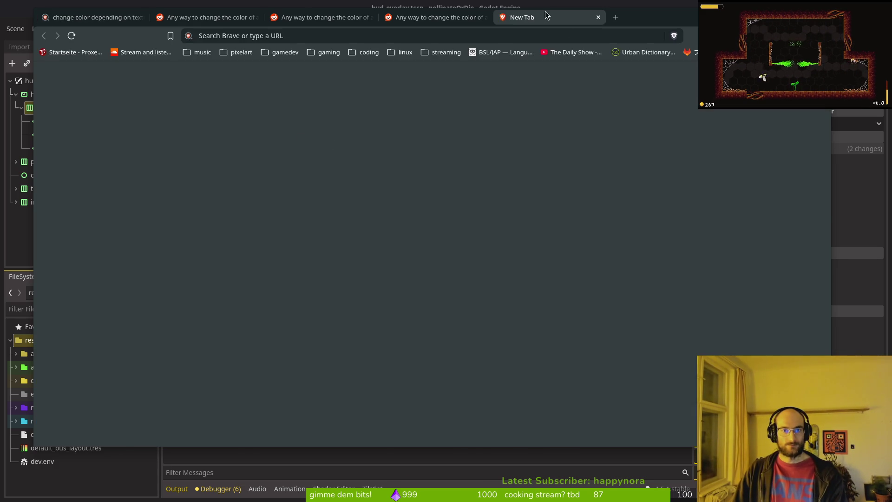
pyautogui.hotkey('ctrl', 'Tab')
pyautogui.hotkey('ctrl', 'shift', 'Tab')
pyautogui.write('change color depending on texture below godot')
pyautogui.click(333, 36)
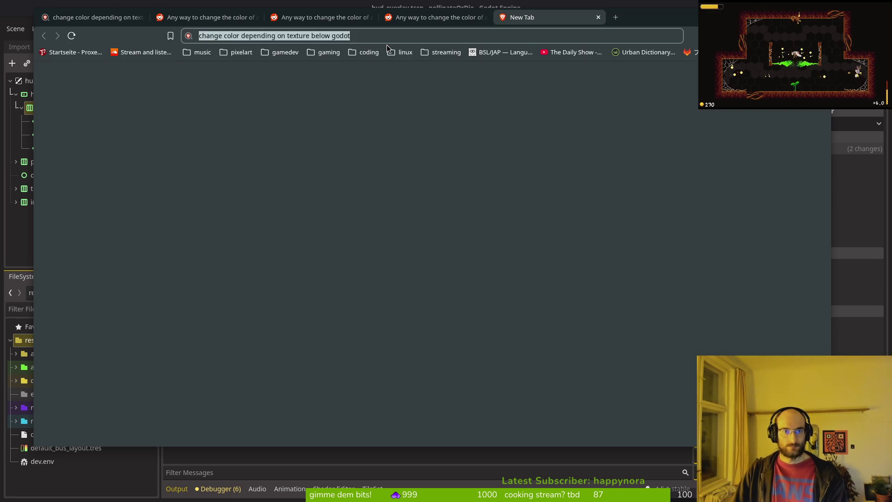
pyautogui.write('google.ca')
pyautogui.press('Return')
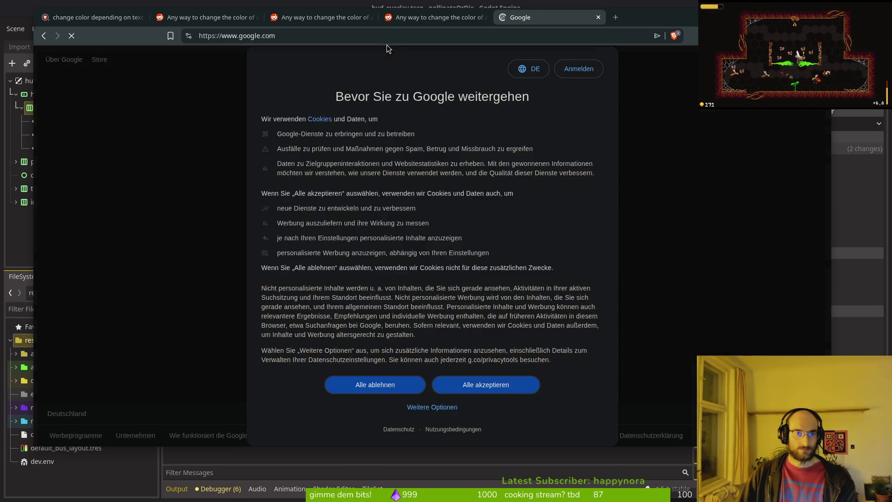
# - Dismiss cookies, search Google for the copied query, and open 'Simple Shader to Color Swap Pixels'
pyautogui.click(488, 383)
pyautogui.click(468, 302)
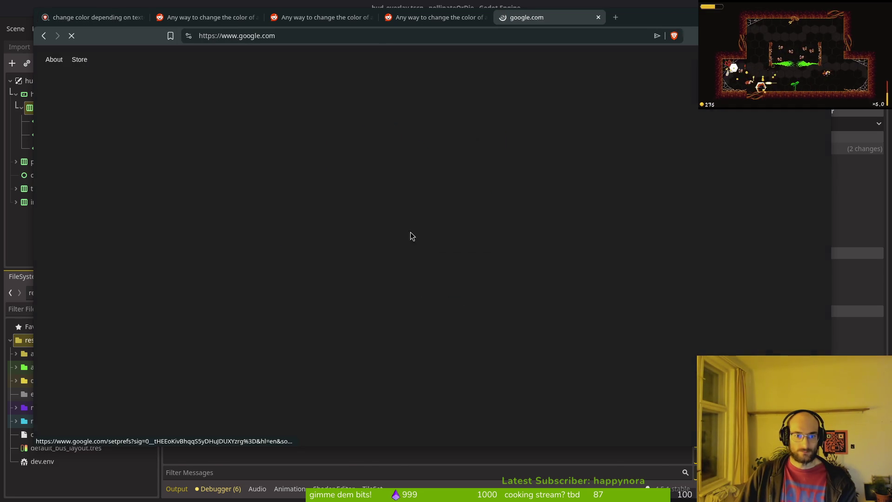
pyautogui.click(428, 239)
pyautogui.write('change color depending on texture below godot')
pyautogui.press('Return')
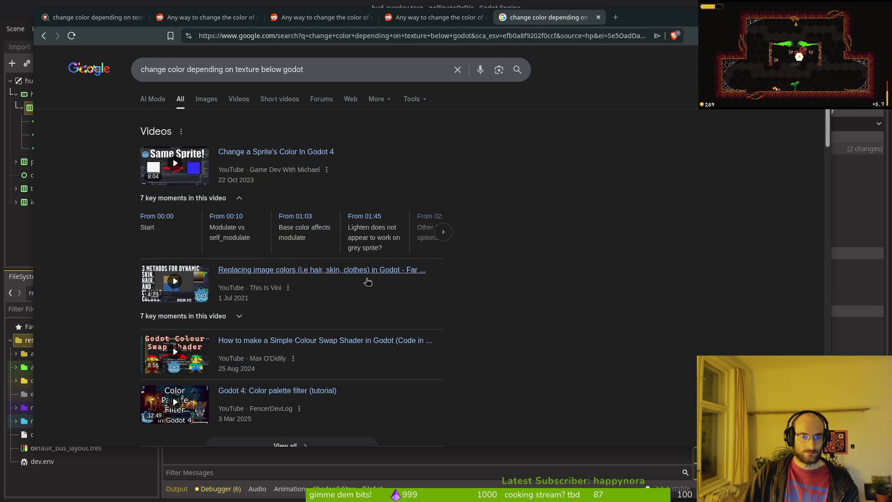
pyautogui.scroll(-4, 331, 294)
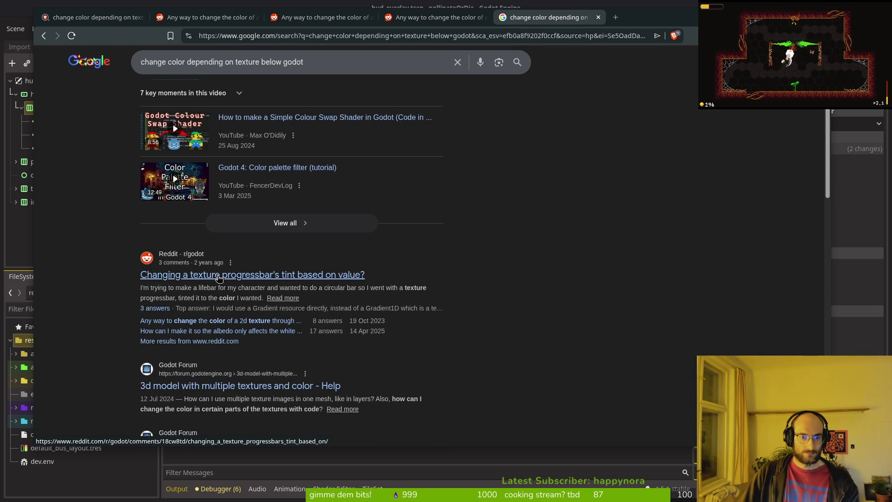
pyautogui.scroll(-2, 242, 368)
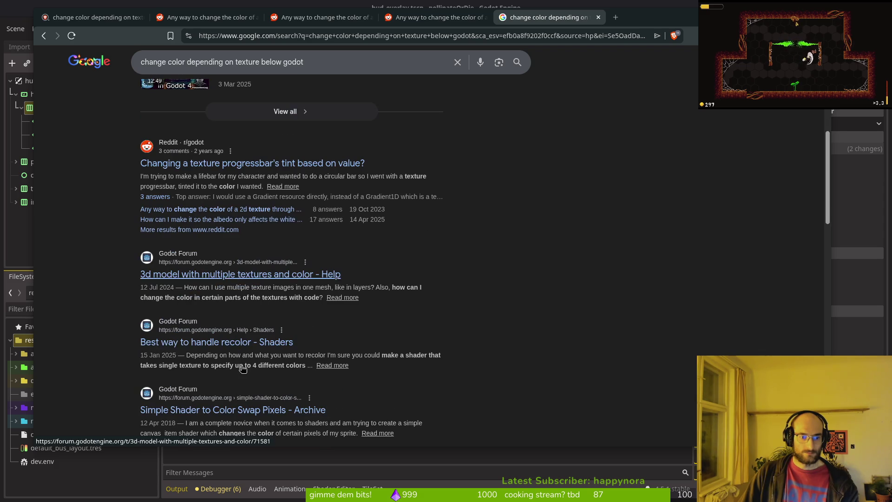
pyautogui.scroll(-4, 206, 316)
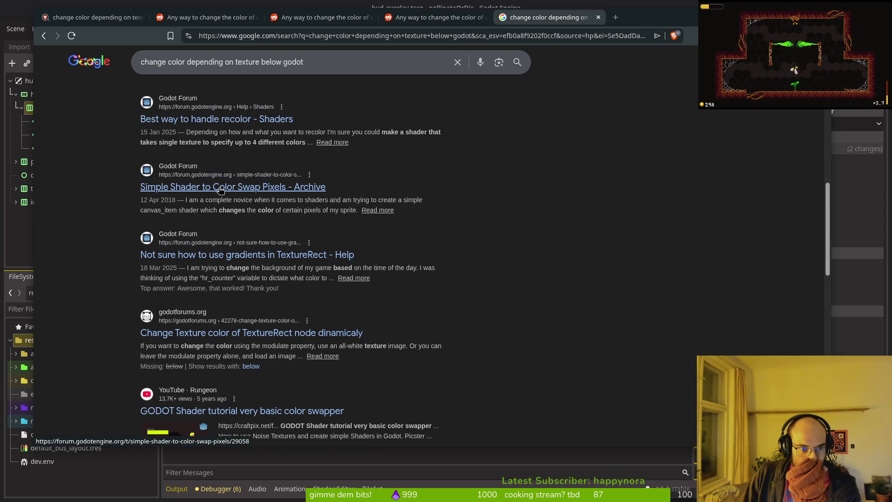
pyautogui.click(281, 183)
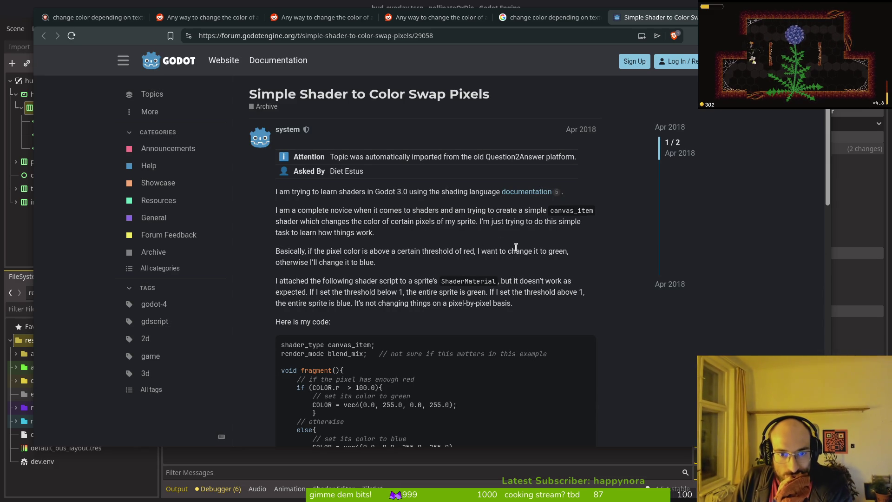
# - Read the color-swap thread down to its texture(TEXTURE, UV) reply, then return to Google's results
pyautogui.scroll(-2, 410, 241)
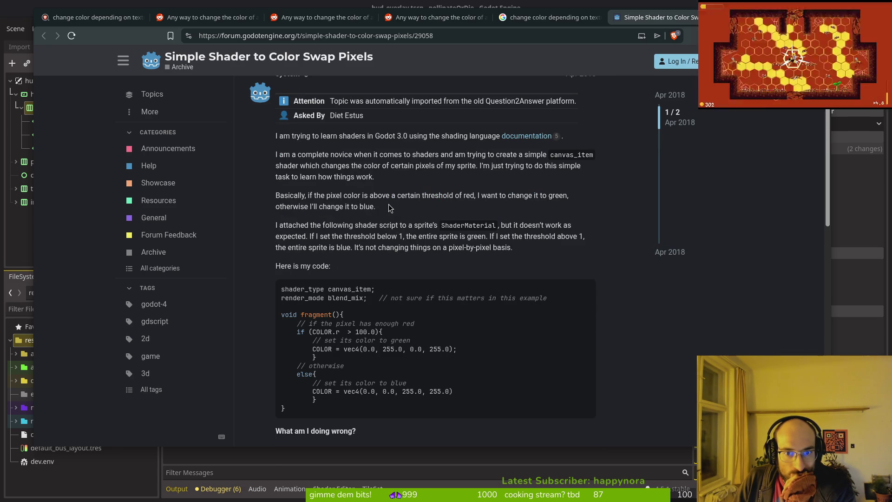
pyautogui.scroll(-5, 389, 206)
pyautogui.scroll(-2, 416, 261)
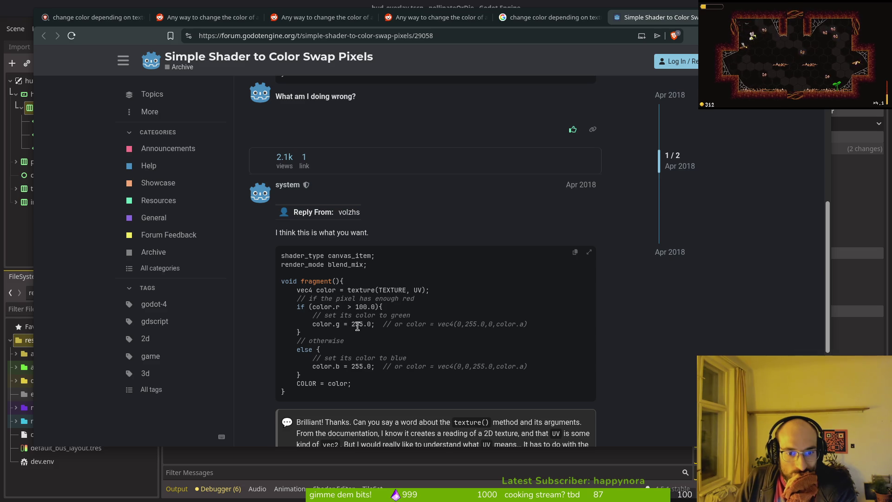
pyautogui.scroll(-2, 386, 336)
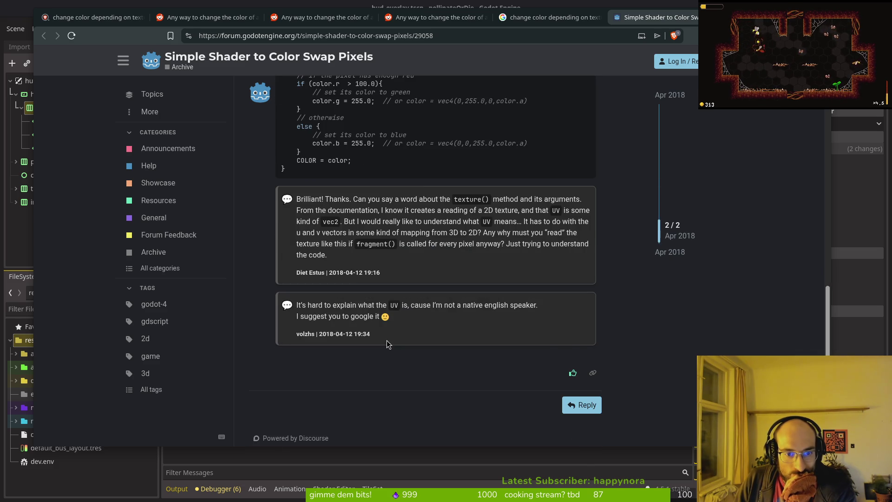
pyautogui.scroll(4, 386, 342)
pyautogui.click(553, 18)
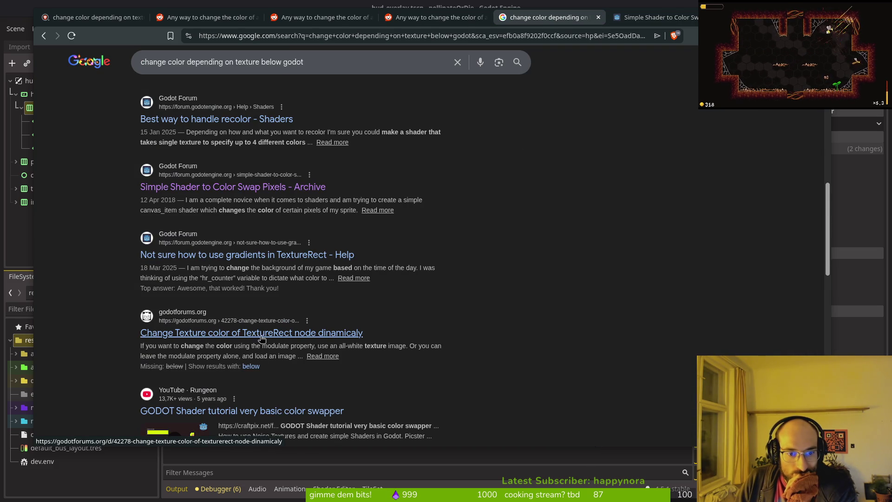
# - Queue the reddit and gdscript related searches plus a Stack Exchange answer, then open the color-masking video
pyautogui.scroll(-2, 256, 337)
pyautogui.scroll(-4, 272, 305)
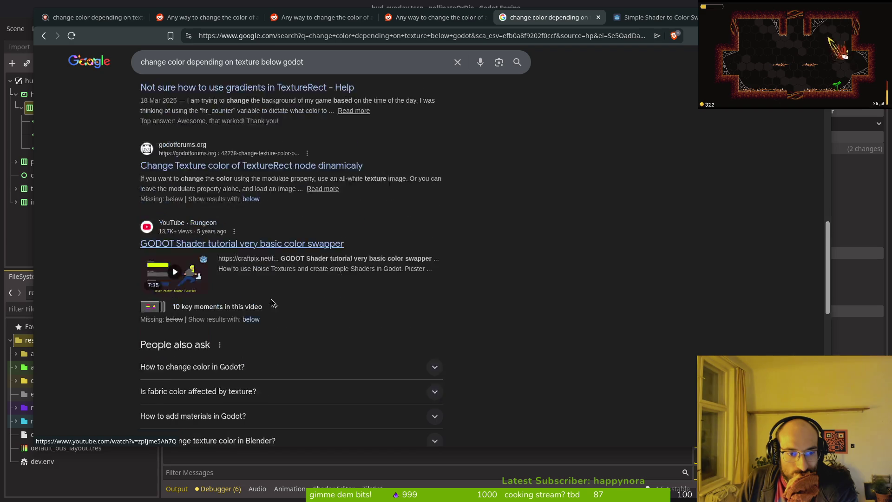
pyautogui.scroll(-3, 214, 340)
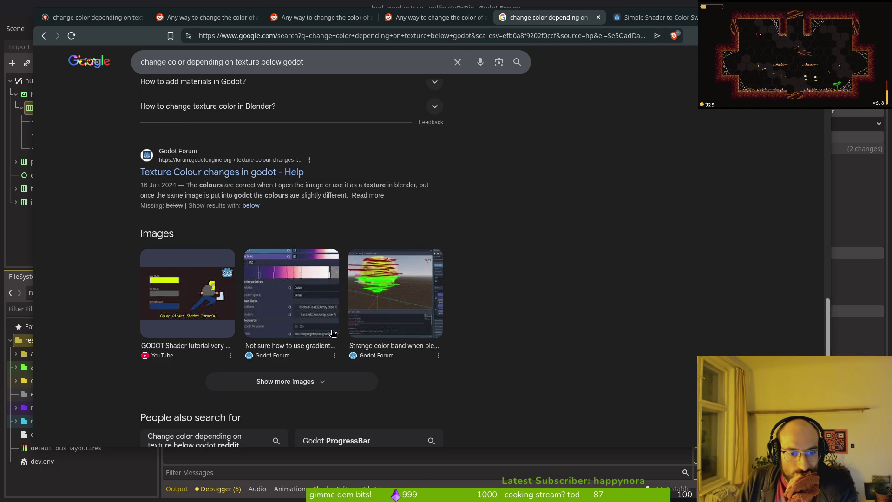
pyautogui.scroll(-3, 213, 298)
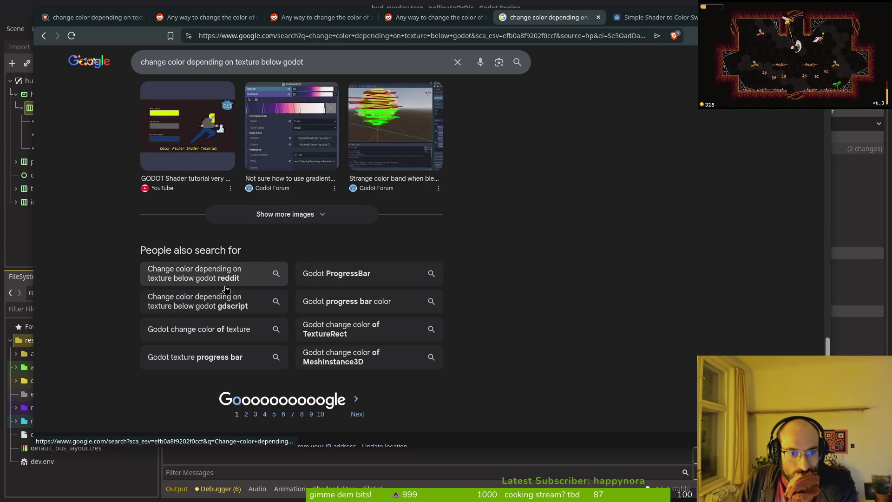
pyautogui.middleClick(182, 278)
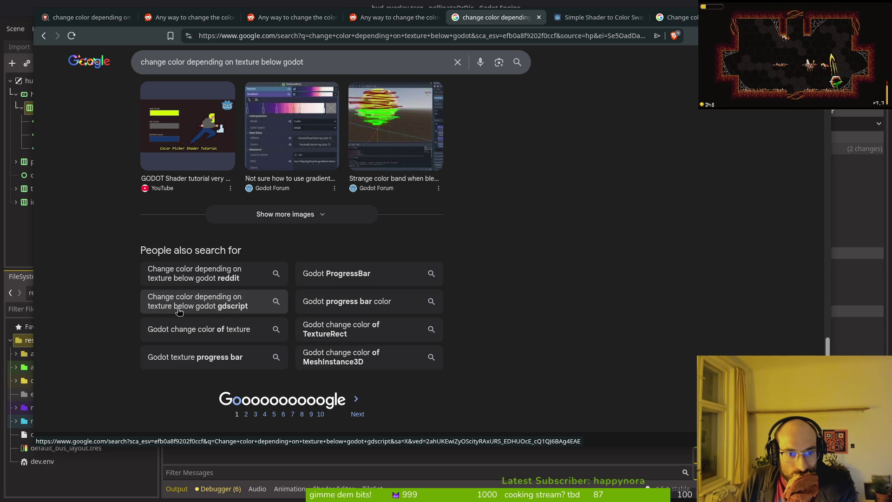
pyautogui.middleClick(227, 310)
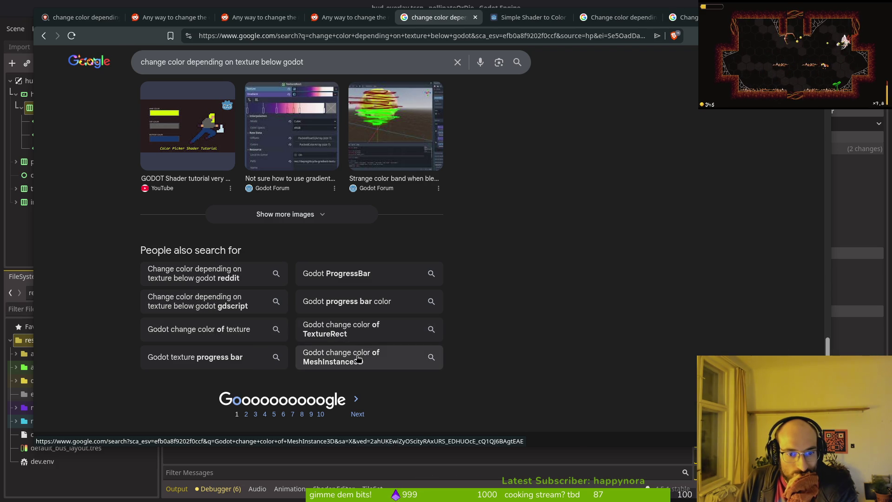
pyautogui.click(244, 403)
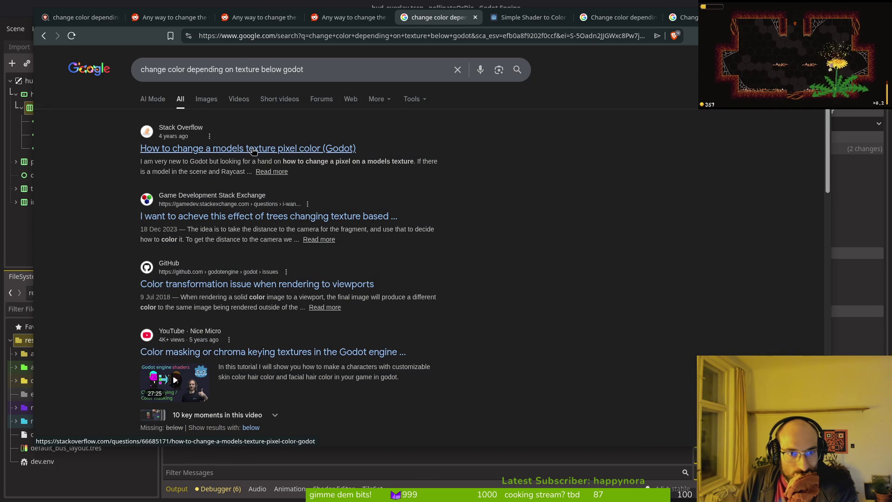
pyautogui.middleClick(242, 221)
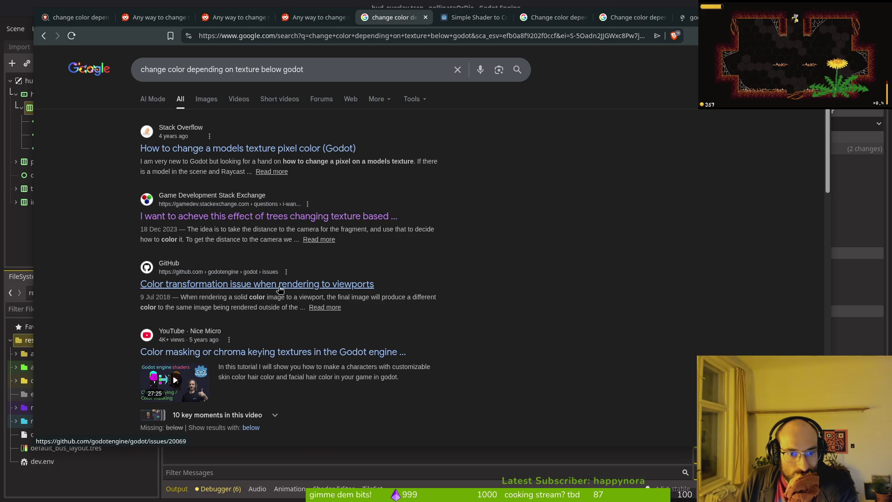
pyautogui.click(265, 353)
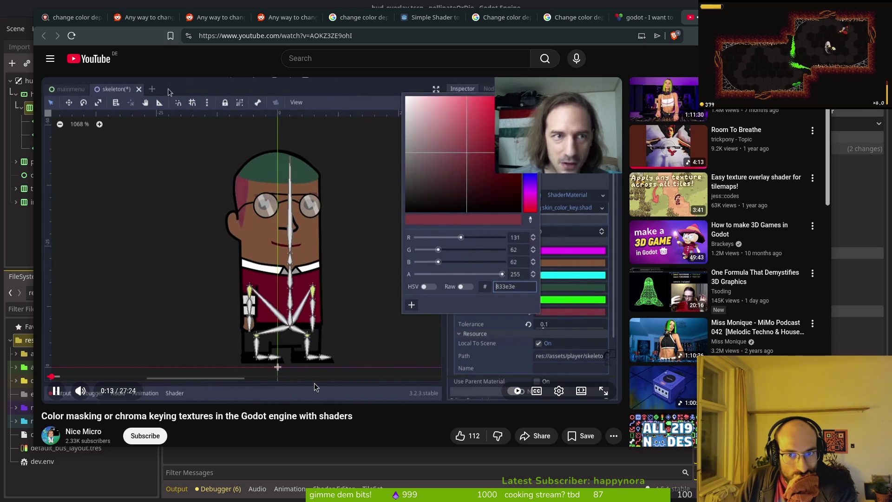
# - Pause the color-masking video, glance at comments, and open 'Easy texture overlay shader for tilemaps!'
pyautogui.press('space')
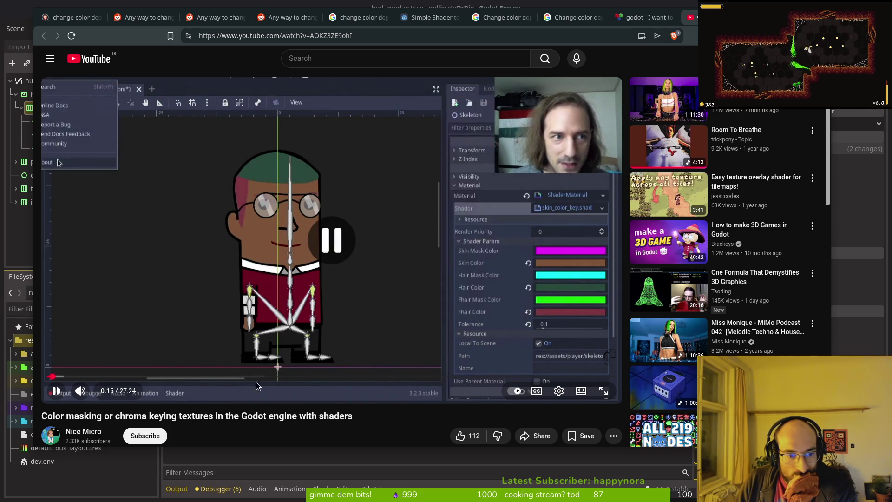
pyautogui.scroll(-5, 258, 386)
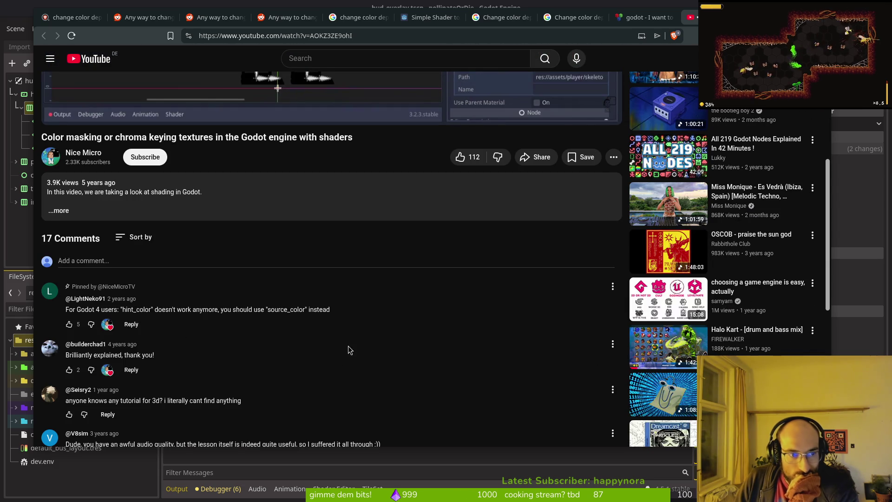
pyautogui.scroll(5, 350, 349)
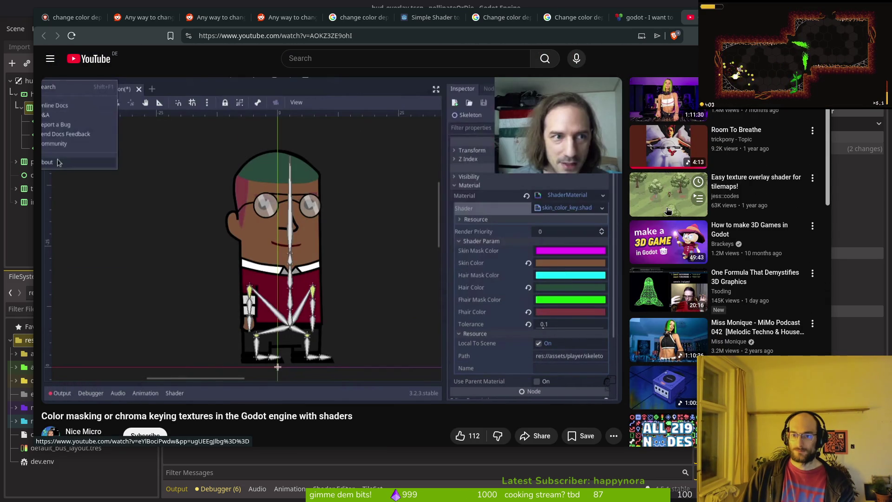
pyautogui.click(660, 213)
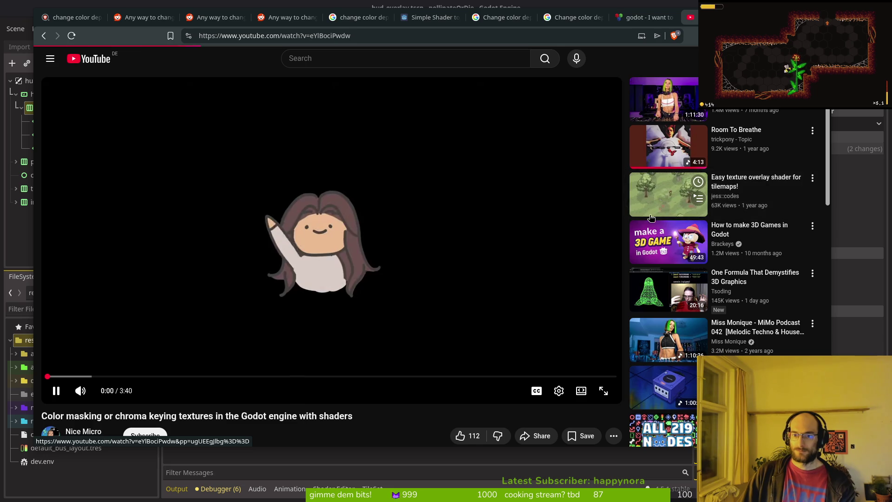
# - Skip the tilemap video to its shader code at 1:33, pause, then select Godot's slash label node
pyautogui.click(651, 217)
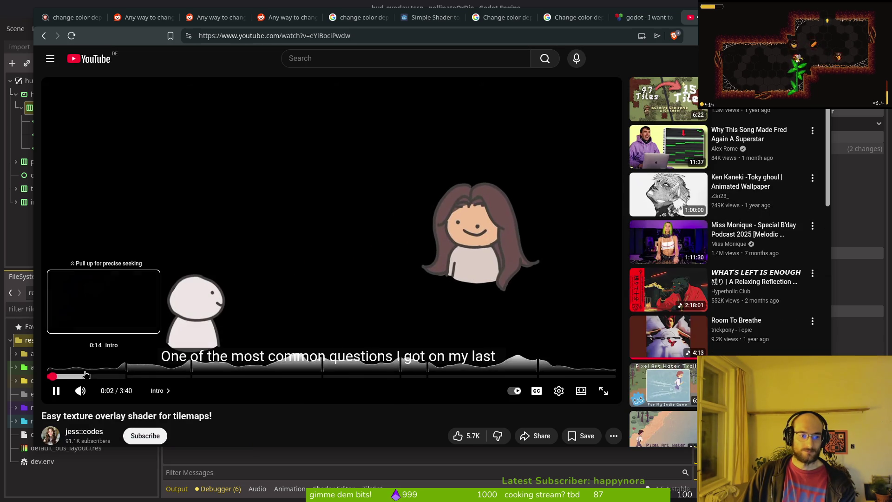
pyautogui.click(86, 374)
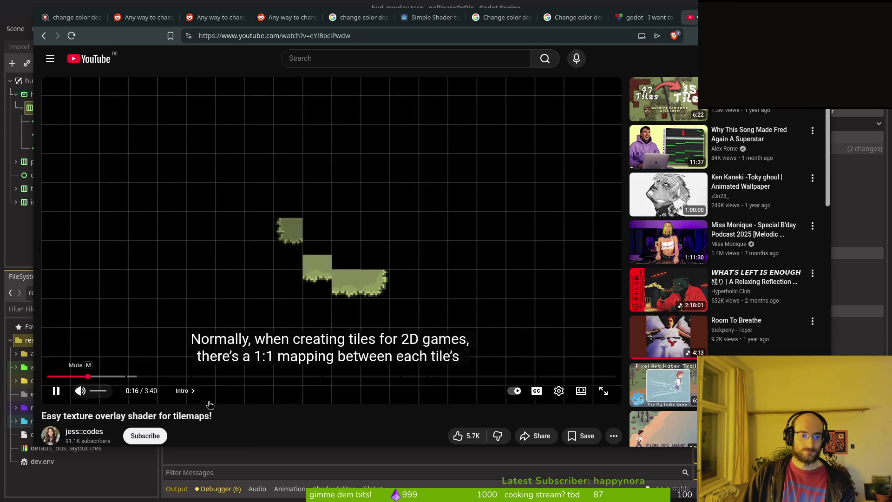
pyautogui.click(160, 376)
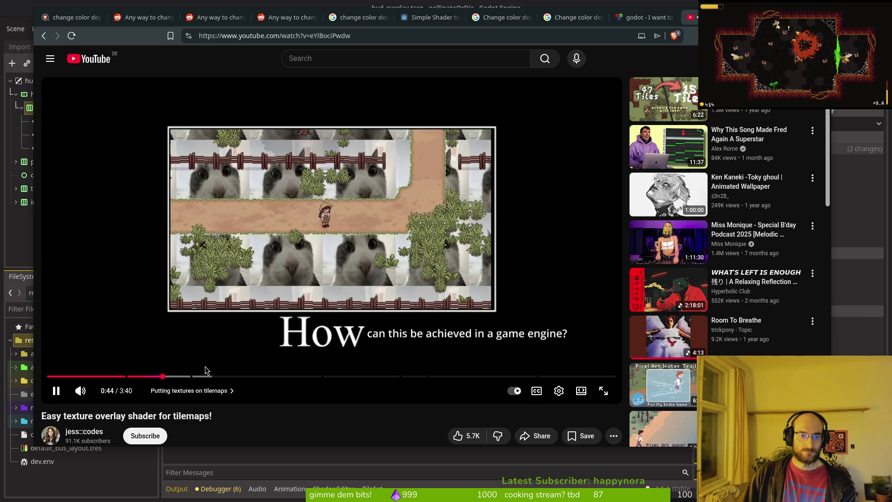
pyautogui.click(236, 376)
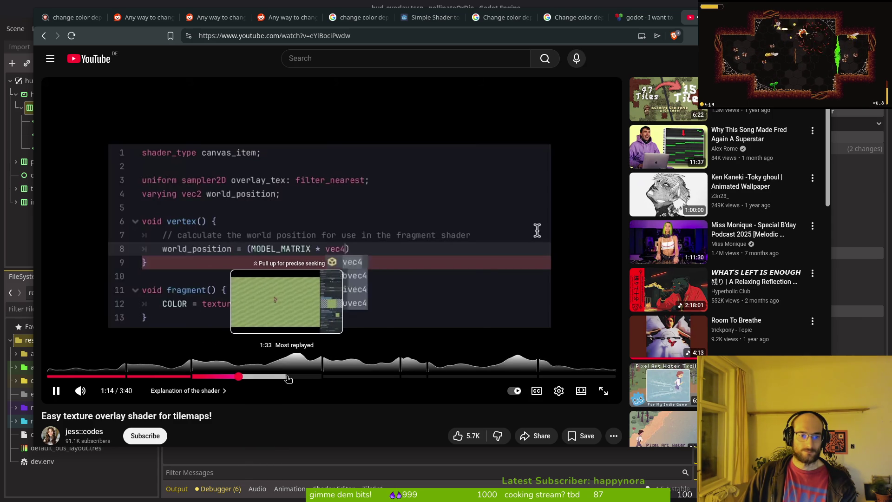
pyautogui.click(288, 376)
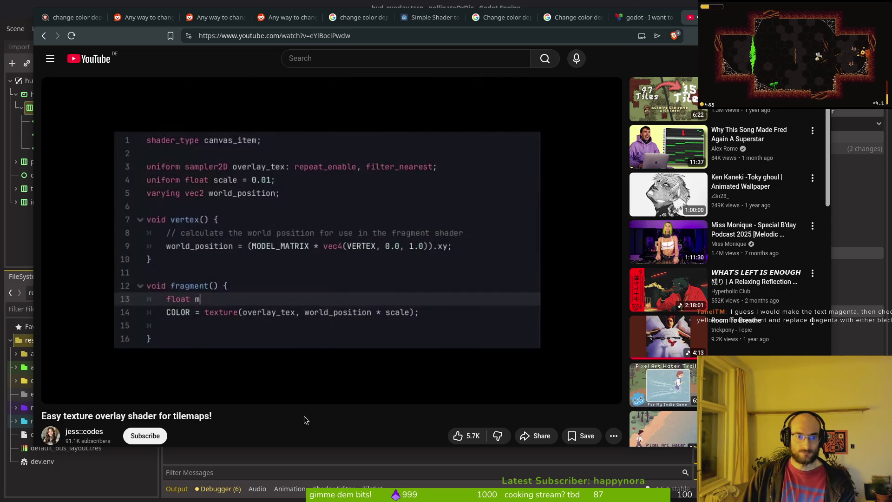
pyautogui.click(342, 231)
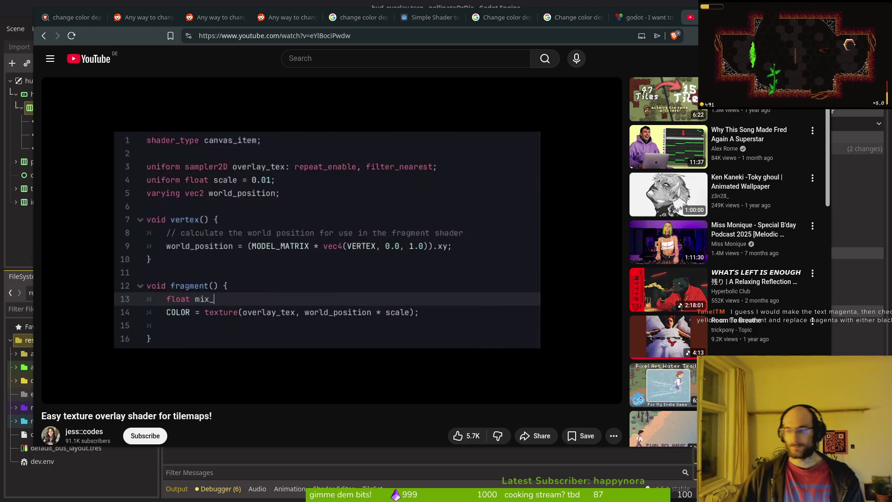
pyautogui.hotkey('alt', 'Tab')
pyautogui.click(57, 133)
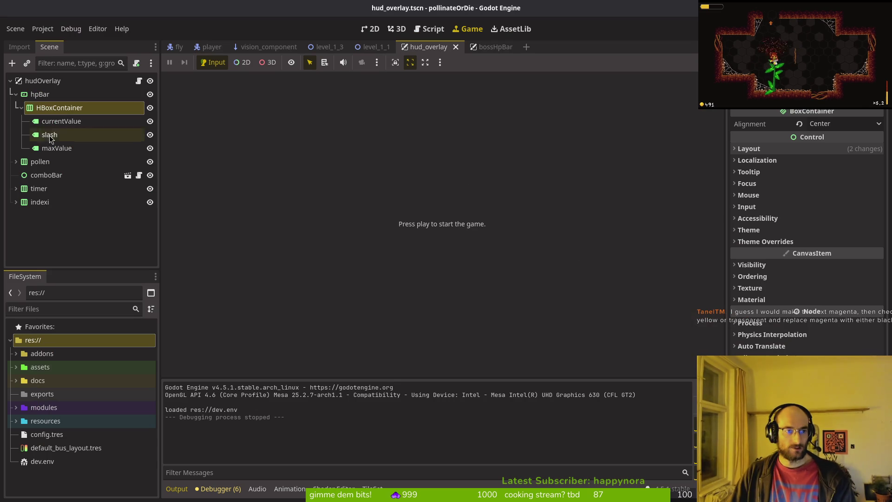
# - Show the HUD overlay and select the currentValue, slash and maxValue labels to inspect the white 8
pyautogui.click(57, 122)
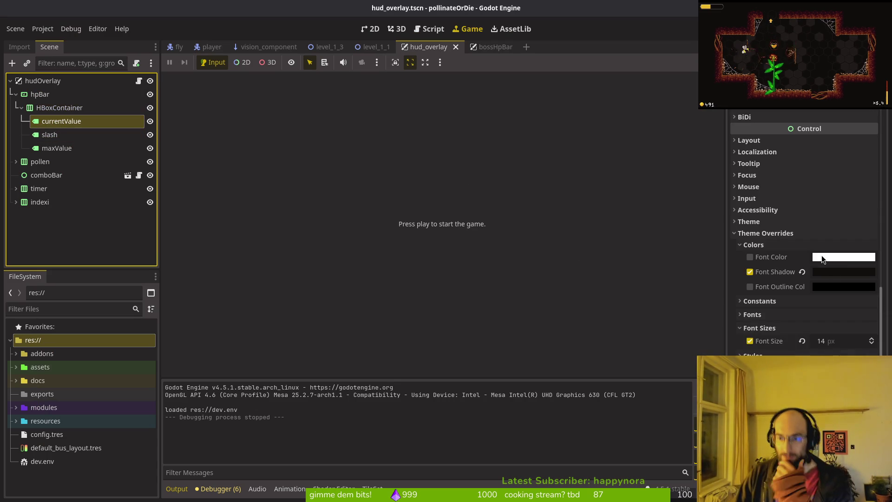
pyautogui.click(369, 29)
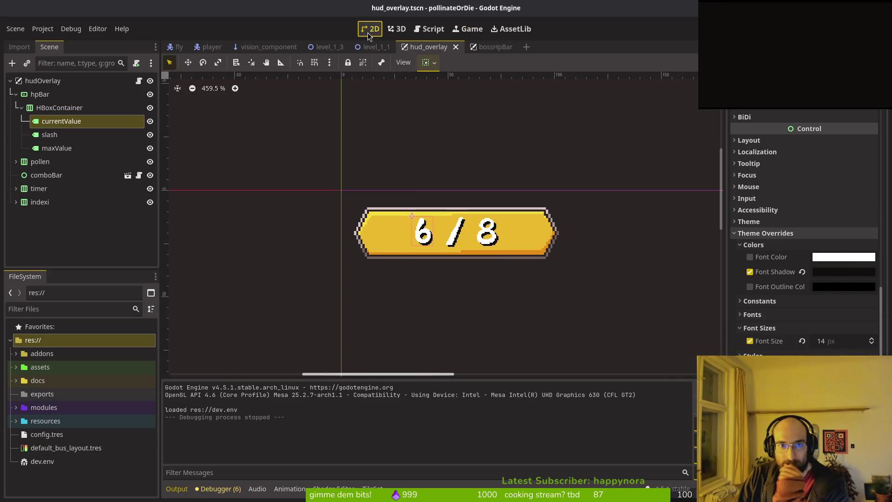
pyautogui.scroll(4, 457, 226)
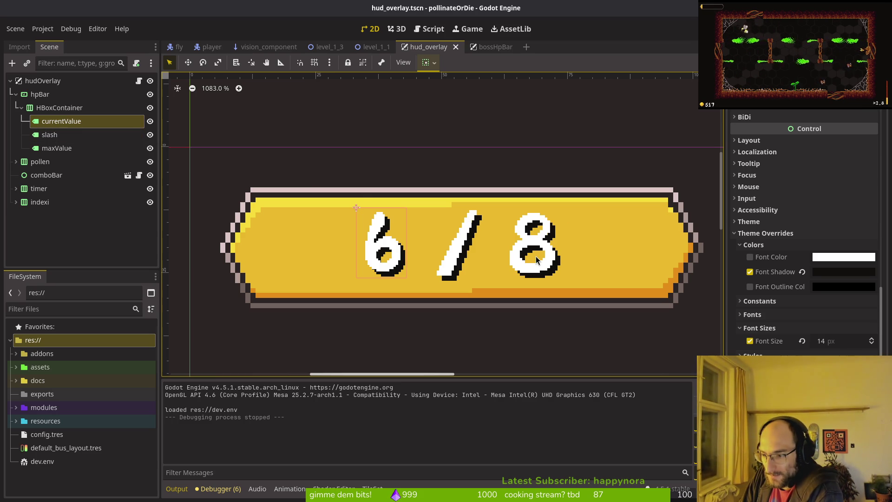
pyautogui.click(516, 252)
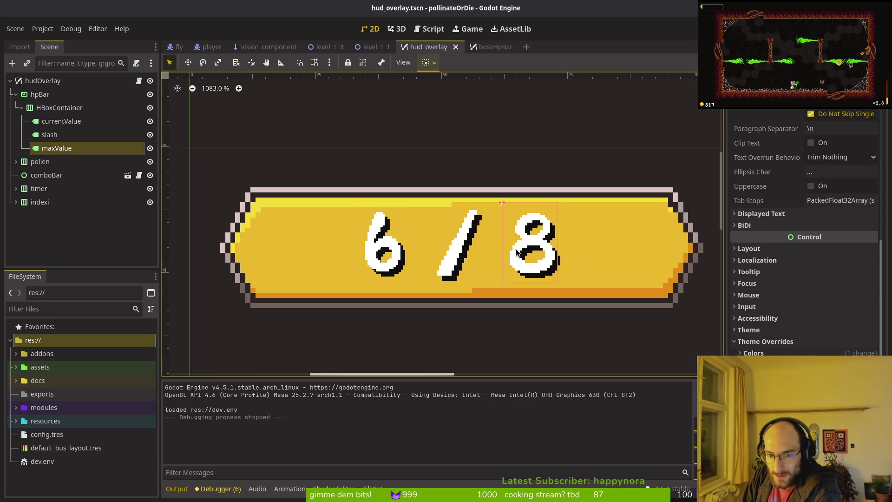
pyautogui.click(455, 261)
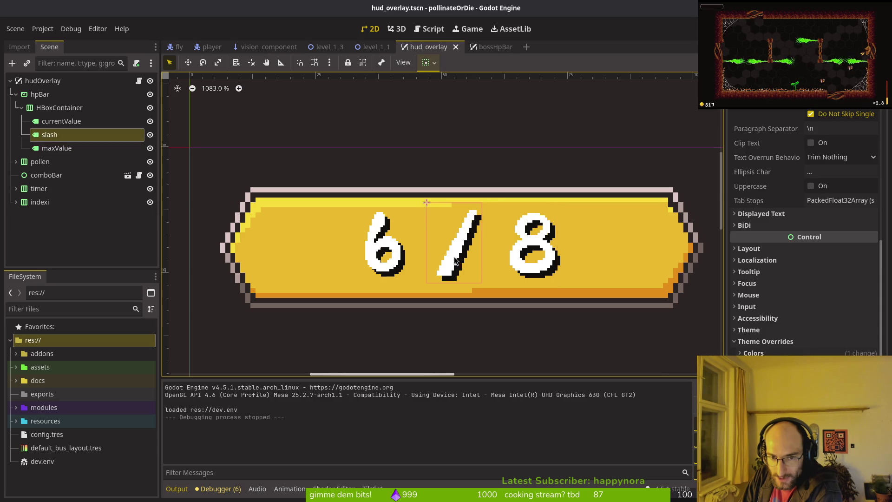
pyautogui.click(386, 246)
pyautogui.click(530, 255)
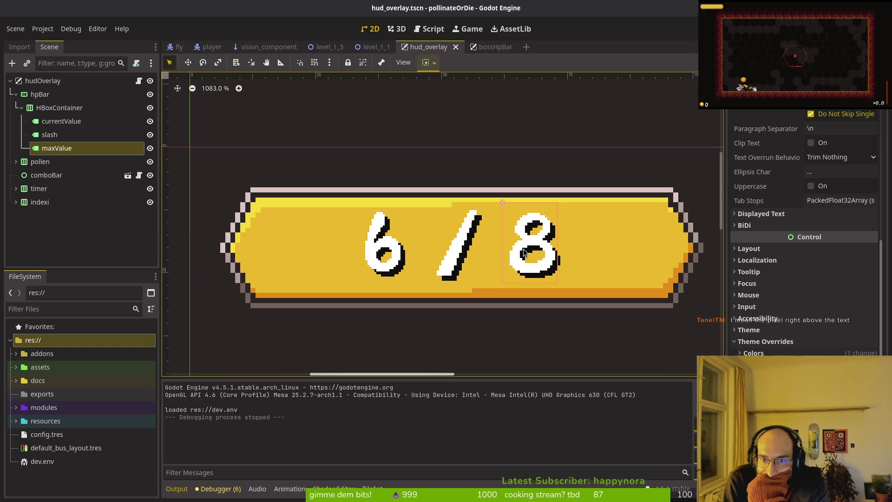
# - Zoom out of the canvas and switch past the YouTube tutorial to hpBar.aseprite in Aseprite
pyautogui.scroll(5, 548, 205)
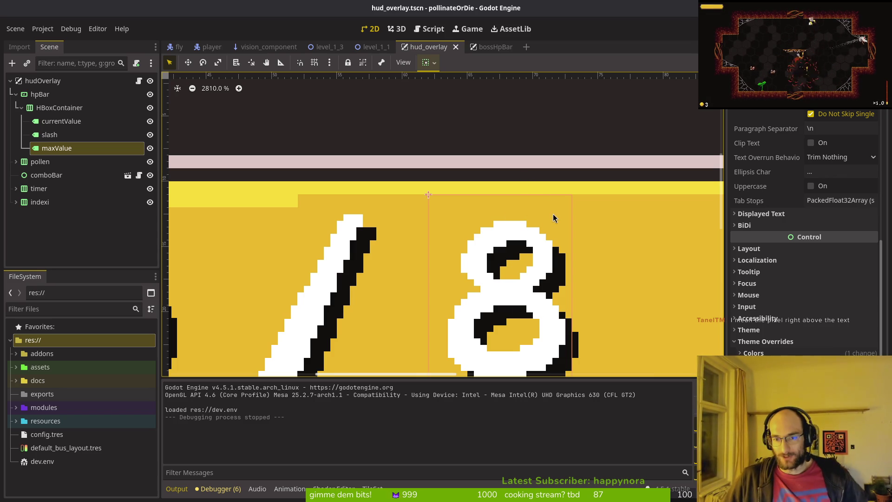
pyautogui.scroll(-2, 553, 218)
pyautogui.hotkey('alt', 'Tab')
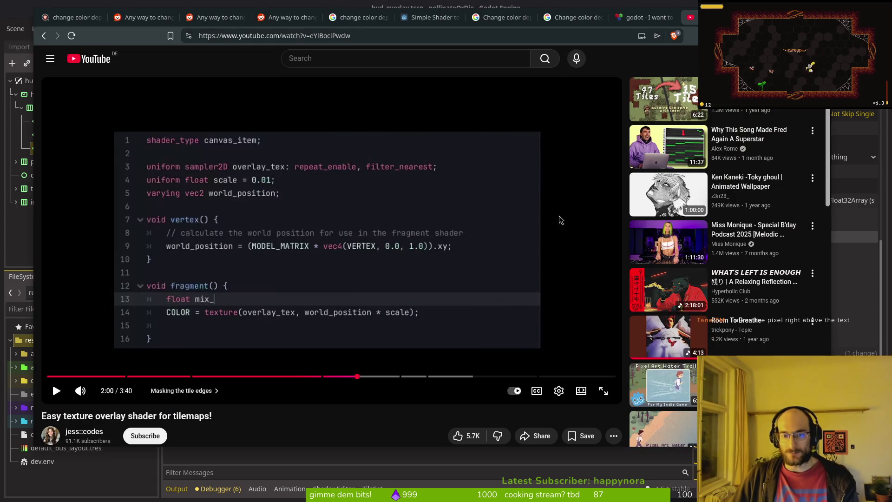
pyautogui.hotkey('alt', 'Tab')
pyautogui.scroll(3, 462, 216)
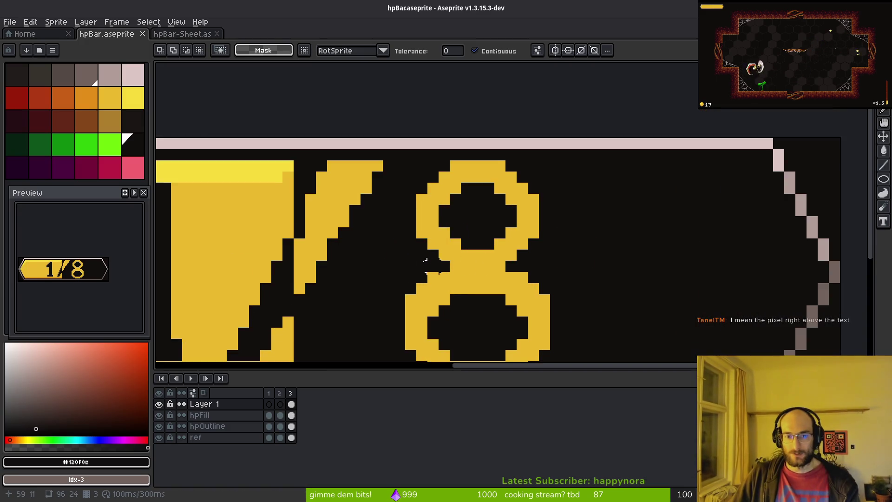
# - On the hpOutline layer, move the slash's right half and the 8 rightward
pyautogui.scroll(-1, 462, 216)
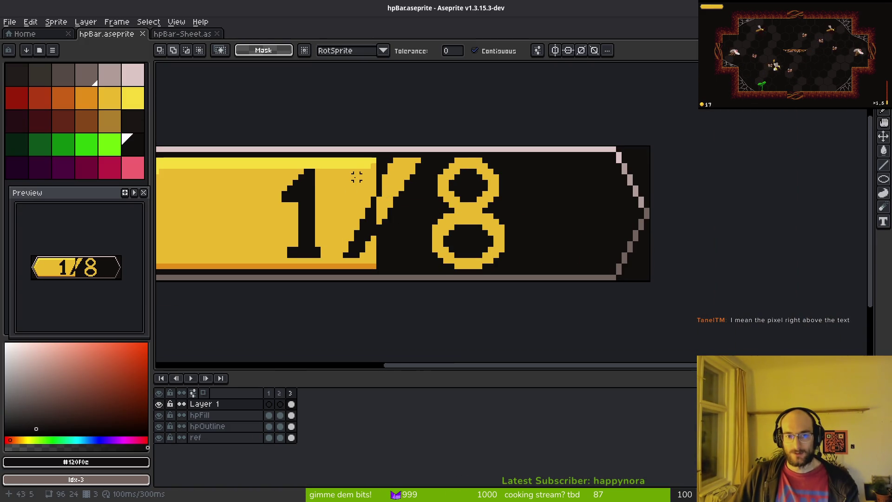
pyautogui.moveTo(356, 177); pyautogui.dragTo(449, 187)
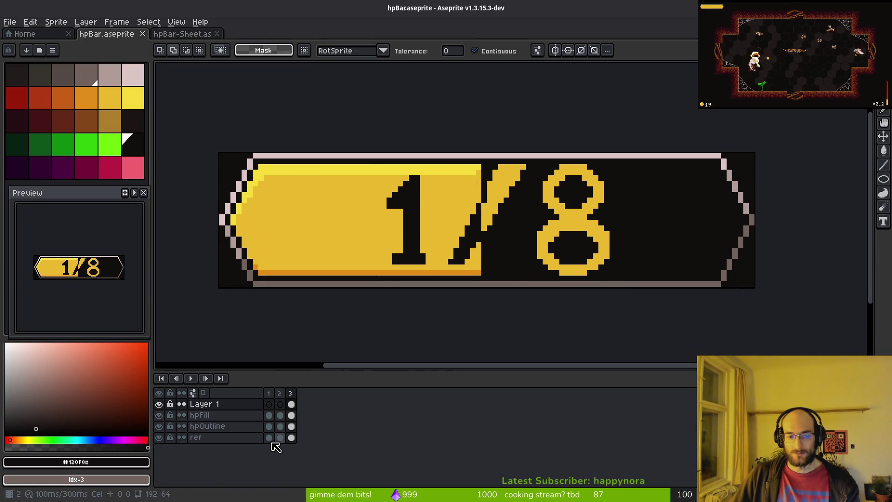
pyautogui.click(219, 426)
pyautogui.press('m')
pyautogui.moveTo(418, 151); pyautogui.dragTo(556, 288)
pyautogui.moveTo(459, 225); pyautogui.dragTo(521, 225)
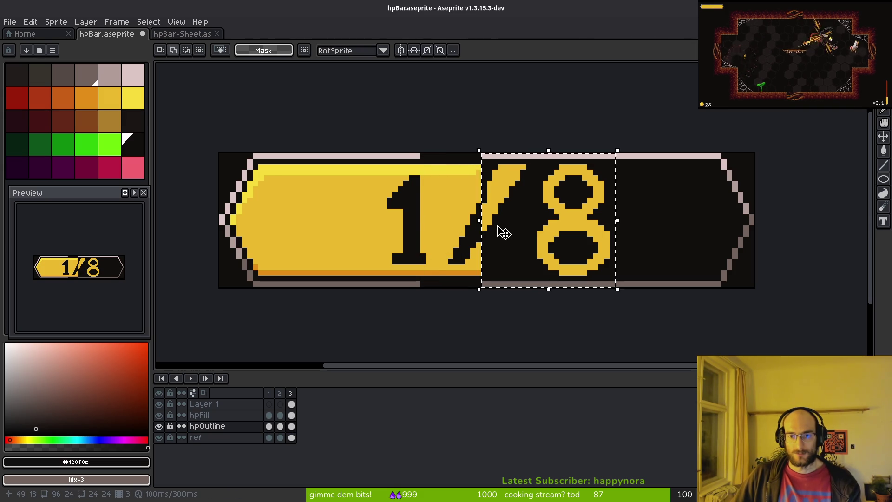
pyautogui.hotkey('ctrl', 'd')
# - Save hpBar.aseprite, check the slash's top-left pixel, and return to Godot
pyautogui.hotkey('ctrl', 's')
pyautogui.scroll(1, 549, 209)
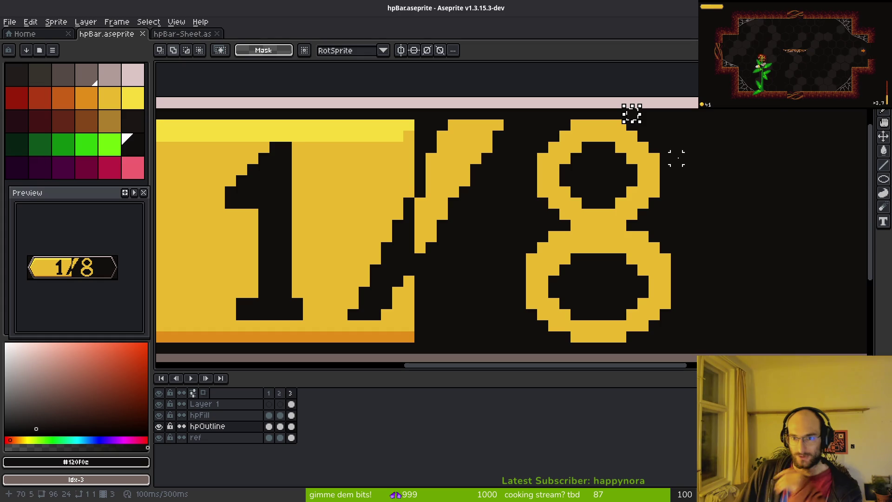
pyautogui.moveTo(416, 110); pyautogui.dragTo(417, 131)
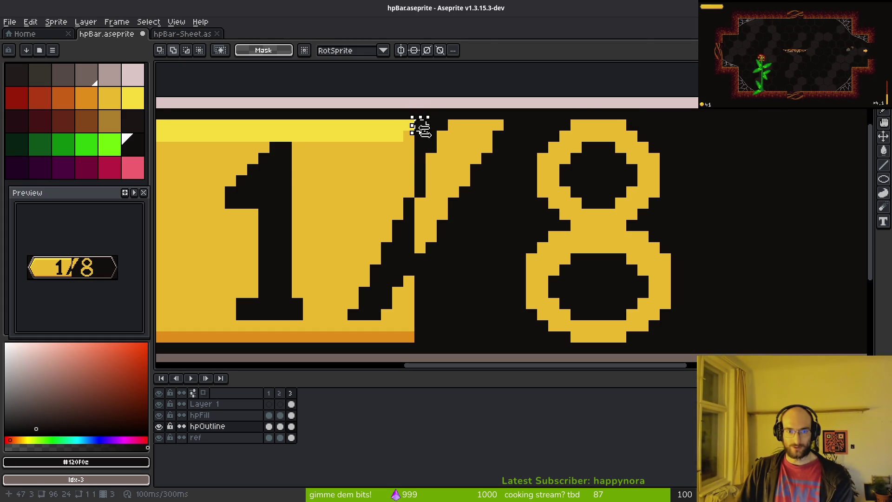
pyautogui.scroll(3, 423, 128)
pyautogui.scroll(-3, 421, 132)
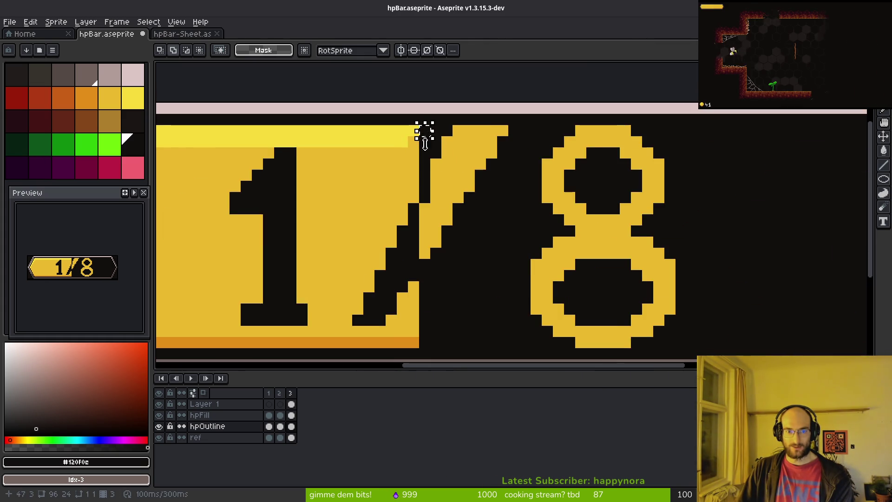
pyautogui.scroll(5, 401, 139)
pyautogui.scroll(-5, 441, 109)
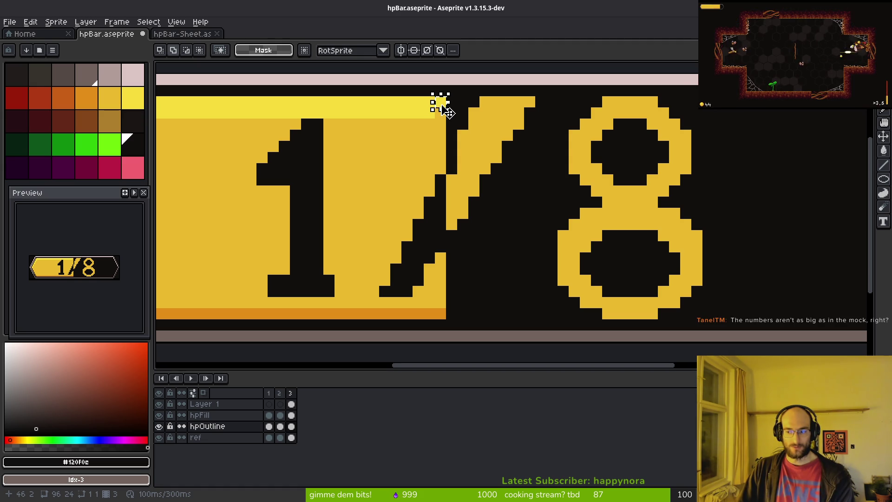
pyautogui.scroll(-4, 534, 179)
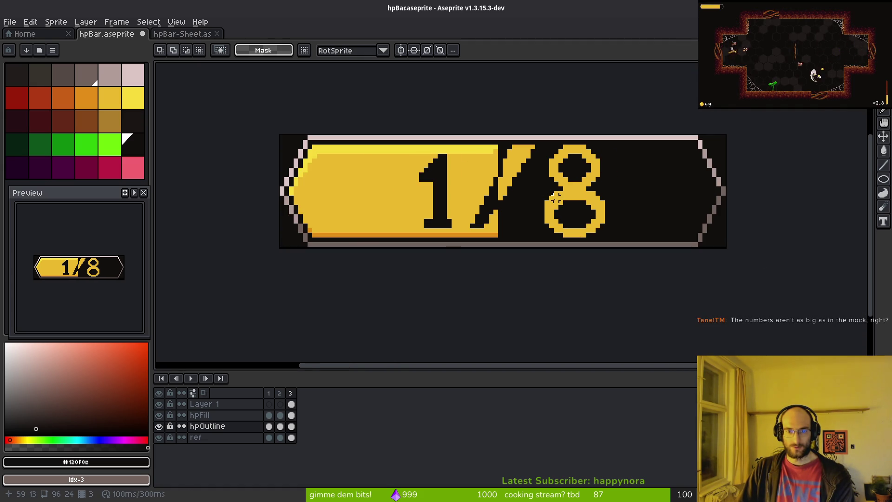
pyautogui.hotkey('alt', 'Tab')
pyautogui.scroll(-2, 446, 211)
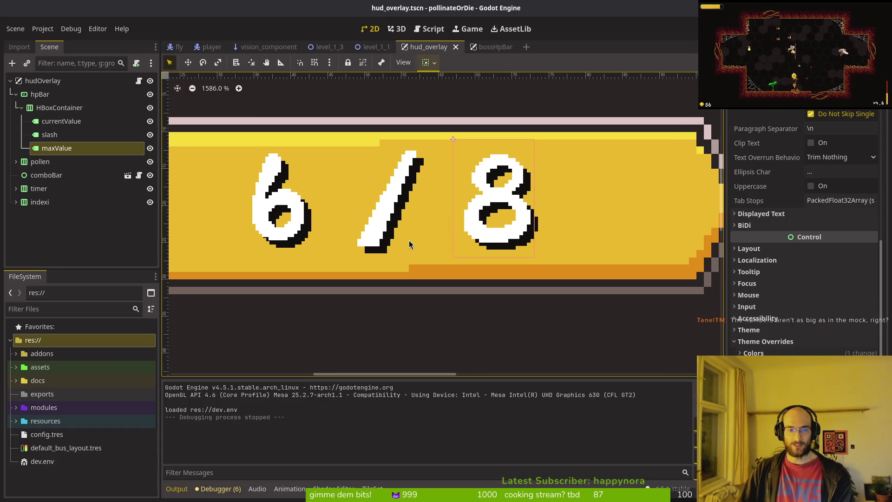
# - Back in Godot, select the currentValue label in the scene tree
pyautogui.hotkey('alt', 'Tab')
pyautogui.hotkey('alt', 'Tab')
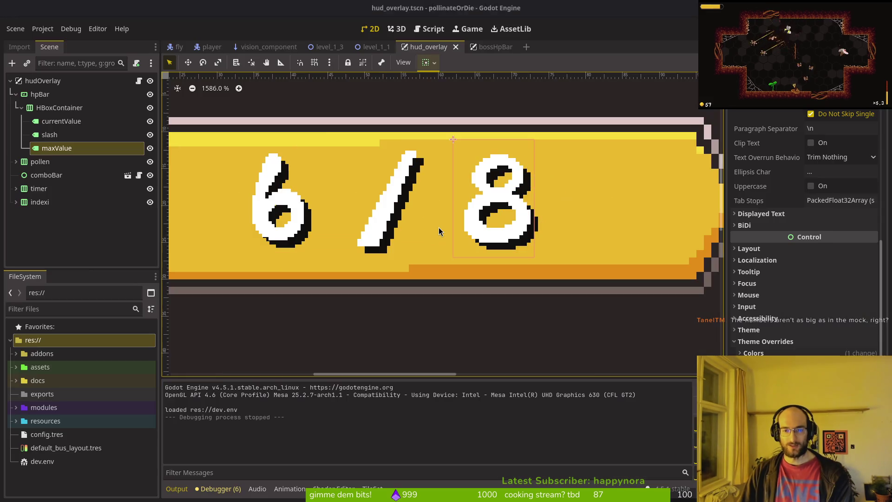
pyautogui.hotkey('alt', 'Tab')
pyautogui.scroll(2, 513, 203)
pyautogui.hscroll(1, 488, 210)
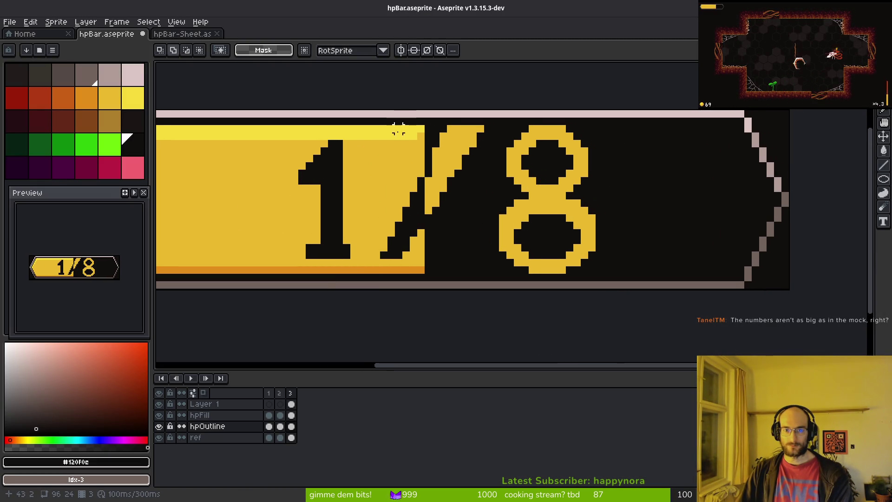
pyautogui.hotkey('alt', 'Tab')
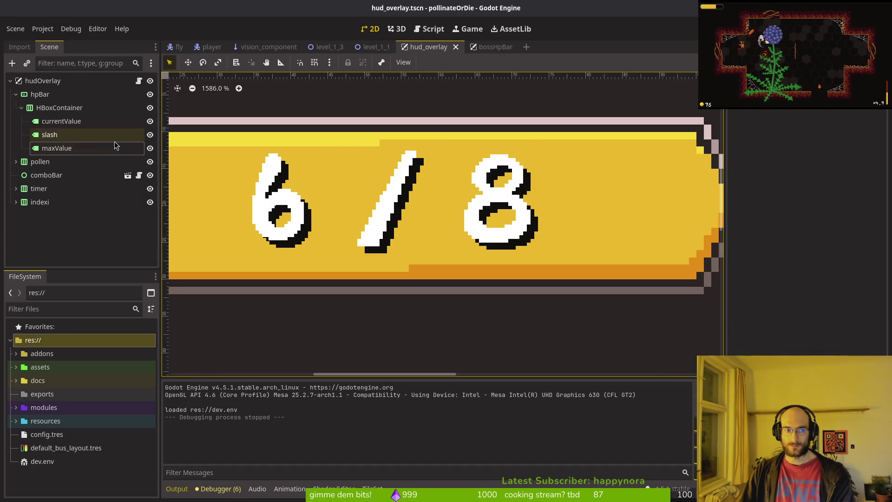
pyautogui.click(90, 151)
pyautogui.click(79, 122)
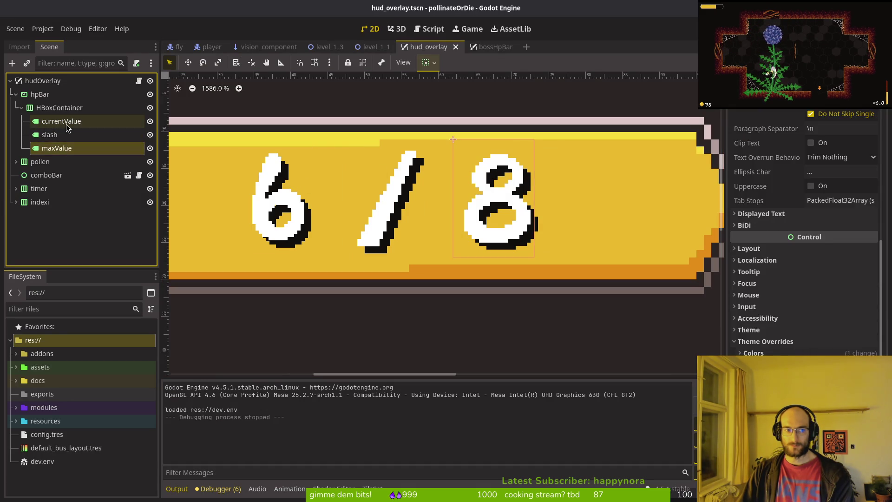
# - Apply hitflash.tres as currentValue's material with green at 20 for magenta, then clear the material
pyautogui.scroll(-1, 806, 232)
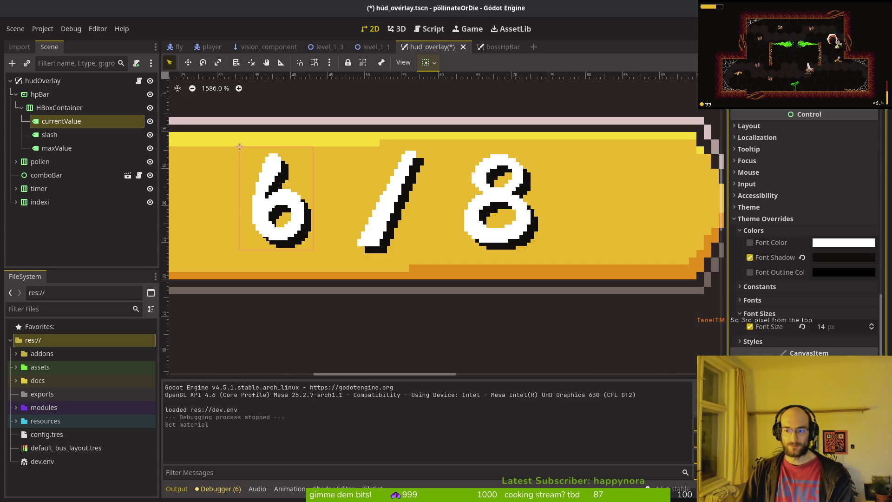
pyautogui.scroll(-5, 804, 232)
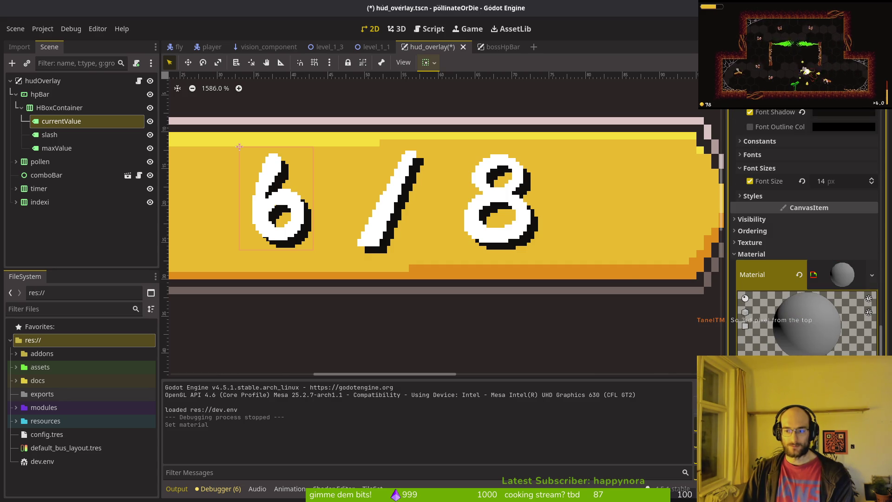
pyautogui.click(790, 395)
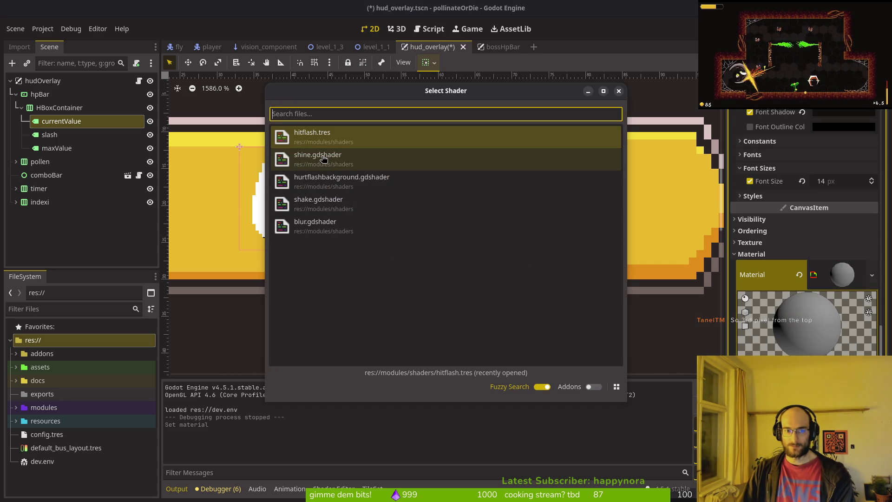
pyautogui.doubleClick(304, 133)
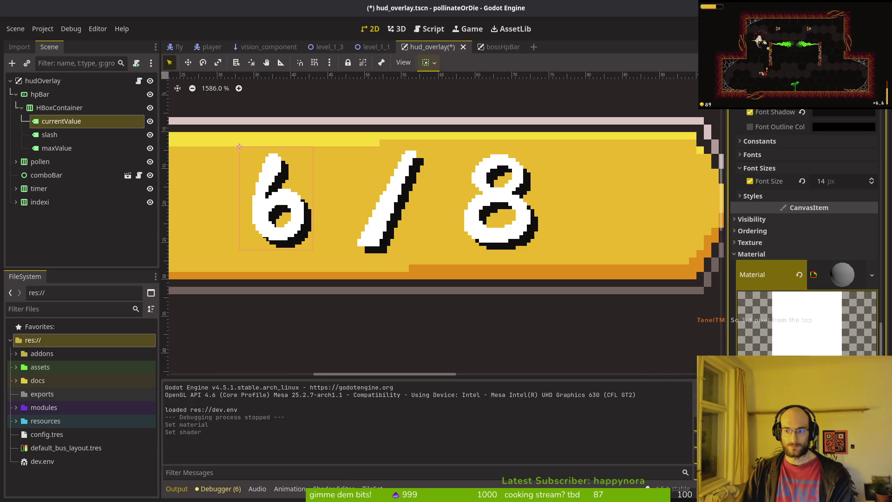
pyautogui.click(812, 362)
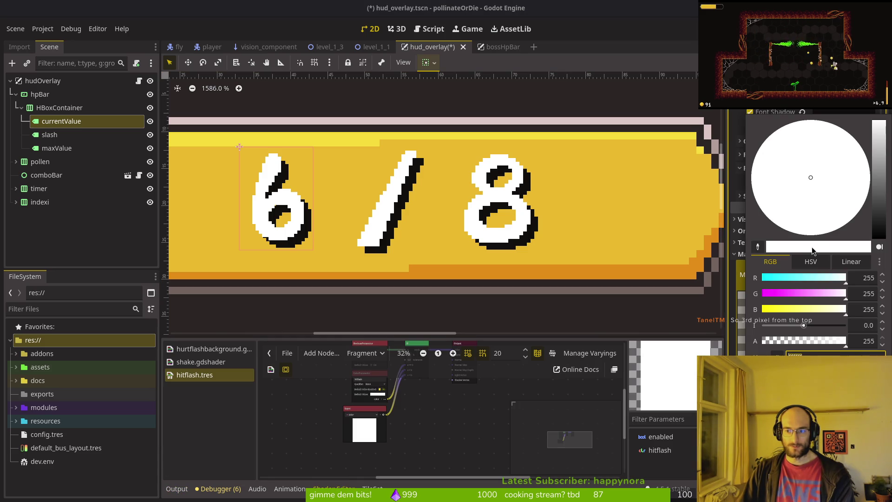
pyautogui.click(768, 296)
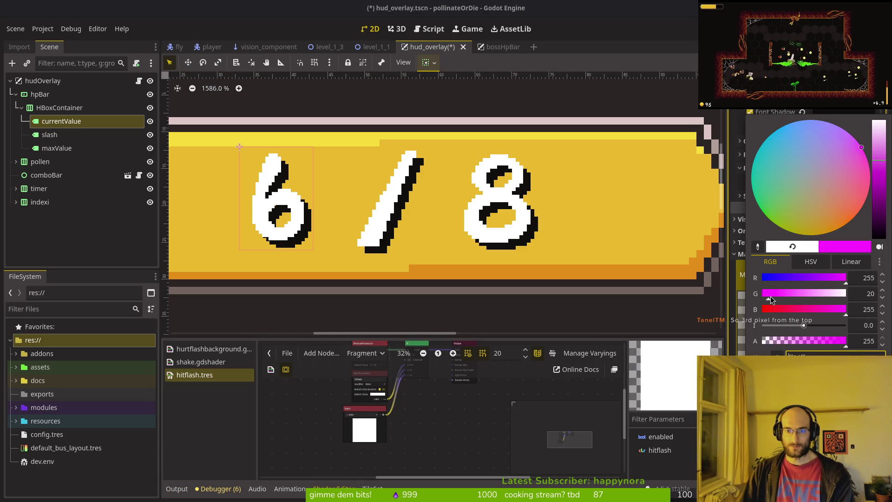
pyautogui.press('Escape')
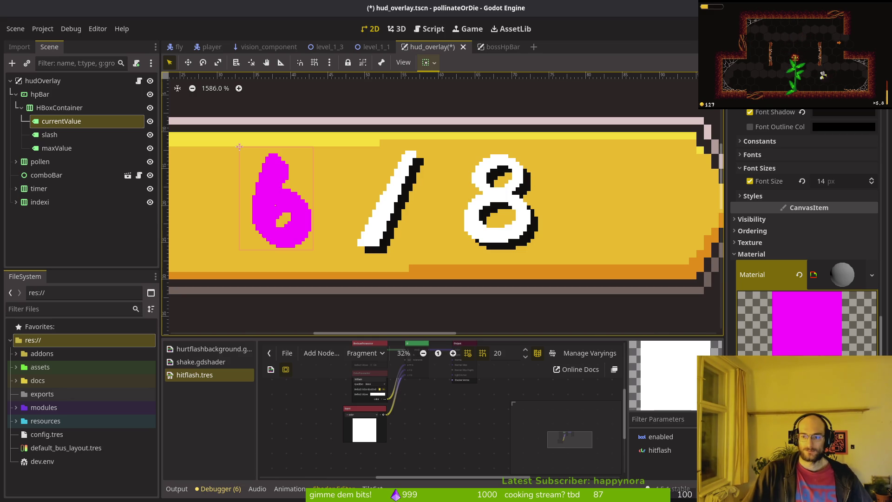
pyautogui.click(798, 273)
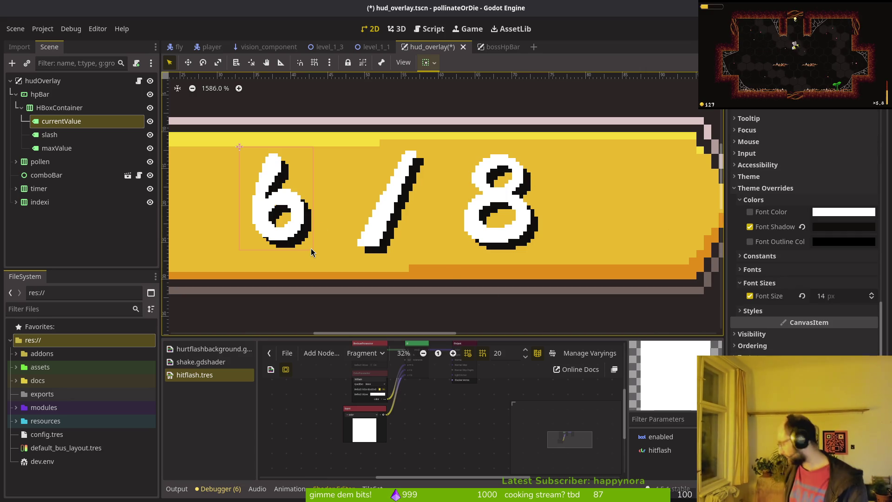
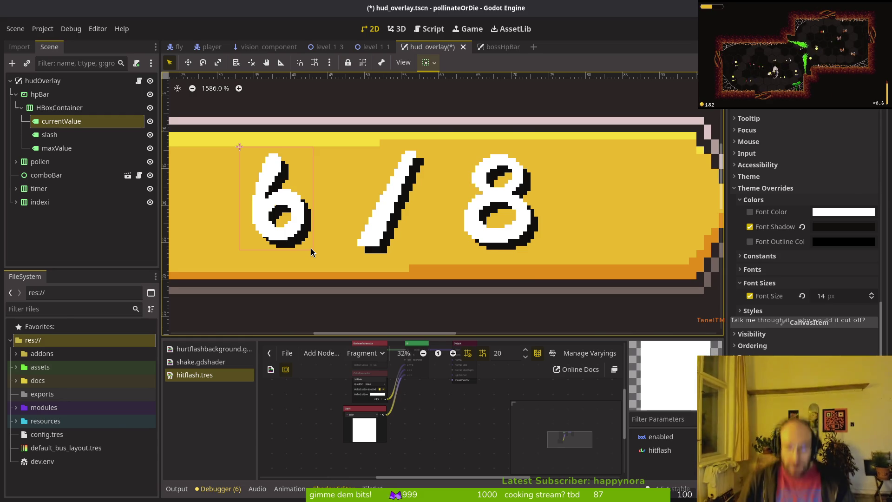
# - Switch from the Godot hud_overlay scene to hpBar.aseprite in Aseprite
pyautogui.hotkey('alt', 'Tab')
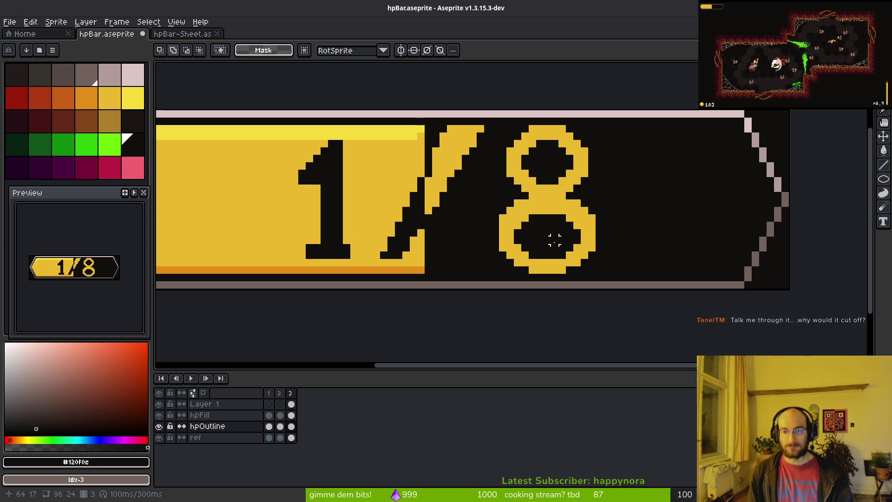
# - Hide the hpOutline and 1/8 text layers to expose the yellow fill
pyautogui.click(159, 426)
pyautogui.click(159, 426)
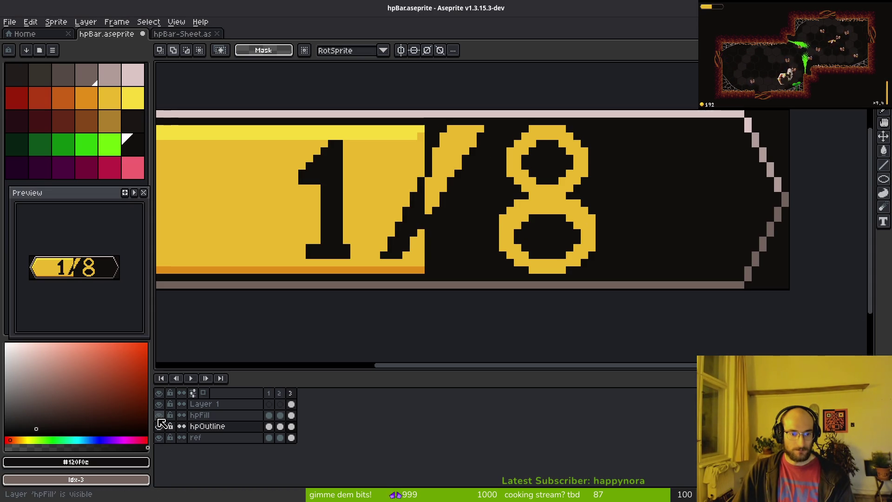
pyautogui.click(159, 426)
pyautogui.click(159, 404)
# - Select the right end of the hpFill yellow and stretch it further right behind the 8
pyautogui.moveTo(350, 110); pyautogui.dragTo(478, 290)
pyautogui.click(291, 415)
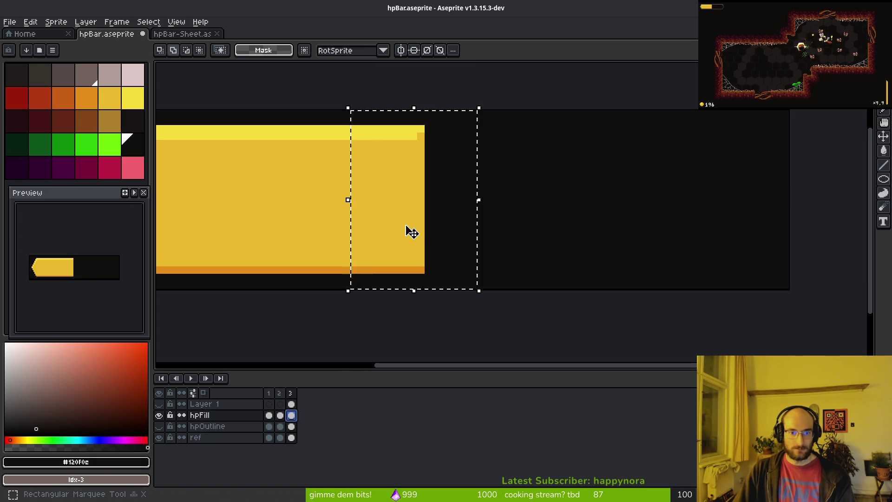
pyautogui.moveTo(400, 227)
pyautogui.mouseDown()
pyautogui.moveTo(470, 217)
pyautogui.moveTo(382, 209)
pyautogui.moveTo(474, 219)
pyautogui.moveTo(454, 216)
pyautogui.moveTo(455, 225)
pyautogui.mouseUp()
pyautogui.moveTo(510, 215); pyautogui.dragTo(590, 215)
# - Touch up the bar's top edge in the sampled yellow and save the sprite
pyautogui.hotkey('ctrl', 'd')
pyautogui.keyDown('alt'); pyautogui.click(442, 177); pyautogui.keyUp('alt')
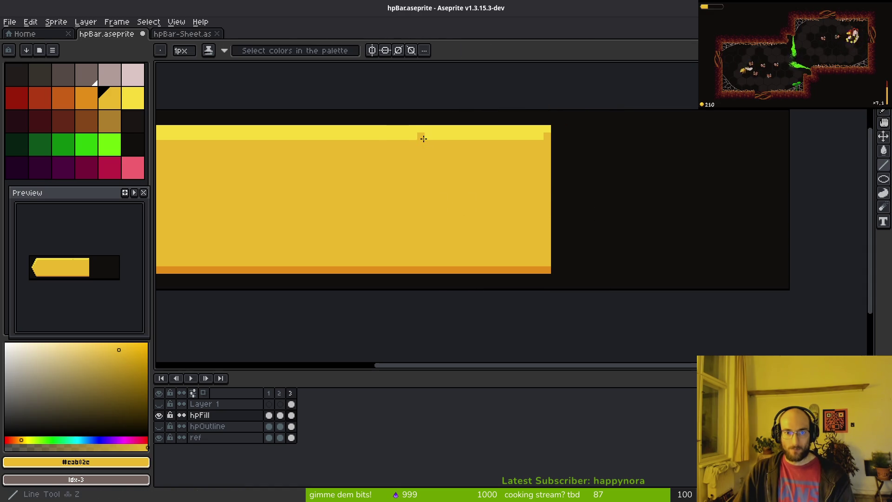
pyautogui.click(420, 135)
pyautogui.hotkey('ctrl', 's')
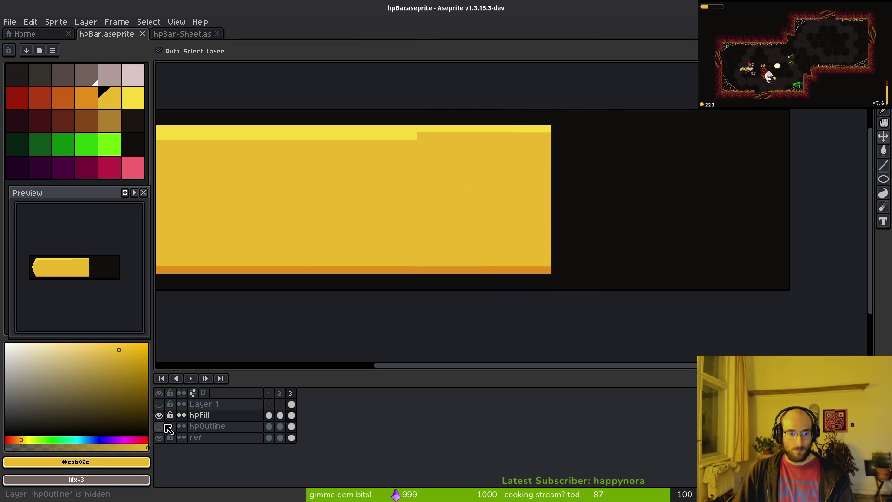
# - Re-show the 1/8 text and hpOutline layers and make Layer 1 the active layer
pyautogui.click(159, 404)
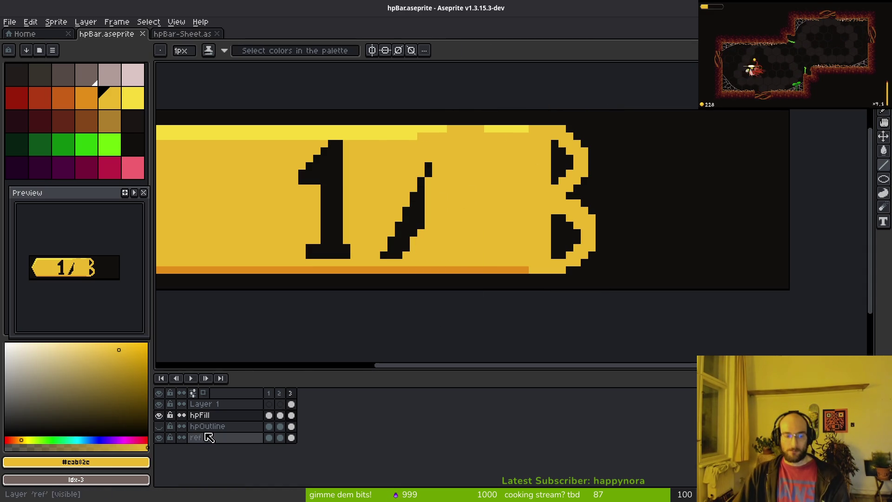
pyautogui.click(158, 426)
pyautogui.scroll(1, 493, 203)
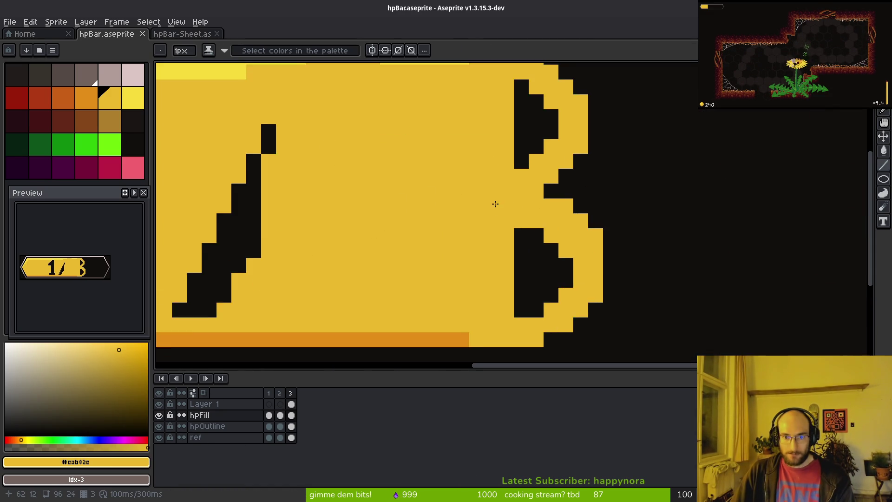
pyautogui.scroll(-1, 524, 155)
pyautogui.press('b')
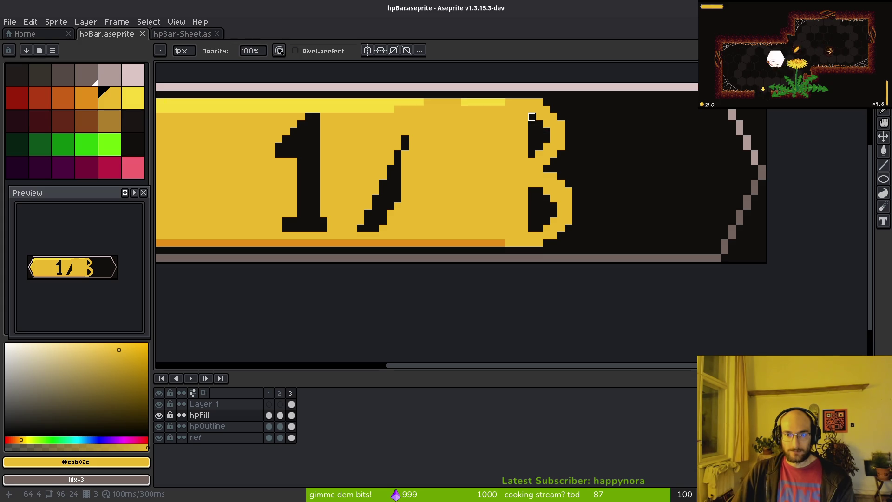
pyautogui.scroll(-2, 524, 110)
pyautogui.scroll(2, 525, 187)
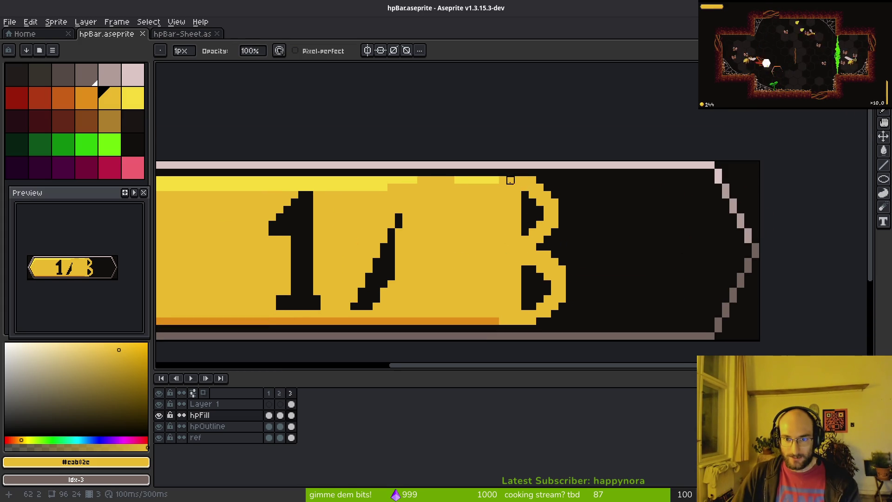
pyautogui.scroll(2, 510, 180)
pyautogui.scroll(-5, 488, 140)
pyautogui.press('m')
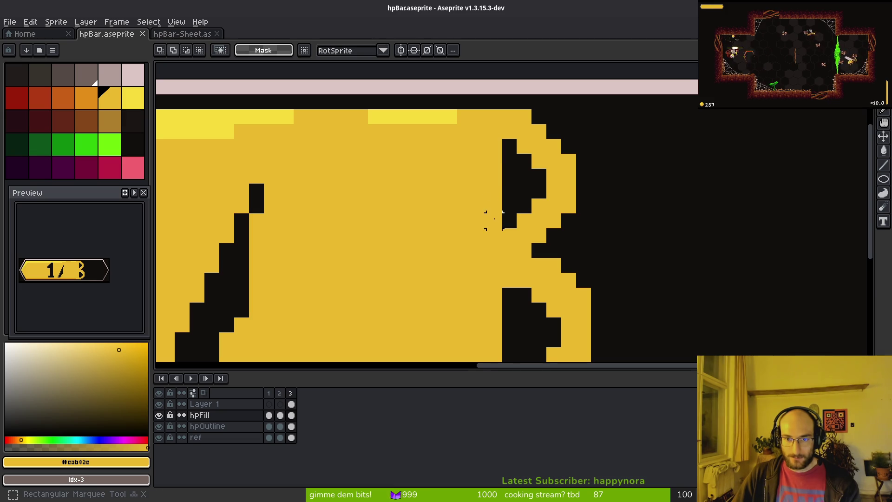
pyautogui.click(291, 404)
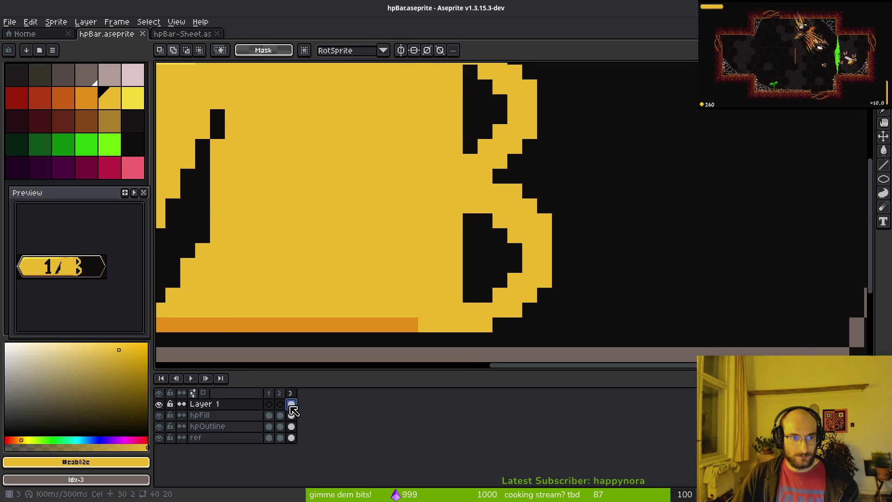
# - Draw a red rectangle around the last digit on Layer 1 and save
pyautogui.click(16, 97)
pyautogui.moveTo(496, 171); pyautogui.dragTo(499, 196)
pyautogui.scroll(-1, 498, 196)
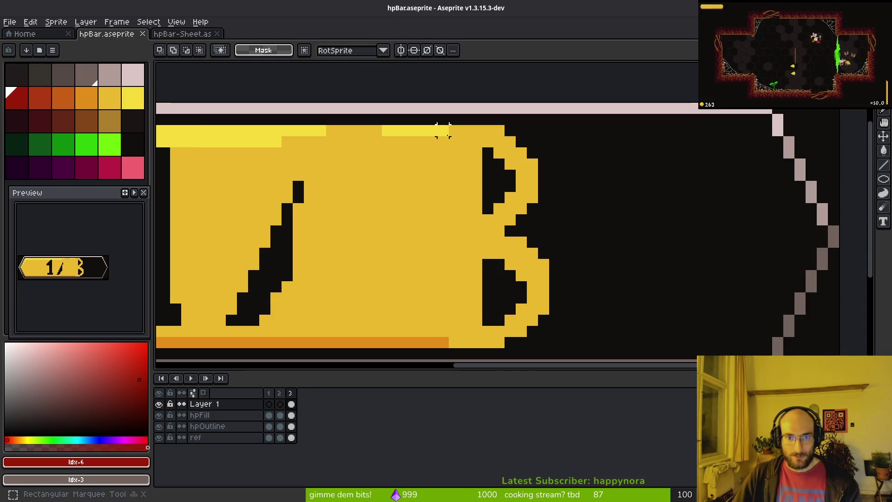
pyautogui.press('r')
pyautogui.click(410, 128)
pyautogui.moveTo(411, 126)
pyautogui.mouseDown()
pyautogui.moveTo(569, 331)
pyautogui.moveTo(567, 345)
pyautogui.mouseUp()
pyautogui.hotkey('ctrl', 's')
# - Sample the digits' black and add black pixels along the 8's upper left, fixing strays in yellow
pyautogui.scroll(-2, 493, 251)
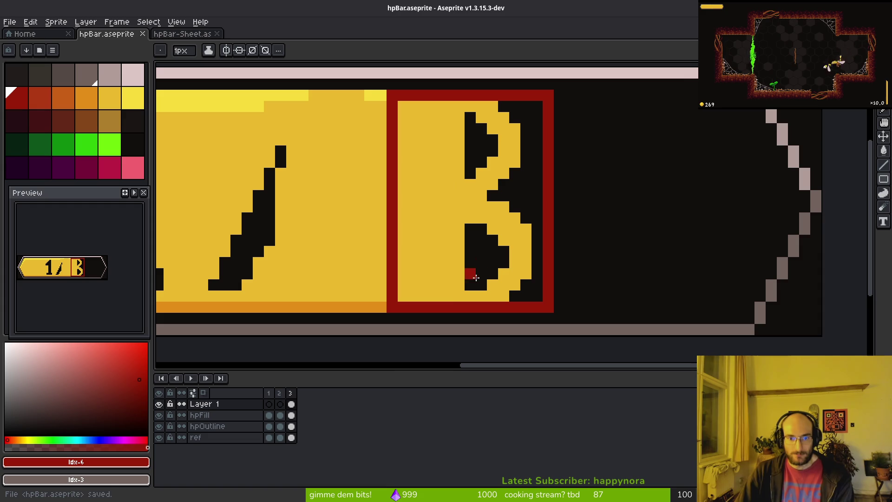
pyautogui.click(228, 416)
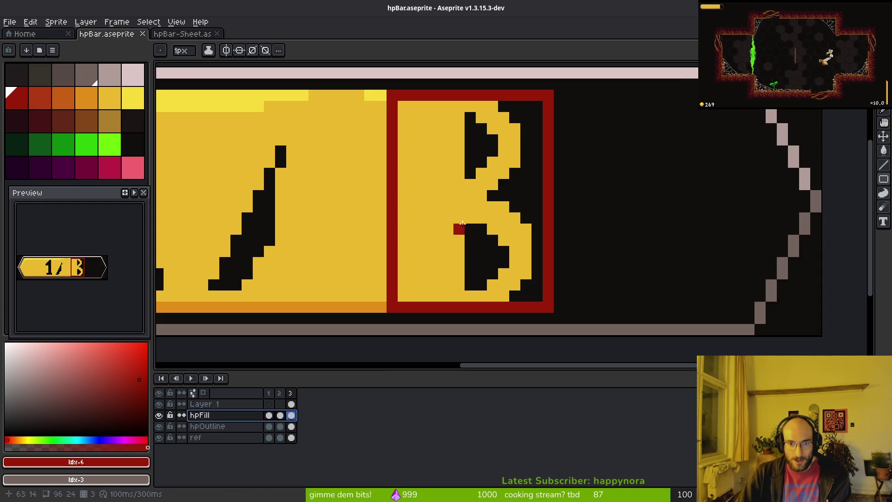
pyautogui.keyDown('alt'); pyautogui.click(481, 116); pyautogui.keyUp('alt')
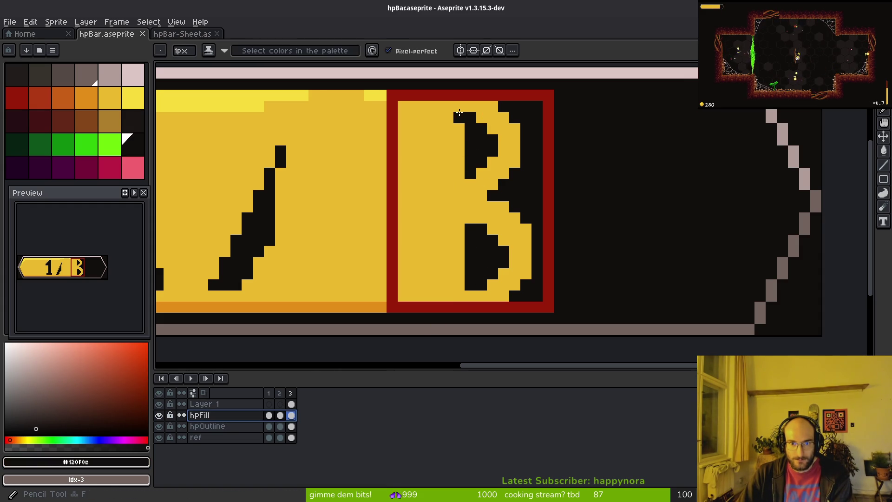
pyautogui.click(233, 403)
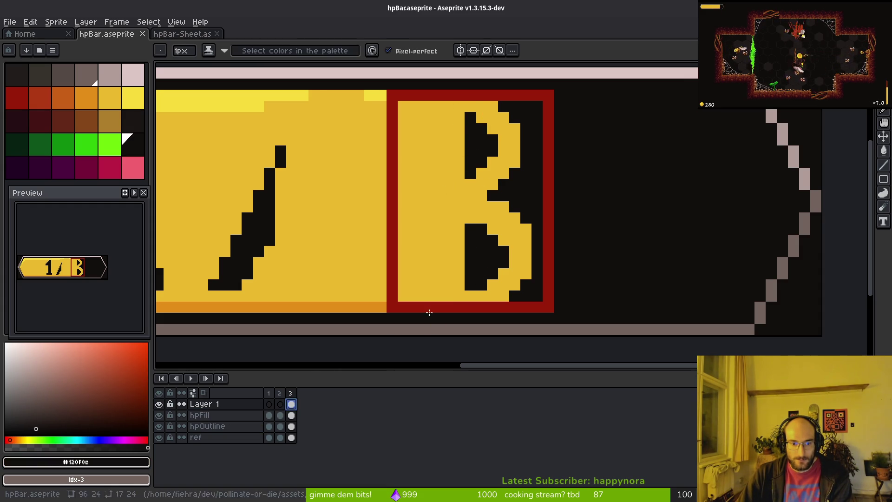
pyautogui.click(447, 107)
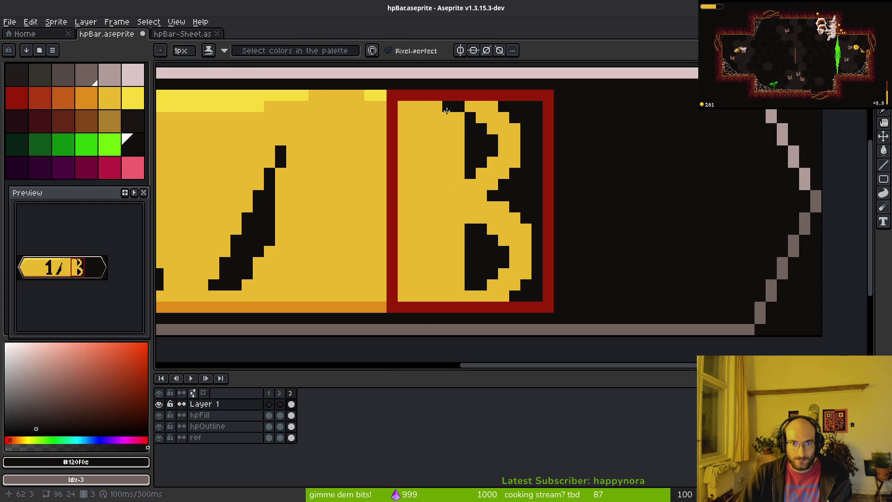
pyautogui.moveTo(434, 121)
pyautogui.mouseDown()
pyautogui.moveTo(426, 151)
pyautogui.moveTo(434, 154)
pyautogui.moveTo(428, 146)
pyautogui.mouseUp()
pyautogui.keyDown('alt'); pyautogui.click(447, 140); pyautogui.keyUp('alt')
# - Reshape the digit into a fuller 8 and place a bright green marker pixel at its top
pyautogui.scroll(-1, 428, 146)
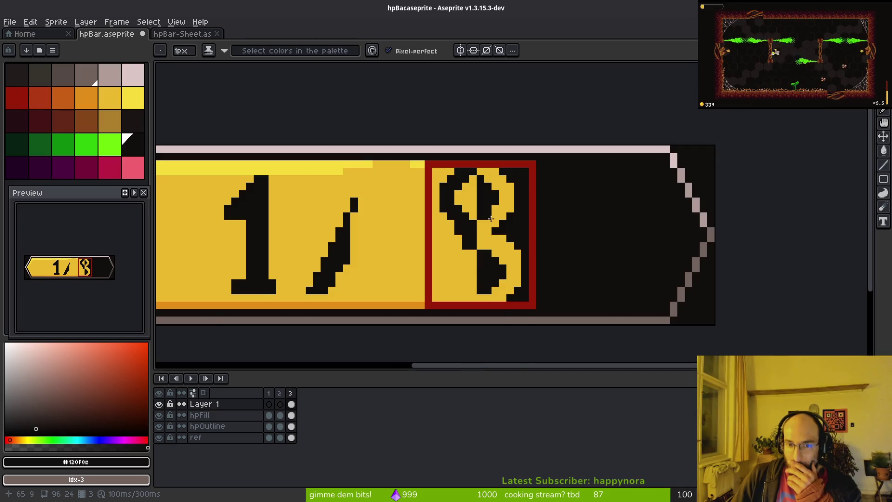
pyautogui.scroll(2, 465, 154)
pyautogui.click(471, 149)
pyautogui.hotkey('ctrl', 'z')
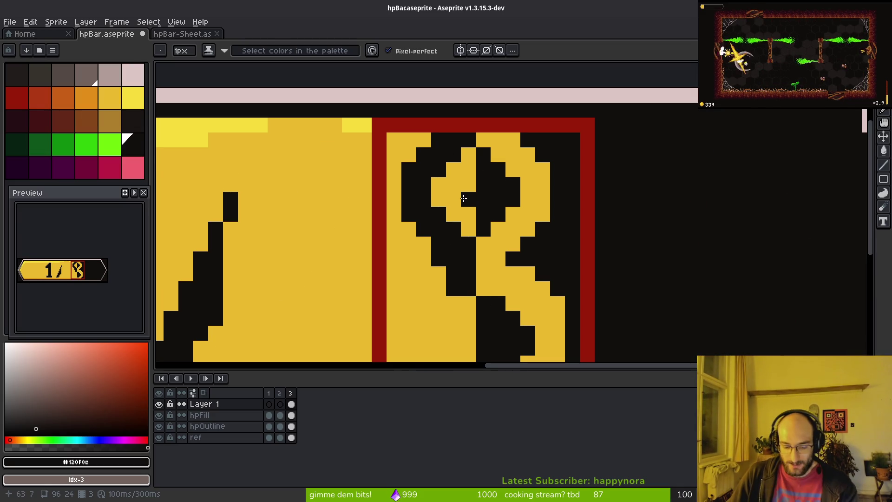
pyautogui.click(110, 144)
pyautogui.click(438, 184)
pyautogui.click(468, 140)
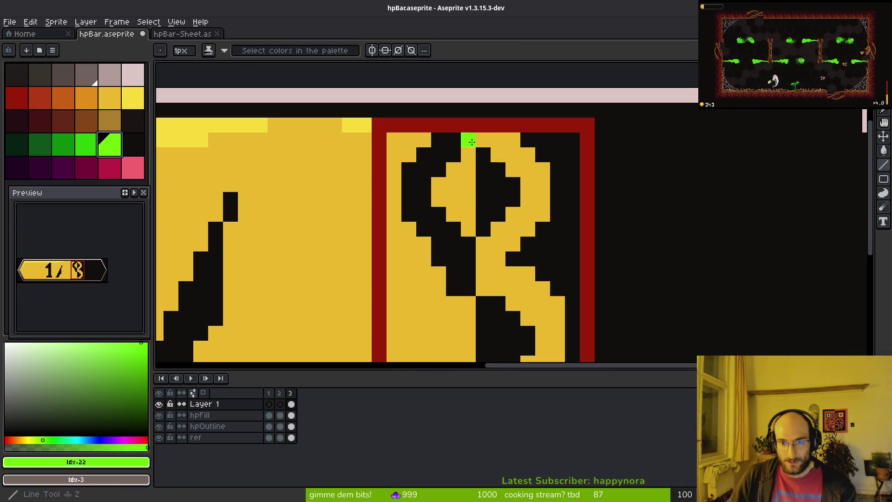
# - Undo the green line down the 8 and paint a green pixel inside its upper loop
pyautogui.keyDown('shift'); pyautogui.click(468, 304); pyautogui.keyUp('shift')
pyautogui.scroll(-2, 489, 255)
pyautogui.scroll(2, 488, 254)
pyautogui.hotkey('ctrl', 'z')
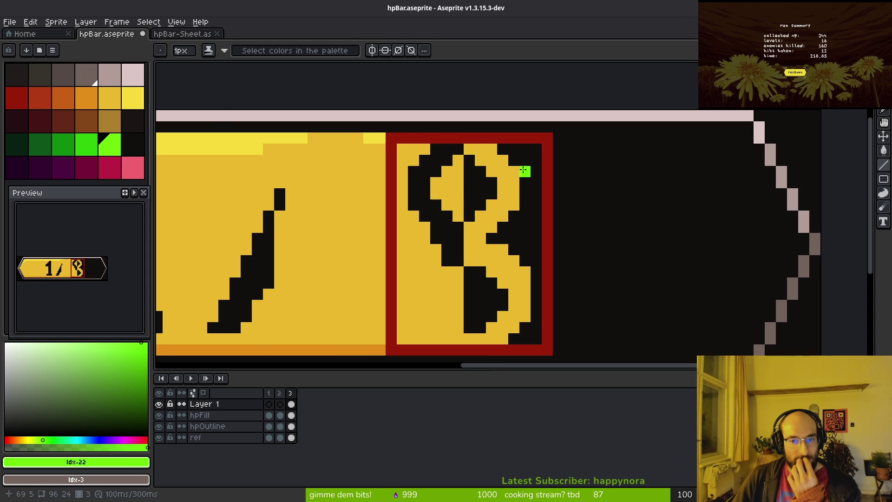
pyautogui.scroll(1, 524, 169)
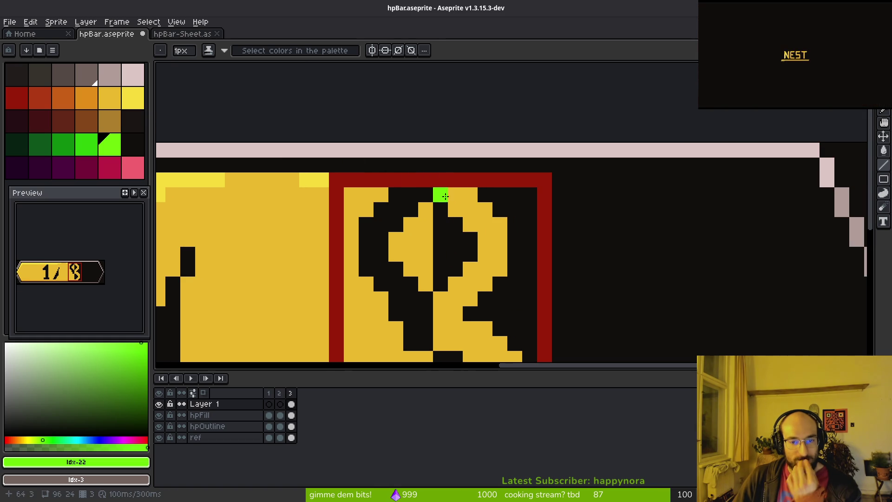
pyautogui.click(425, 179)
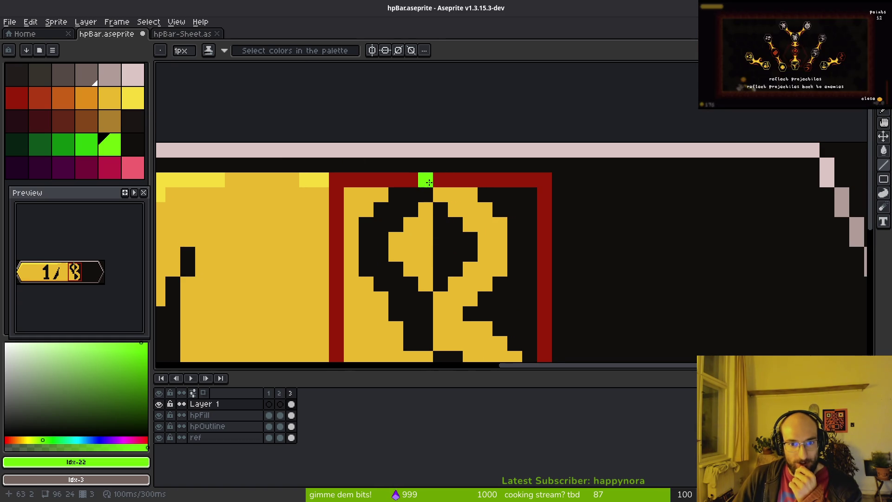
pyautogui.moveTo(425, 180); pyautogui.dragTo(429, 105)
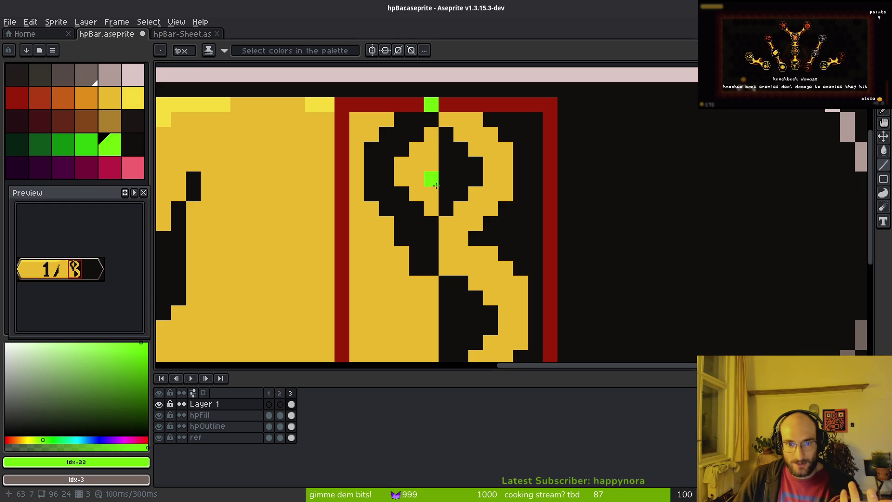
pyautogui.scroll(-4, 458, 223)
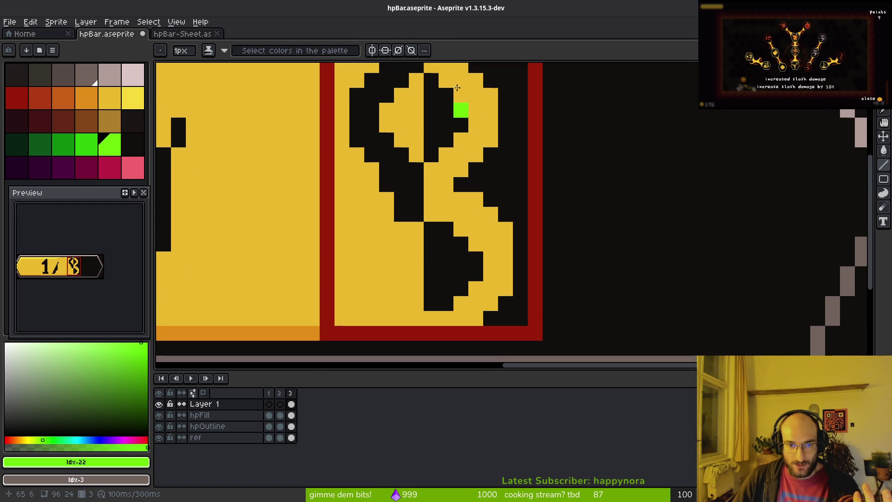
pyautogui.scroll(6, 462, 110)
pyautogui.hscroll(2, 418, 186)
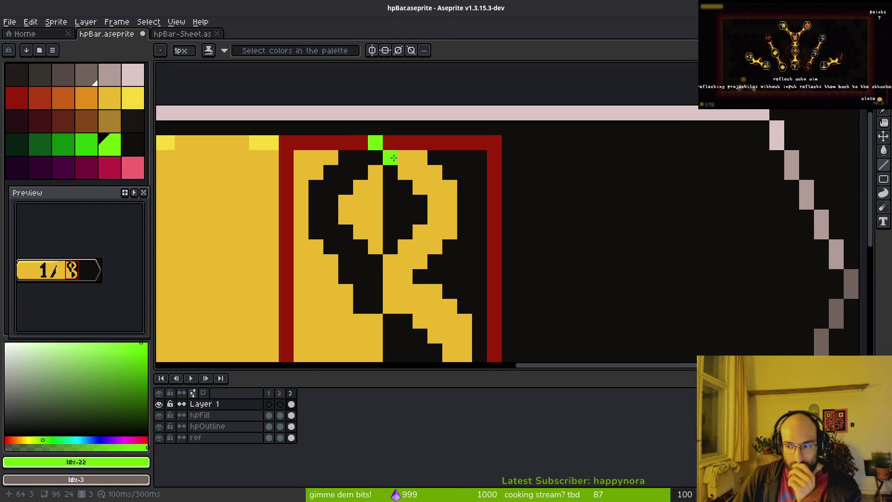
pyautogui.hscroll(-4, 470, 149)
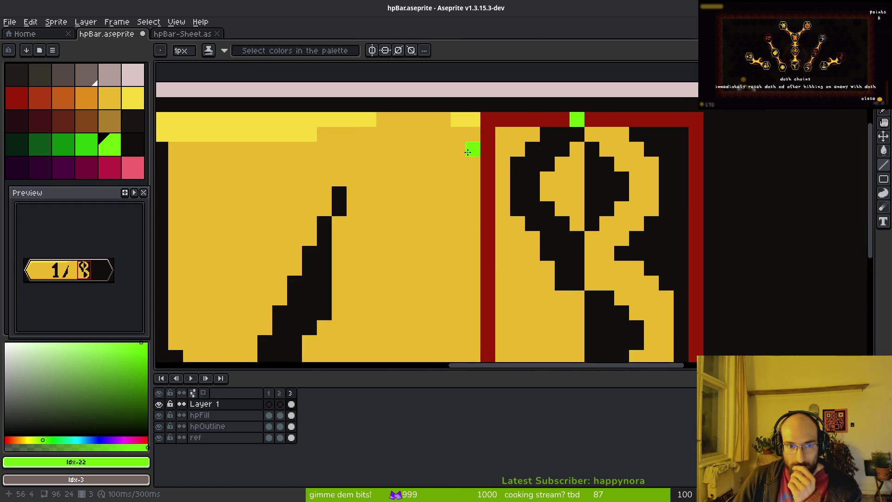
pyautogui.scroll(-4, 423, 217)
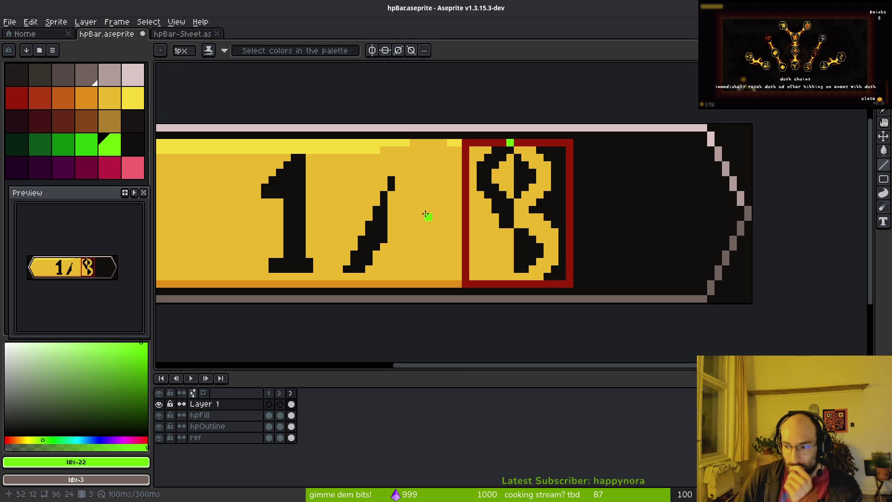
# - Add two green pixels on the box's top border, then pick the bar's yellow and then pink
pyautogui.click(488, 144)
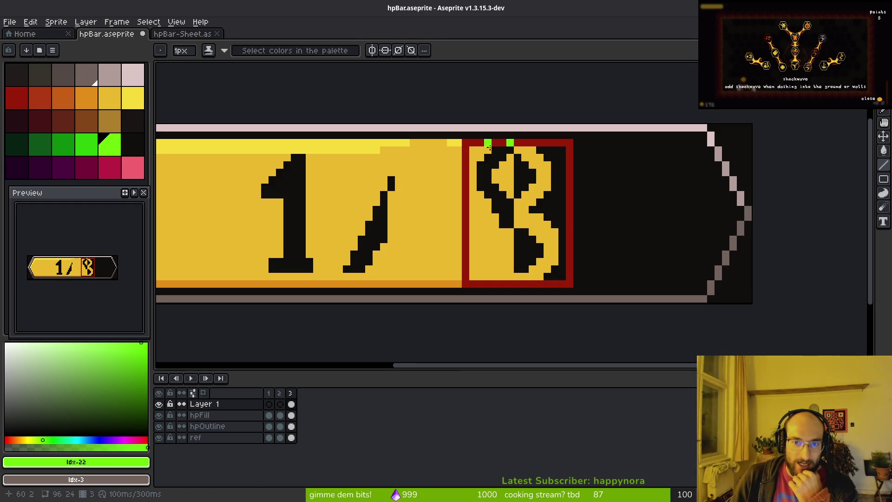
pyautogui.scroll(5, 493, 145)
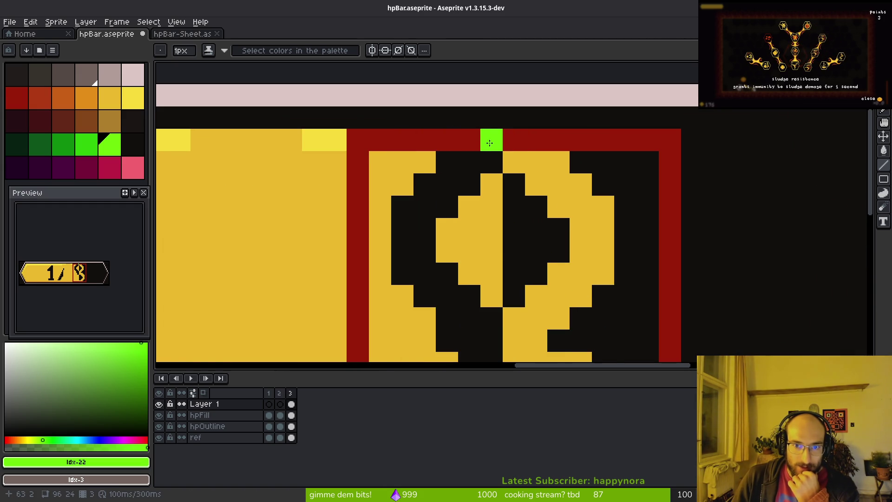
pyautogui.scroll(-5, 486, 144)
pyautogui.scroll(5, 486, 145)
pyautogui.click(468, 145)
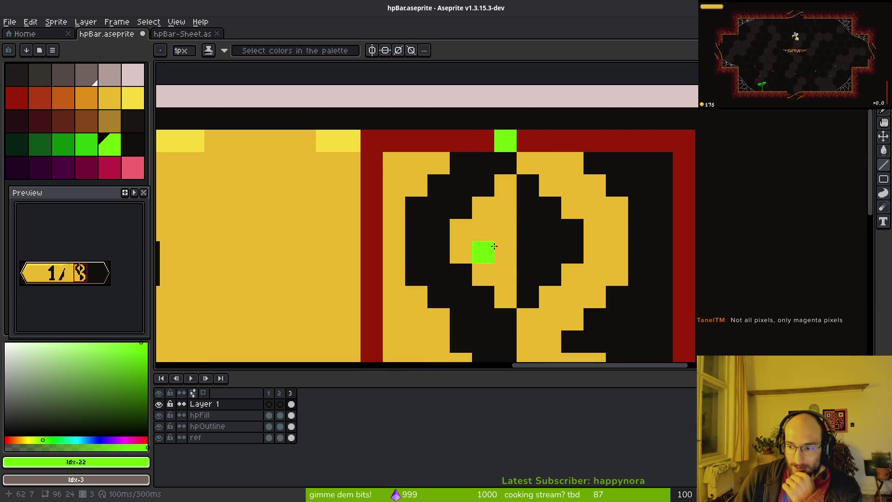
pyautogui.scroll(-2, 511, 255)
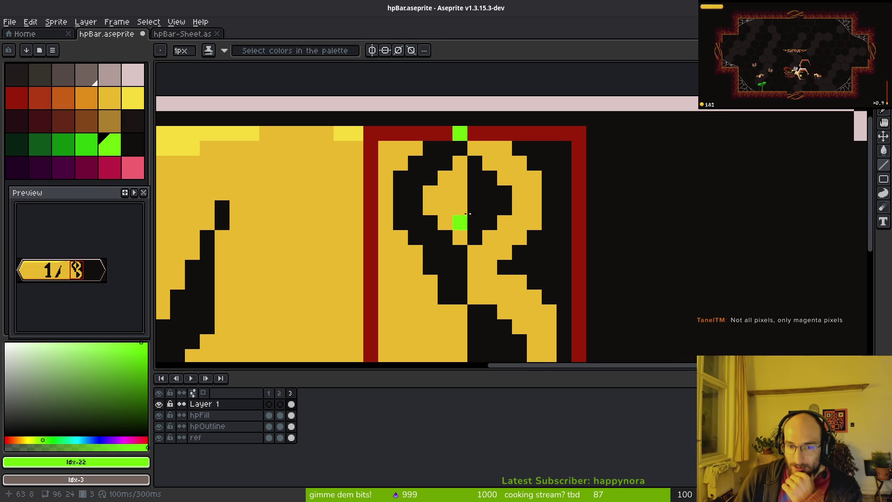
pyautogui.scroll(2, 432, 186)
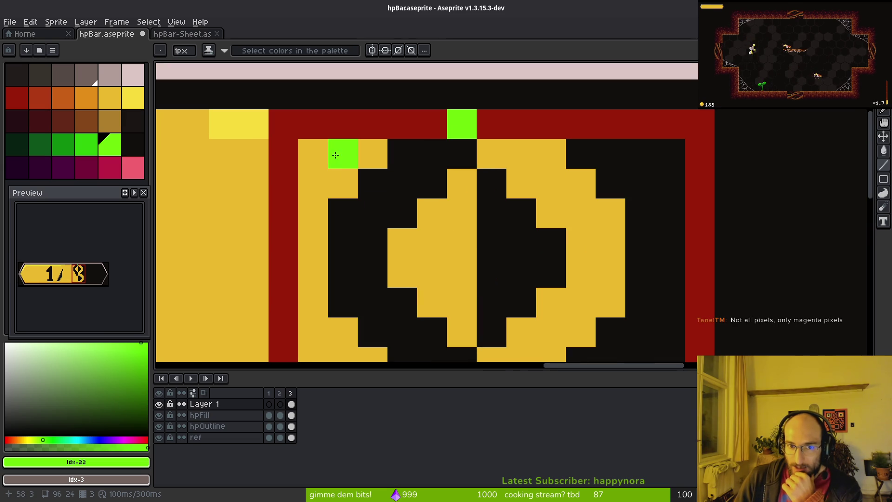
pyautogui.keyDown('alt'); pyautogui.click(334, 149); pyautogui.keyUp('alt')
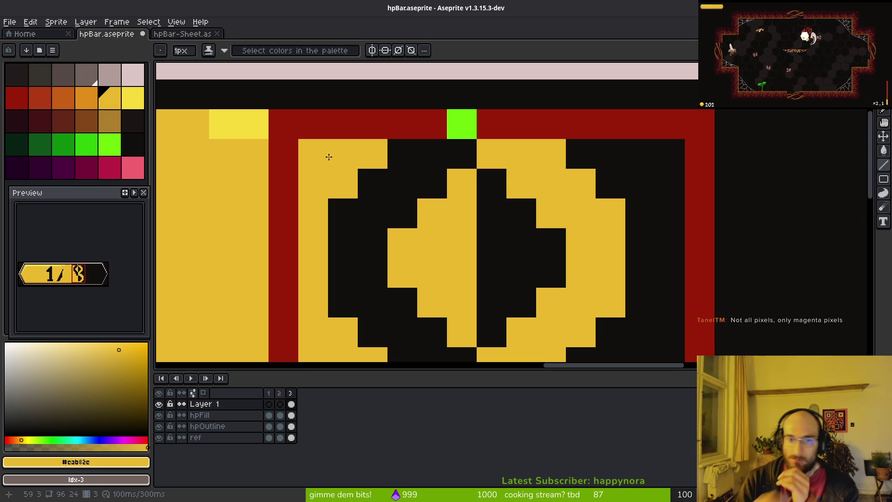
pyautogui.click(133, 167)
# - Pencil and flood-fill the 8 pink, then save the sprite
pyautogui.scroll(-1, 604, 230)
pyautogui.click(607, 237)
pyautogui.scroll(-2, 612, 244)
pyautogui.click(539, 287)
pyautogui.click(524, 257)
pyautogui.click(553, 301)
pyautogui.press('g')
pyautogui.click(587, 205)
pyautogui.click(537, 299)
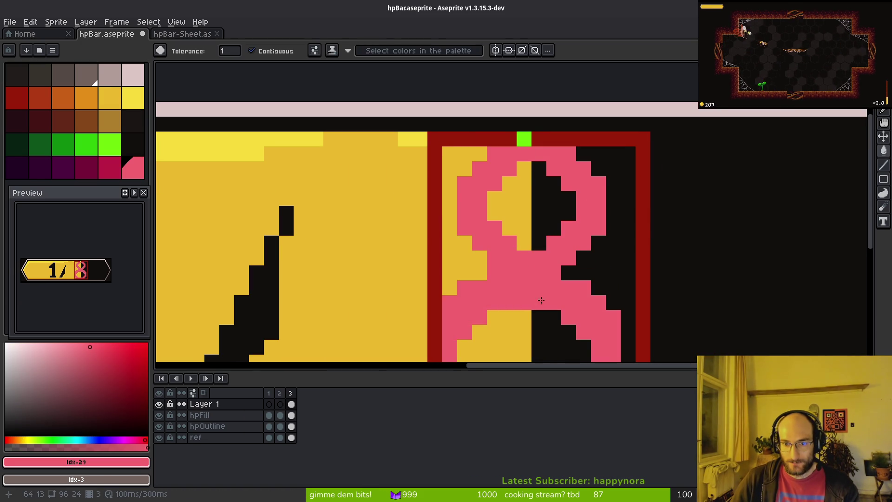
pyautogui.scroll(-3, 530, 232)
pyautogui.hotkey('ctrl', 's')
# - Paint the green pixel atop the frame yellow and toggle hpFill and Layer 1 to check it
pyautogui.scroll(-2, 525, 219)
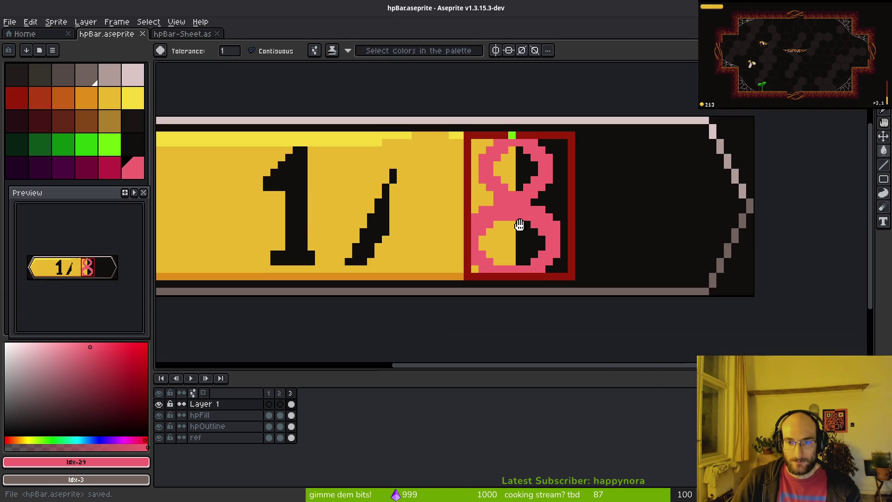
pyautogui.scroll(2, 516, 232)
pyautogui.keyDown('alt'); pyautogui.click(502, 163); pyautogui.keyUp('alt')
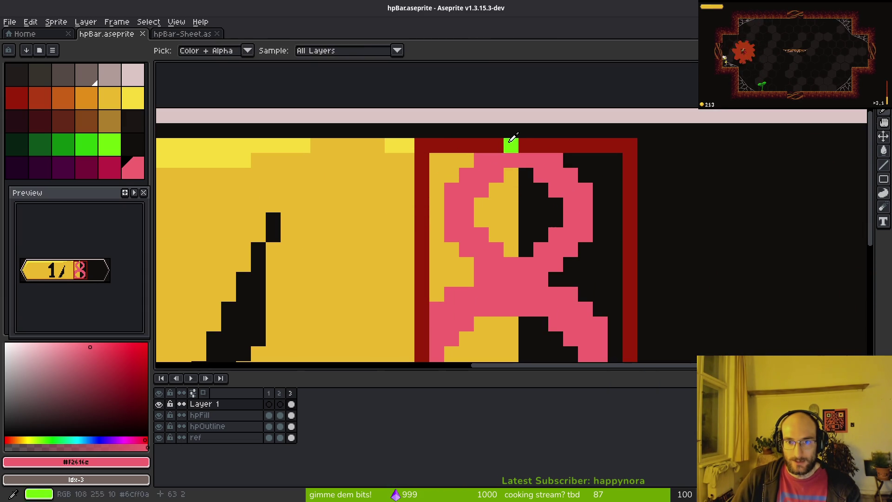
pyautogui.keyDown('alt'); pyautogui.click(411, 178); pyautogui.keyUp('alt')
pyautogui.click(511, 145)
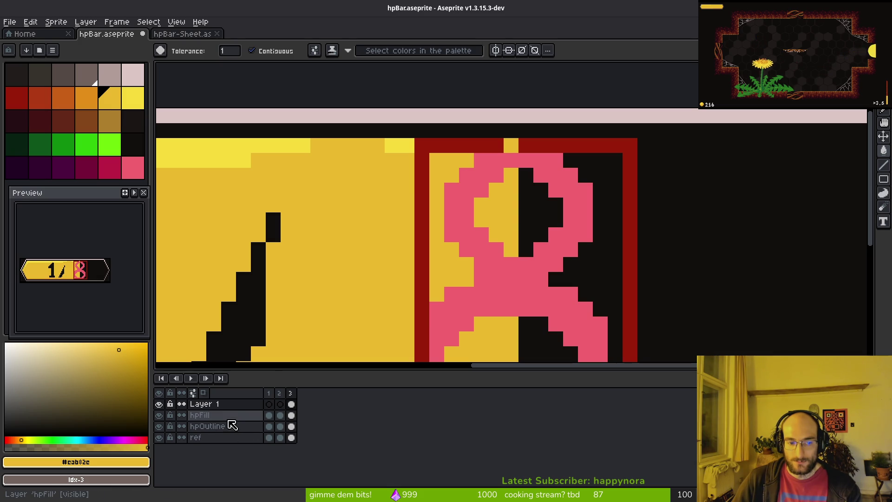
pyautogui.click(159, 415)
pyautogui.click(159, 415)
pyautogui.click(160, 405)
pyautogui.click(159, 404)
# - Try yellow fills on the top border and stray cells, undoing each change
pyautogui.press('alt')
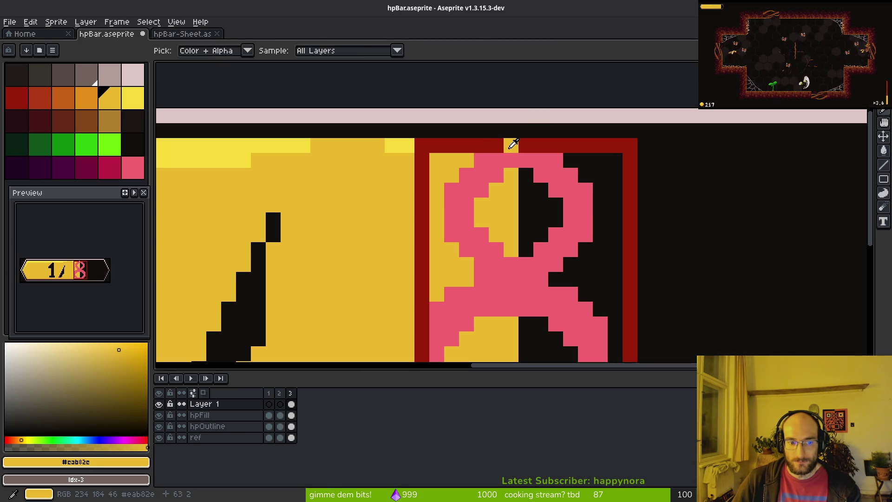
pyautogui.click(491, 145)
pyautogui.hotkey('ctrl', 'z')
pyautogui.click(537, 172)
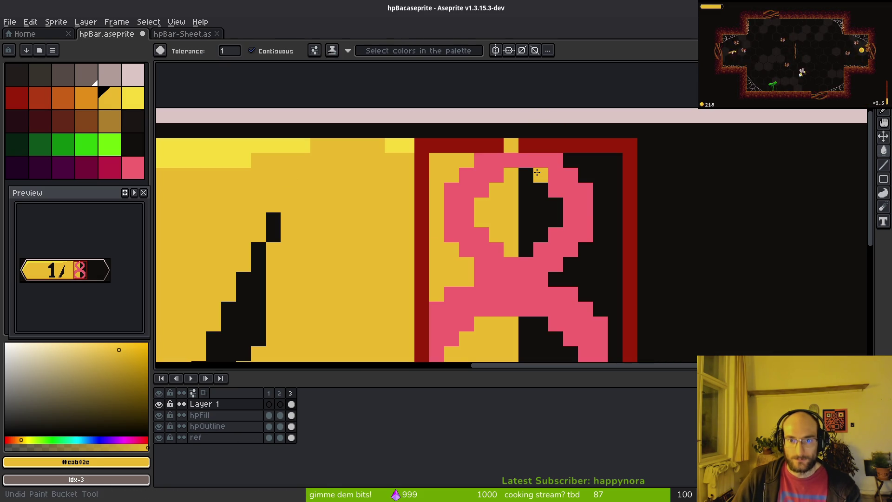
pyautogui.press('b')
pyautogui.hotkey('ctrl', 'z')
pyautogui.click(501, 145)
pyautogui.hotkey('ctrl', 'z')
pyautogui.scroll(-3, 498, 146)
pyautogui.scroll(3, 525, 183)
pyautogui.hotkey('ctrl', 'y')
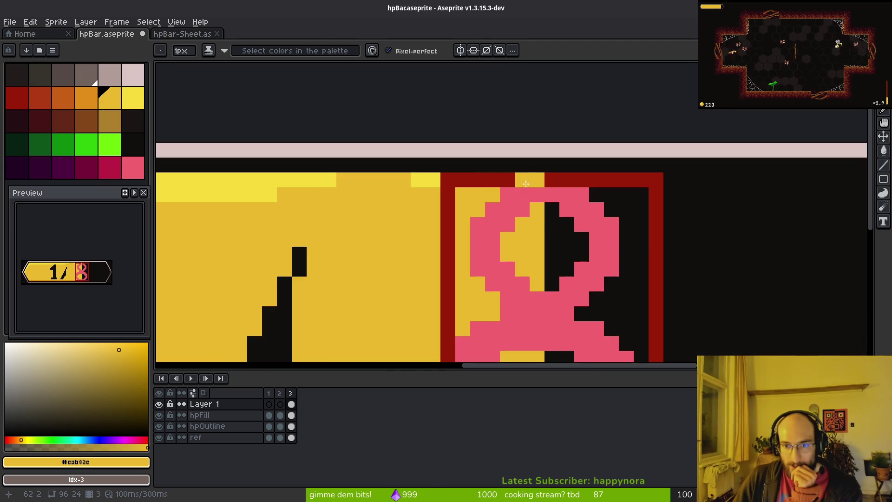
pyautogui.moveTo(525, 183); pyautogui.dragTo(492, 184)
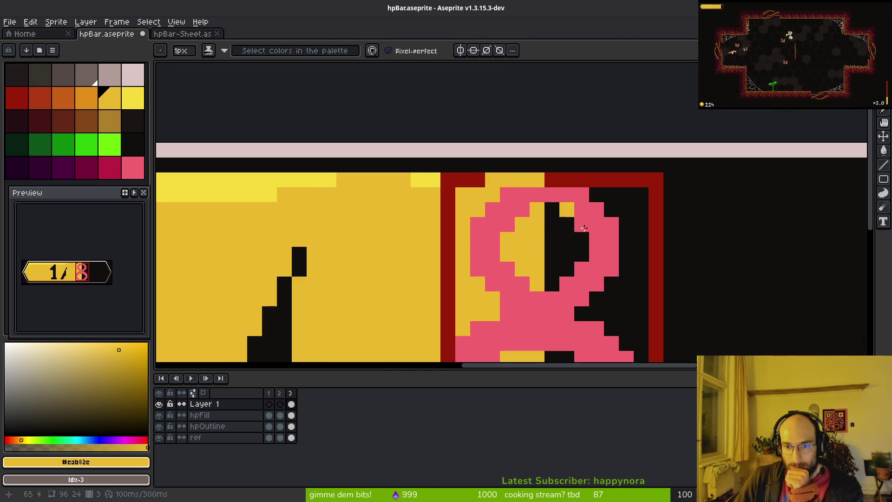
pyautogui.hotkey('ctrl', 'z')
# - Pick pink and Magic Wand-select the pink 8
pyautogui.keyDown('alt'); pyautogui.click(614, 262); pyautogui.keyUp('alt')
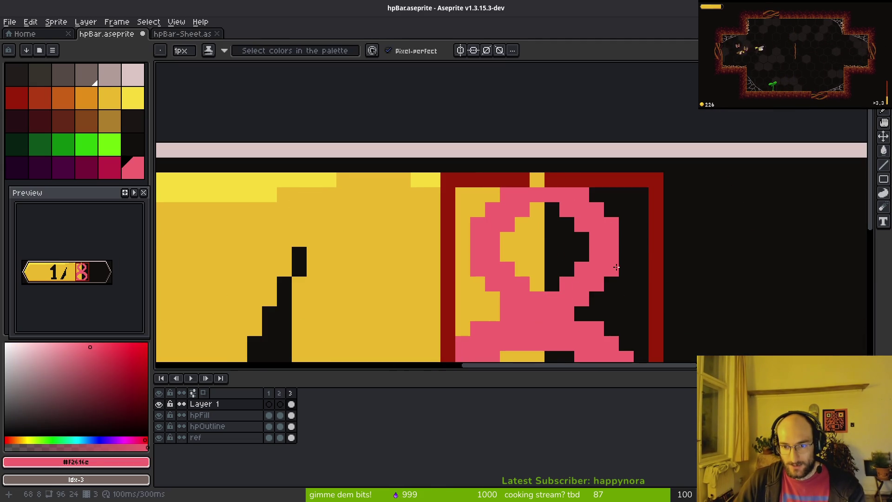
pyautogui.press('w')
pyautogui.click(616, 267)
pyautogui.scroll(-3, 591, 265)
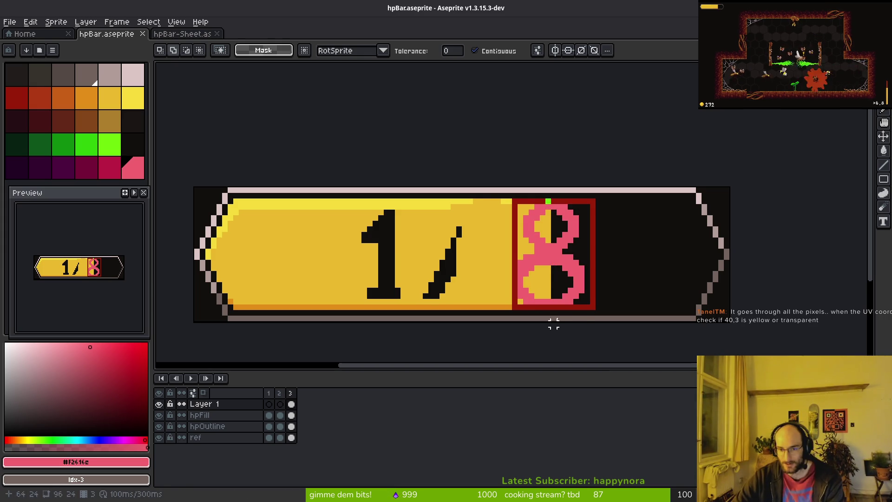
pyautogui.hotkey('alt', 'Tab')
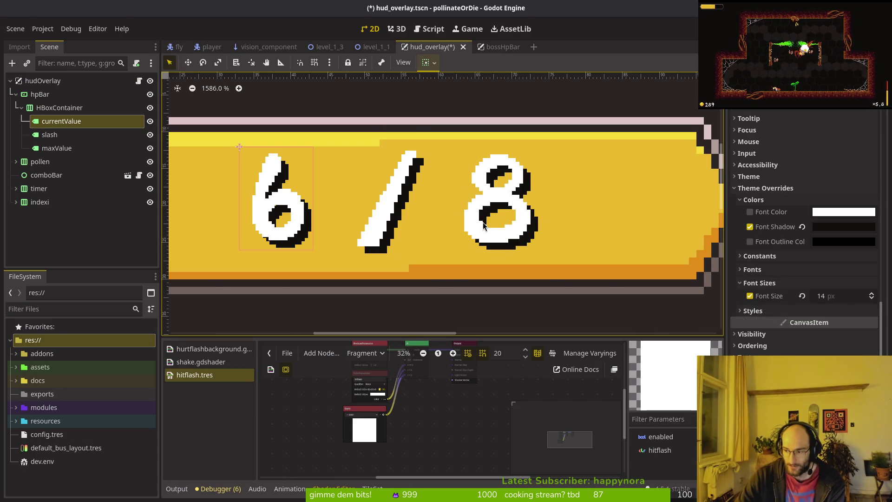
pyautogui.hotkey('alt', 'Tab')
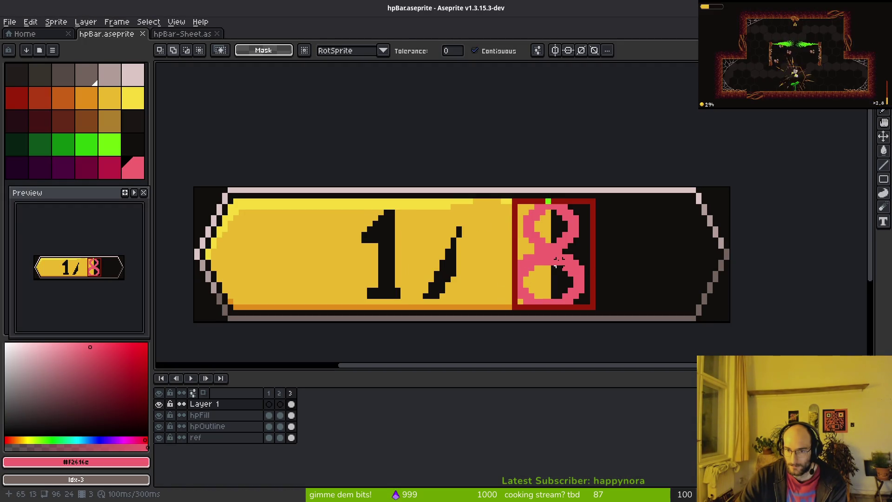
pyautogui.hotkey('alt', 'Tab')
pyautogui.scroll(-5, 499, 153)
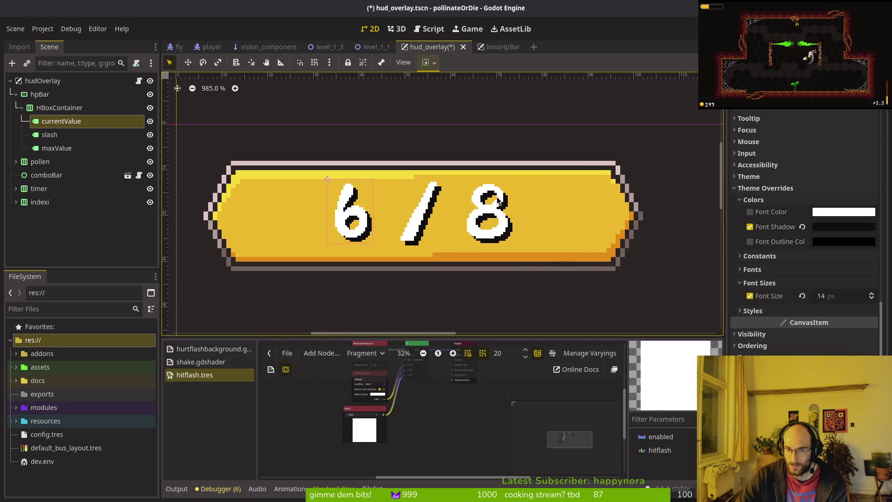
pyautogui.hotkey('alt', 'Tab')
pyautogui.scroll(4, 517, 210)
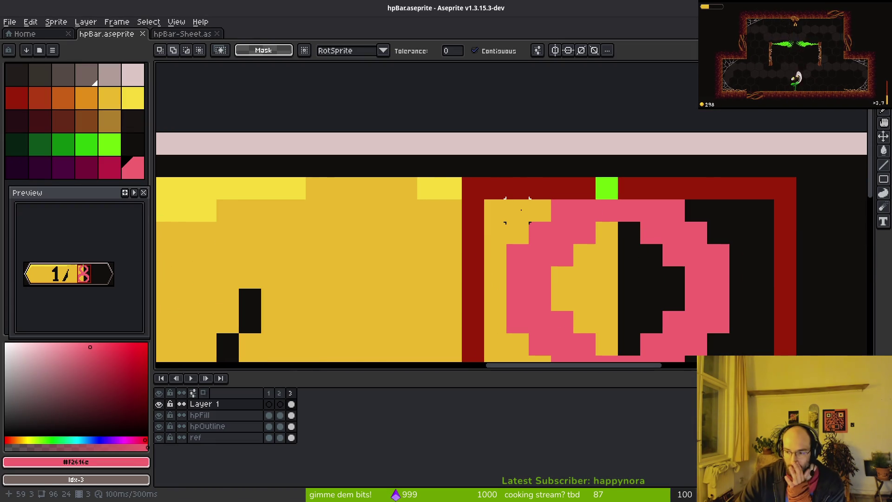
# - Pan to show the whole pink 8 and canvas top, then Alt-Tab back to Godot
pyautogui.scroll(-2, 517, 210)
pyautogui.moveTo(593, 288); pyautogui.dragTo(541, 245)
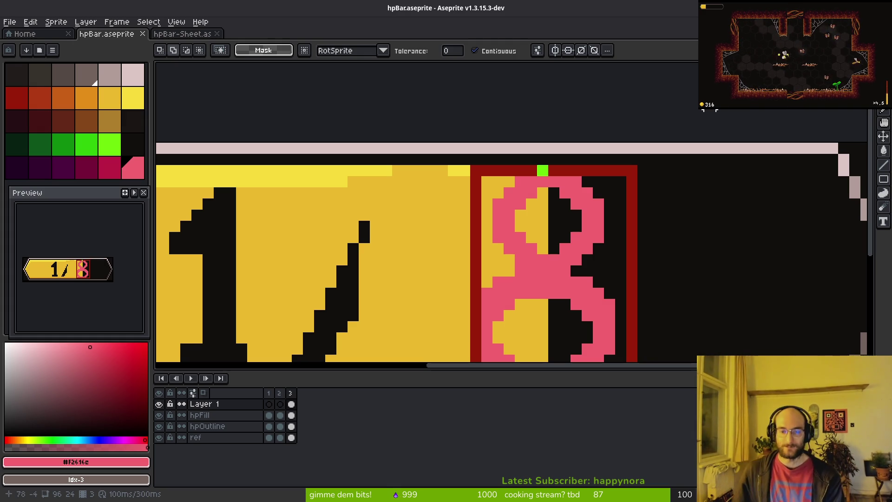
pyautogui.scroll(-2, 643, 304)
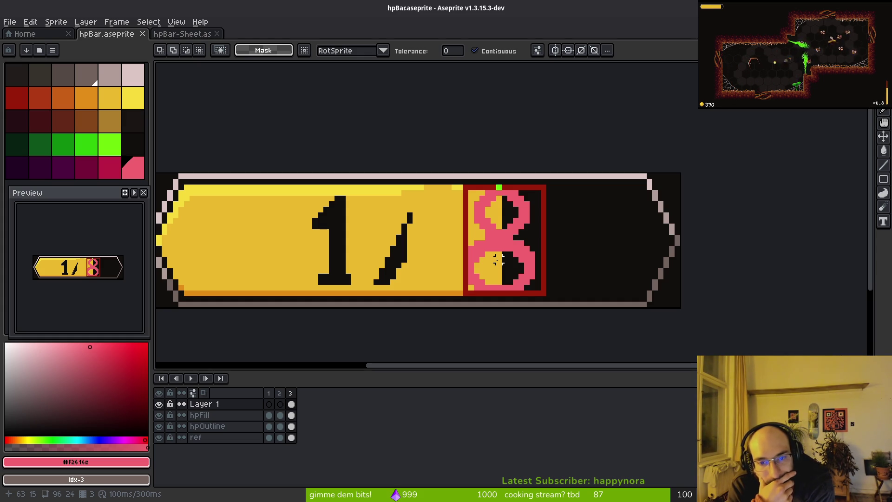
pyautogui.hotkey('alt', 'Tab')
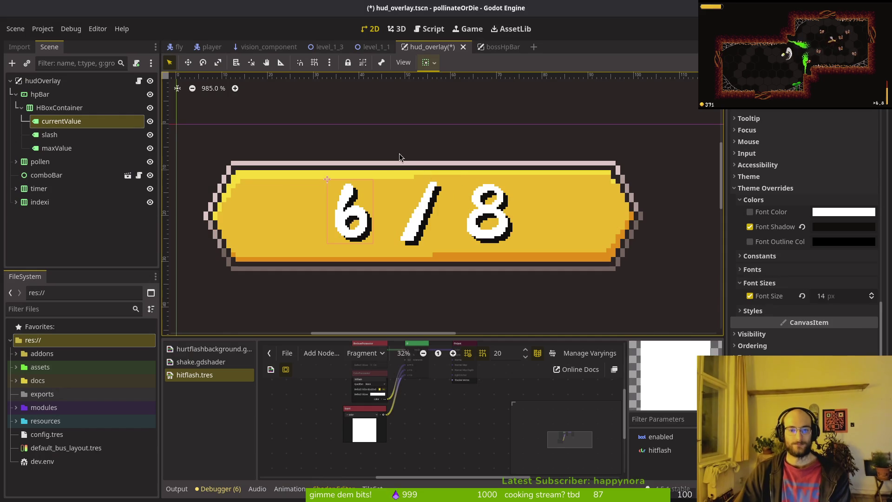
# - Uncheck the Font Shadow override on the currentValue 6 label and save hud_overlay
pyautogui.scroll(1, 488, 216)
pyautogui.scroll(-1, 491, 215)
pyautogui.scroll(-2, 492, 214)
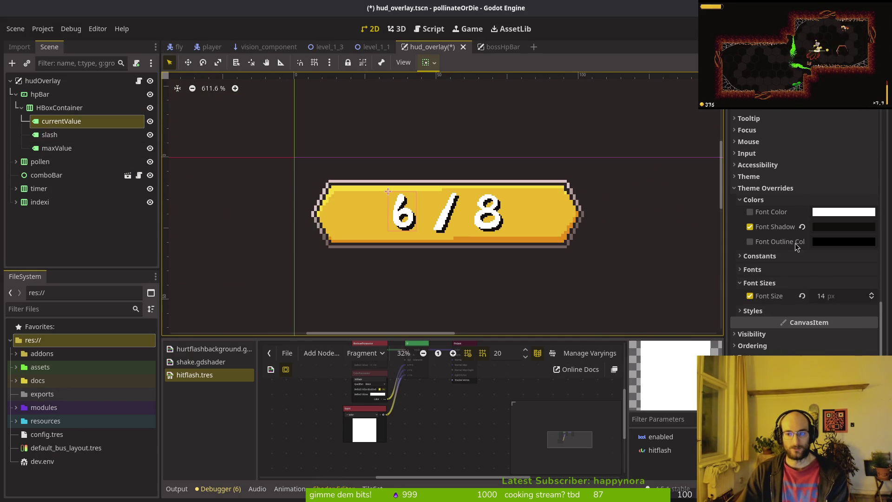
pyautogui.click(749, 226)
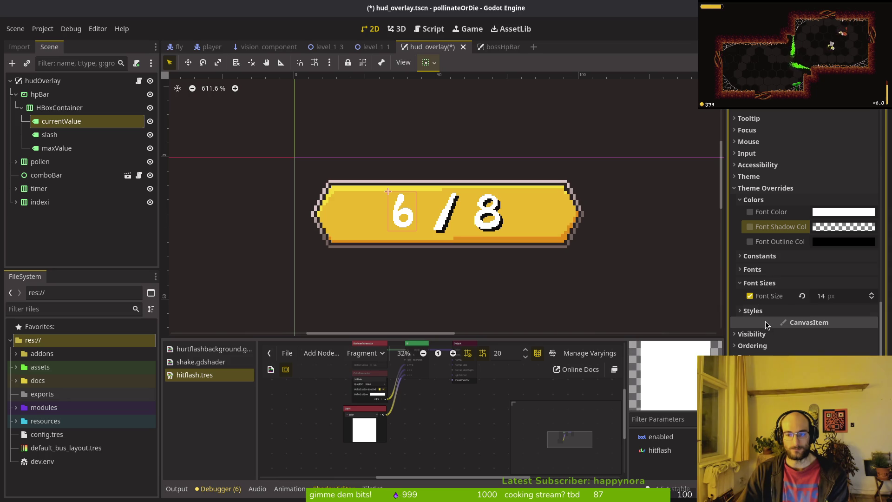
pyautogui.hotkey('ctrl', 's')
# - Select the maxValue 8 label, save again, then select HBoxContainer and hpBar
pyautogui.click(63, 148)
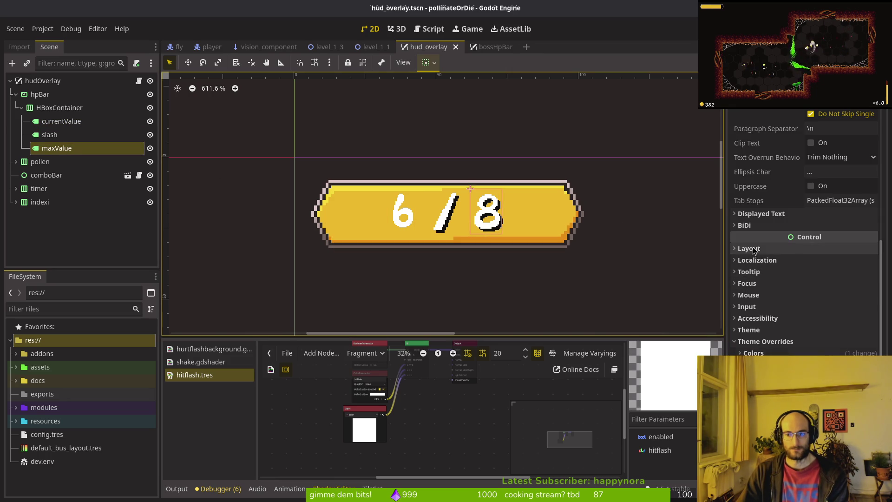
pyautogui.click(503, 229)
pyautogui.hotkey('ctrl', 's')
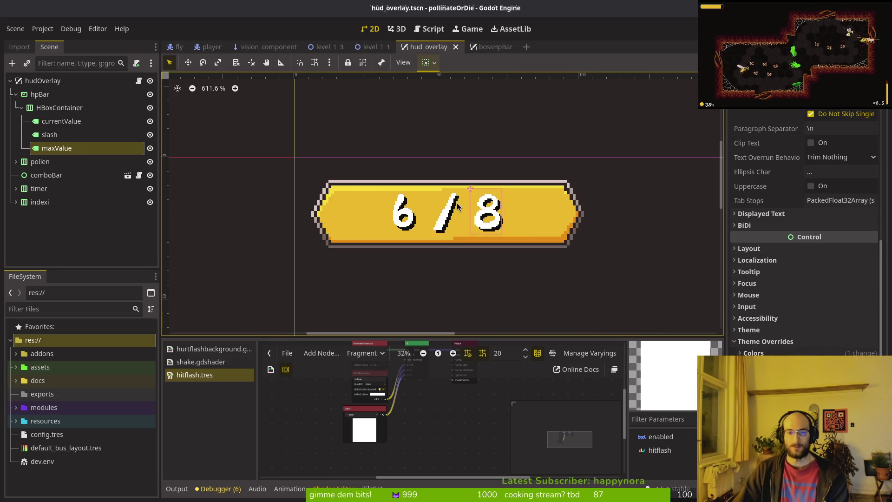
pyautogui.click(51, 108)
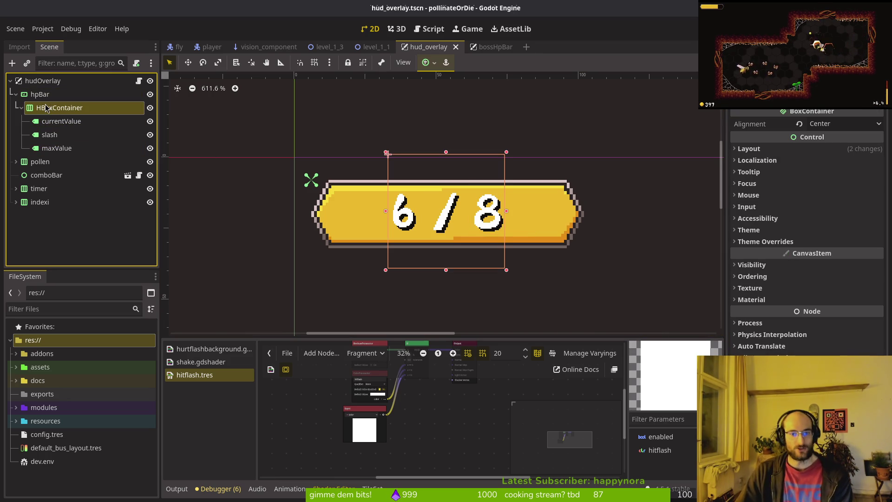
pyautogui.click(62, 98)
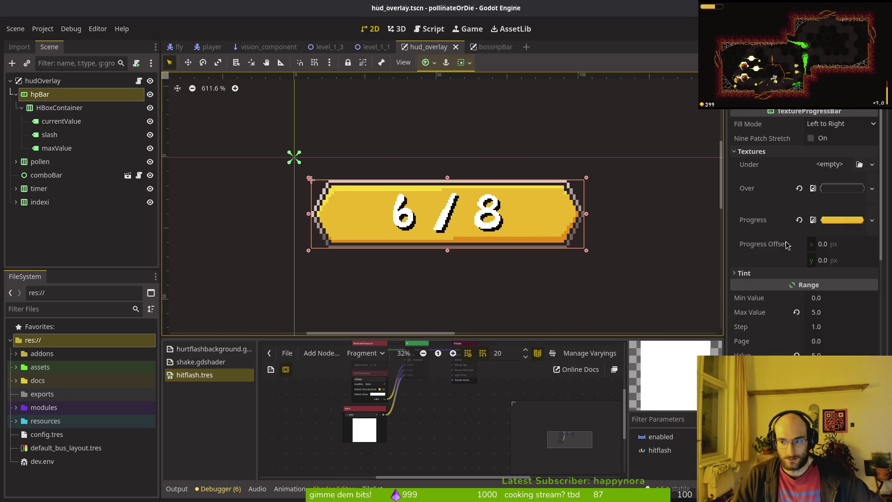
# - Collapse hpBar's Textures properties and expand its Tint properties
pyautogui.scroll(-5, 787, 243)
pyautogui.scroll(3, 795, 255)
pyautogui.scroll(3, 790, 233)
pyautogui.click(751, 151)
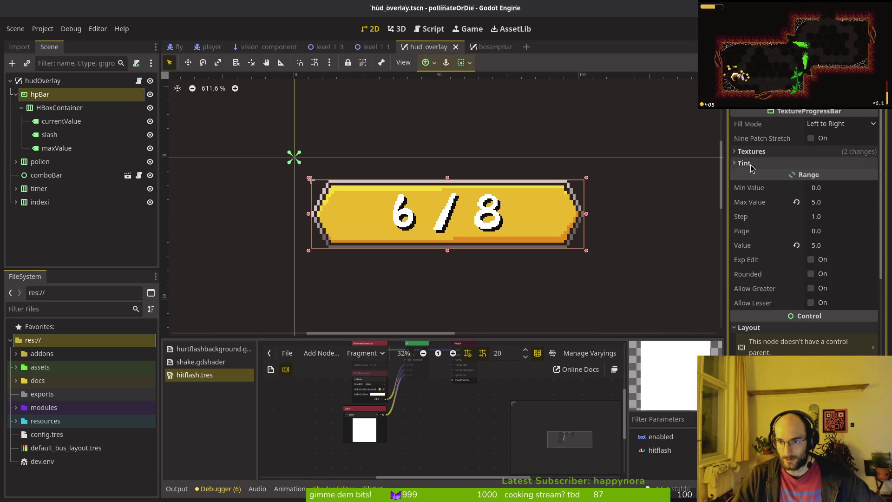
pyautogui.click(750, 164)
pyautogui.scroll(-3, 780, 344)
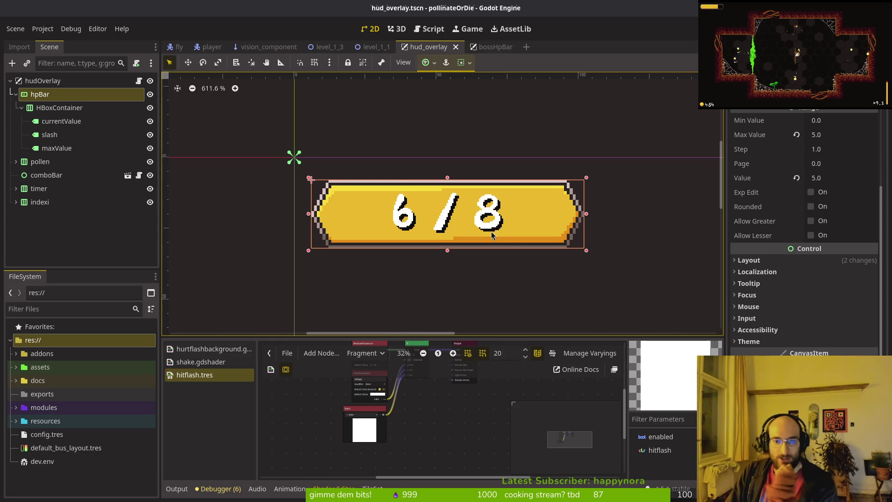
pyautogui.scroll(2, 495, 192)
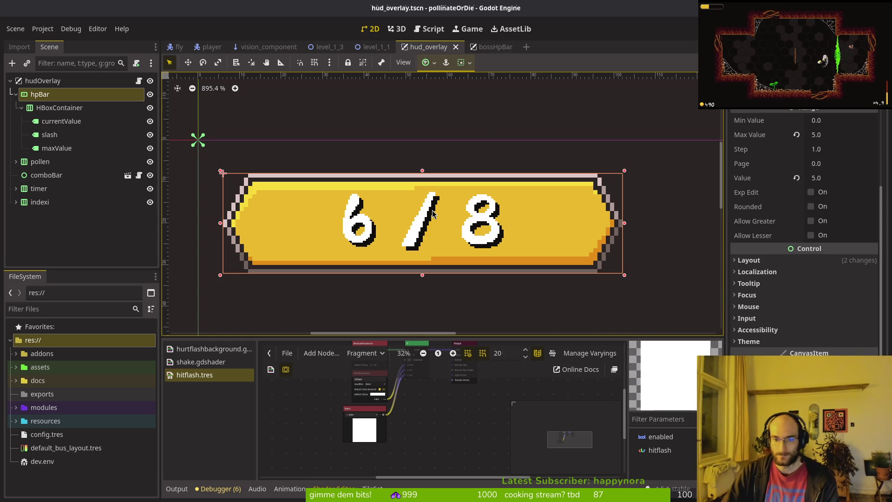
pyautogui.click(298, 490)
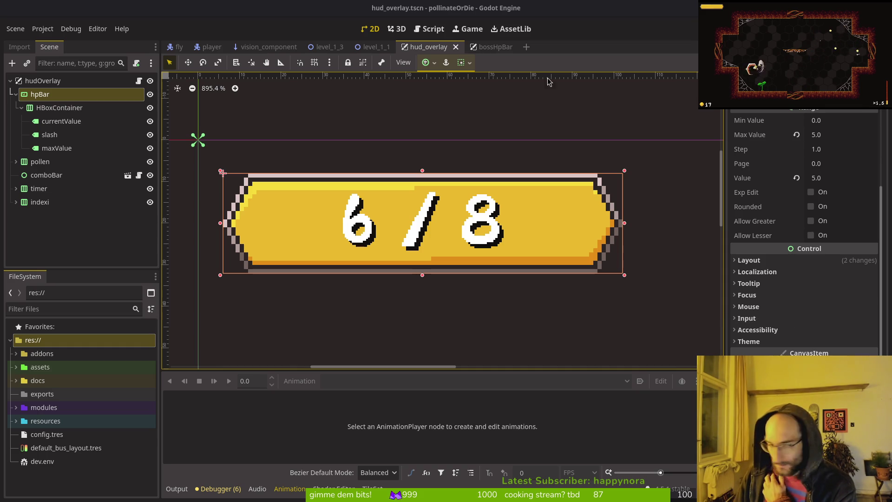
# - Select currentValue and HBoxContainer, then Alt-Tab to the Brave ScourgeBringer gameplay video
pyautogui.click(50, 122)
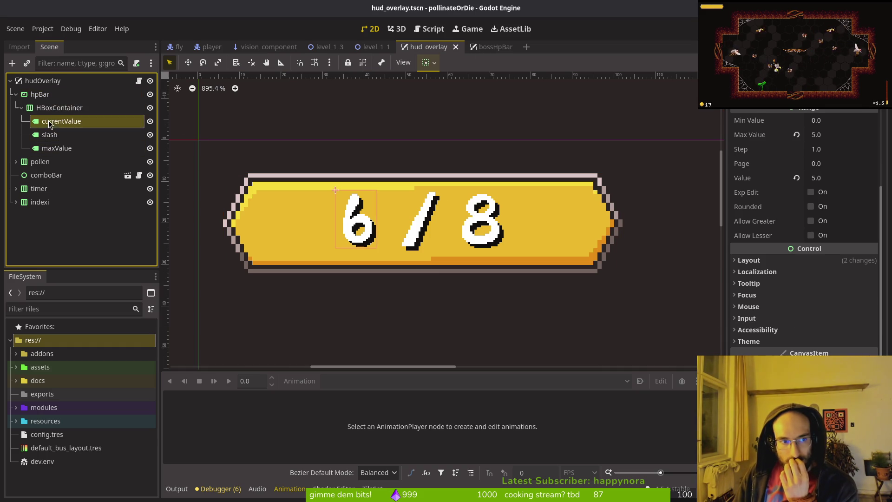
pyautogui.click(51, 107)
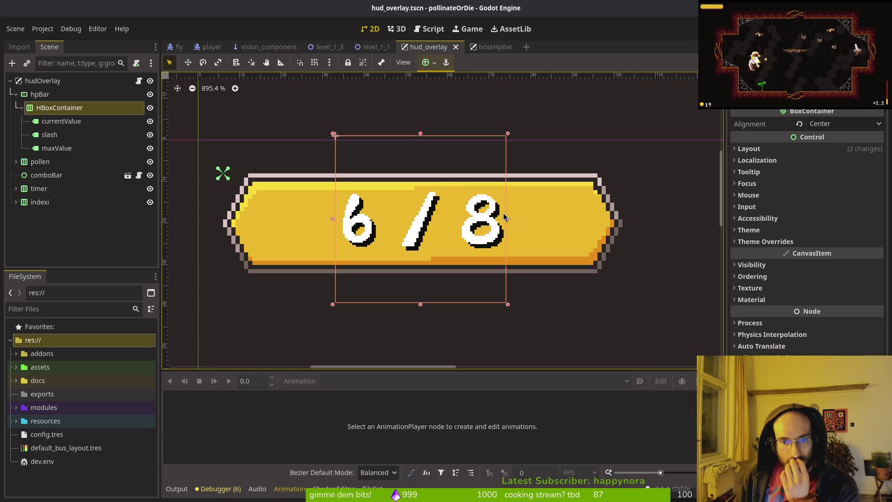
pyautogui.scroll(3, 500, 195)
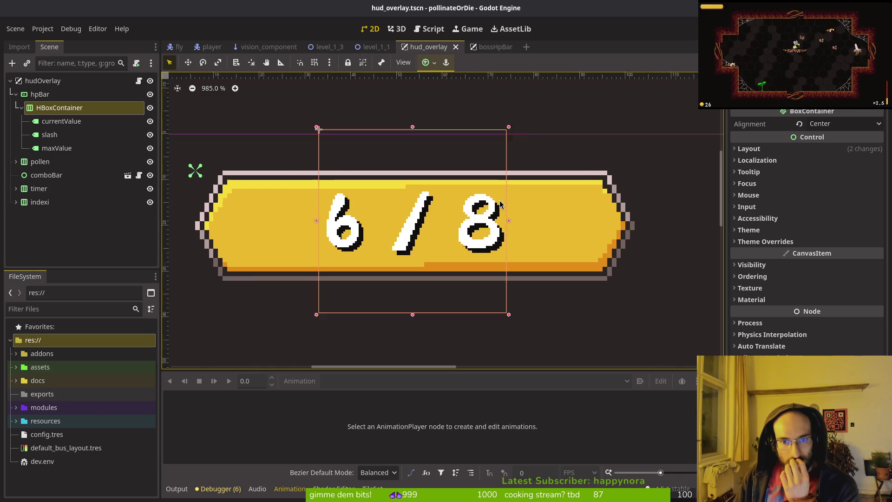
pyautogui.scroll(-3, 416, 184)
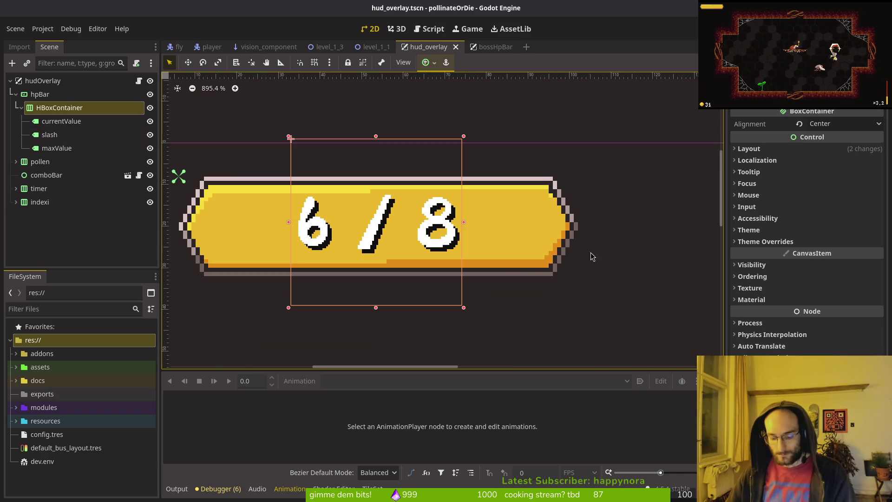
pyautogui.moveTo(811, 261)
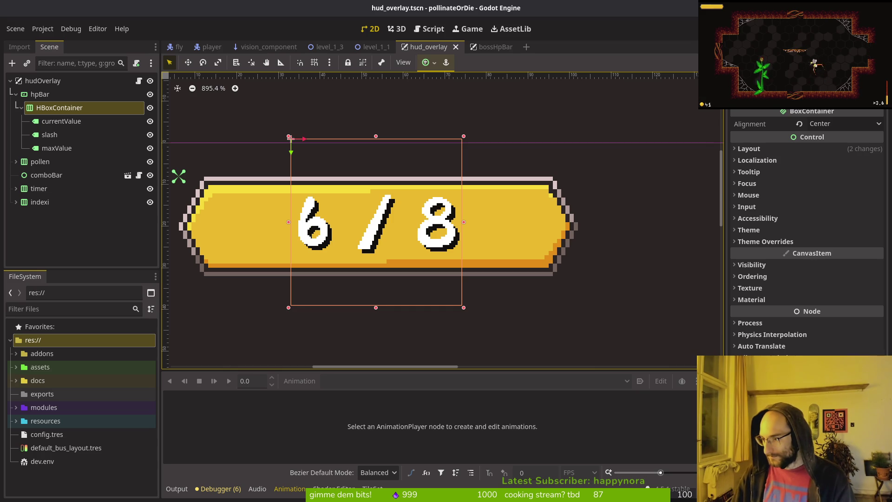
pyautogui.hotkey('alt', 'Tab')
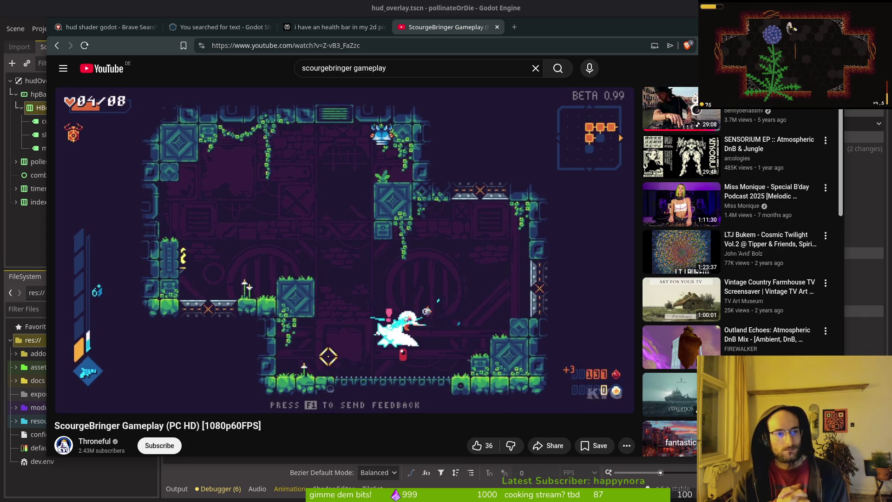
# - In a new Brave tab, search 'health bar pixelart' and show the image results
pyautogui.hotkey('ctrl', 't')
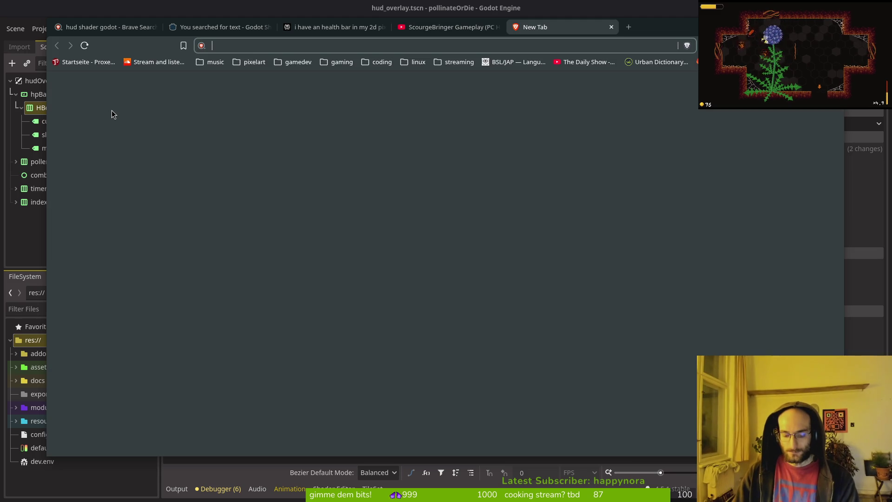
pyautogui.write('health ba')
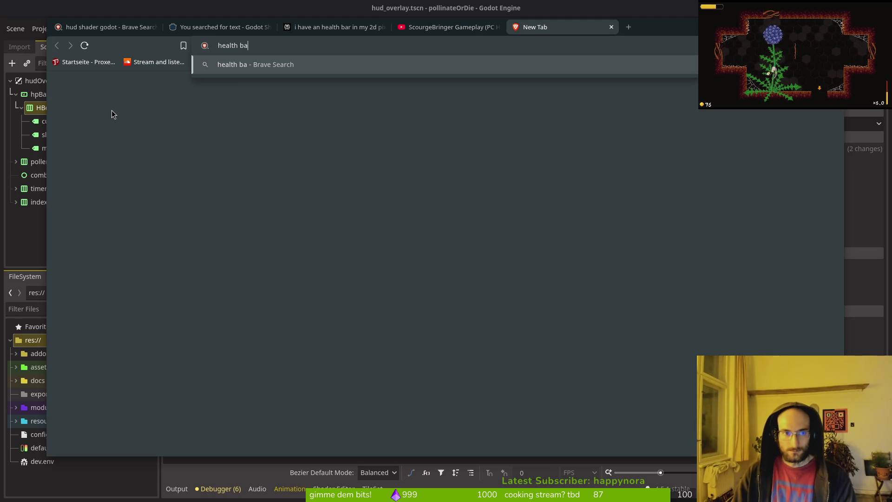
pyautogui.write('r pixelart')
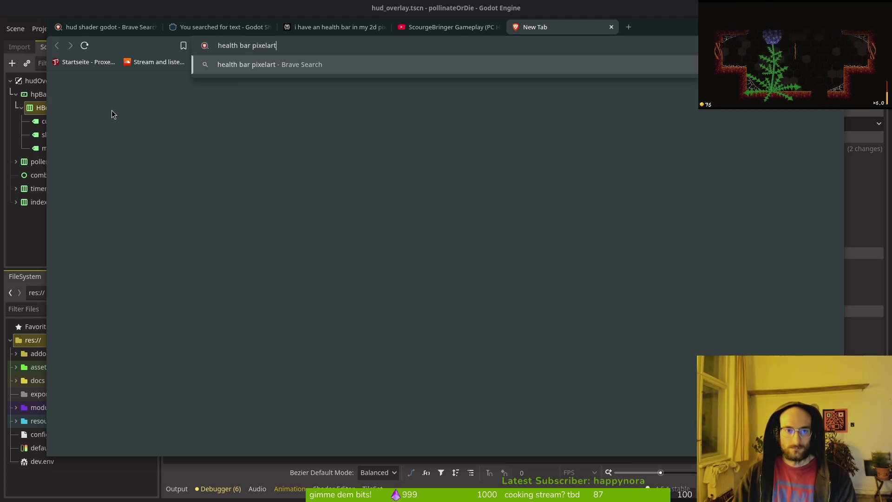
pyautogui.press('Return')
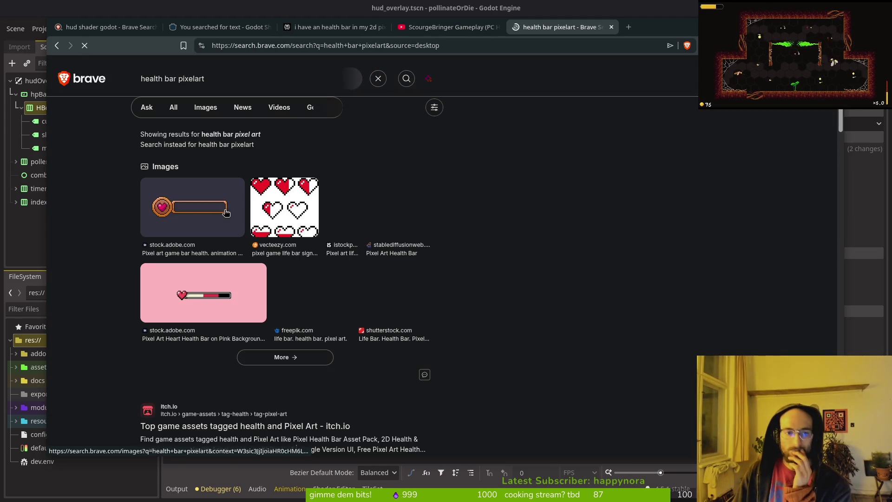
pyautogui.click(230, 125)
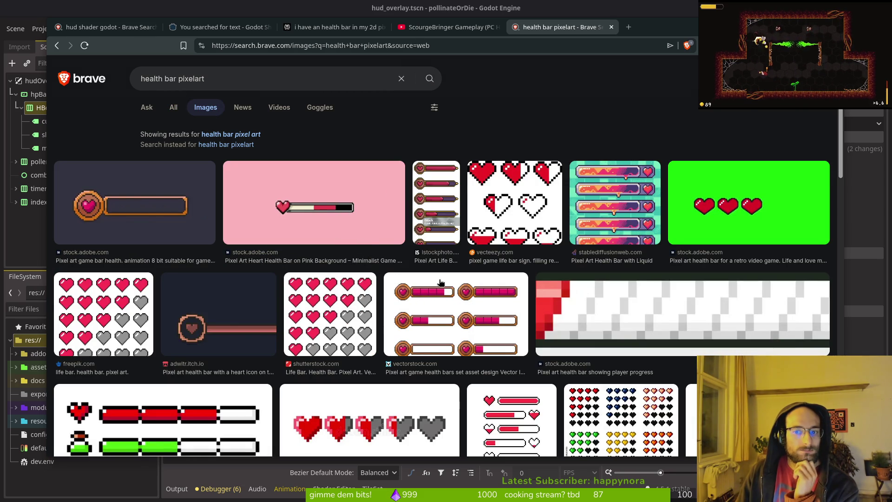
# - Scroll through the pixel-art health bar images, then return to the Godot editor
pyautogui.scroll(-3, 437, 281)
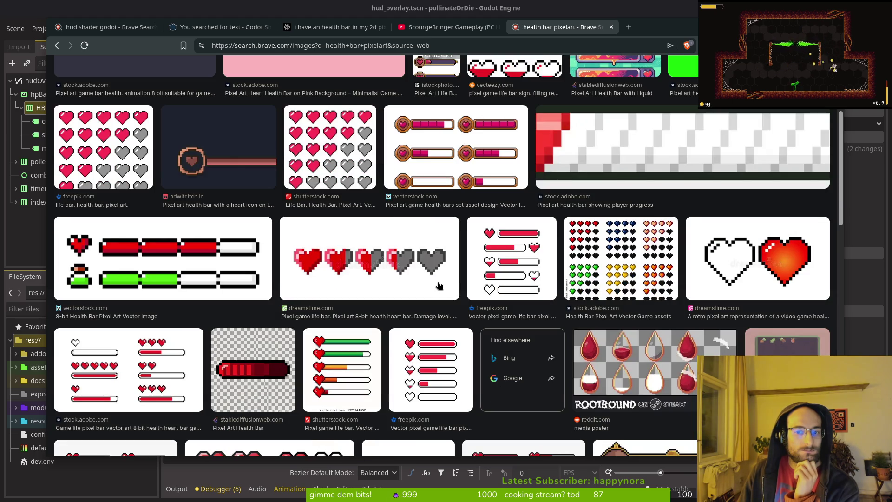
pyautogui.scroll(-4, 442, 284)
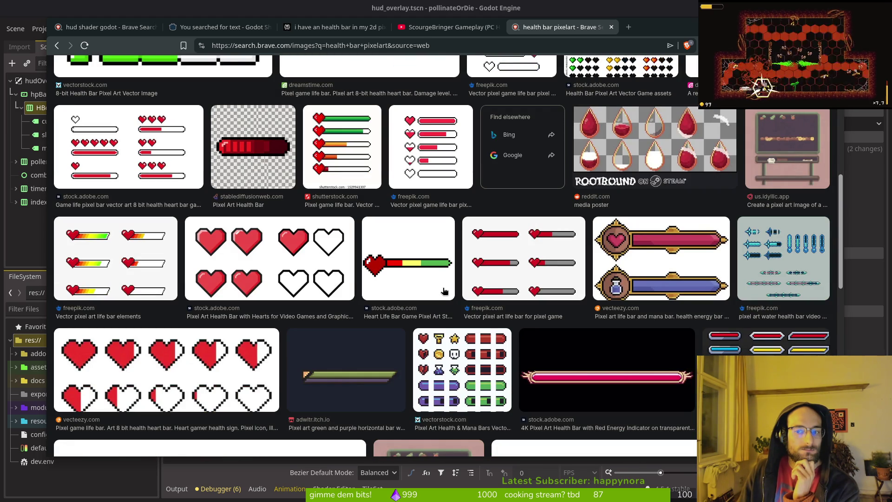
pyautogui.scroll(-3, 444, 293)
pyautogui.scroll(-2, 441, 297)
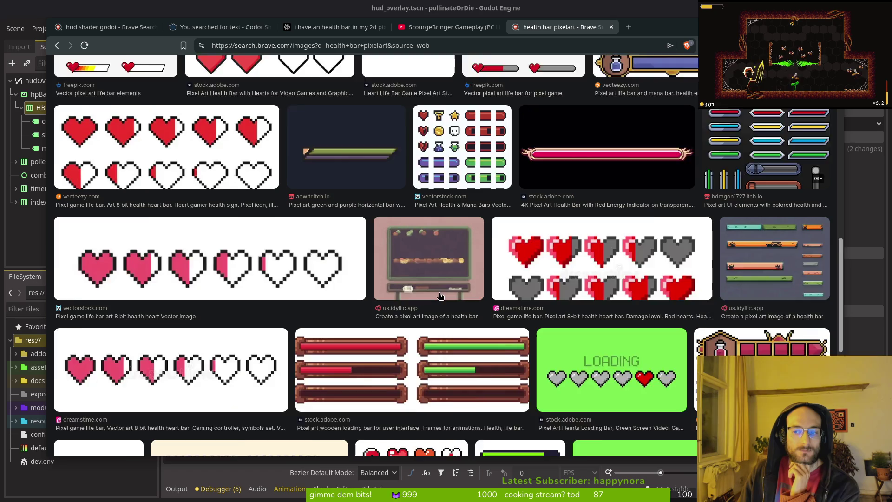
pyautogui.scroll(-3, 440, 300)
pyautogui.scroll(-3, 440, 300)
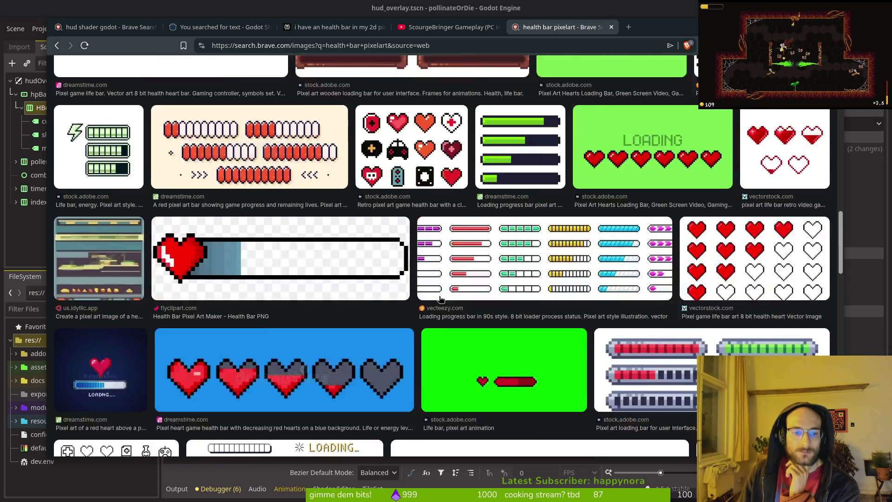
pyautogui.scroll(-3, 444, 293)
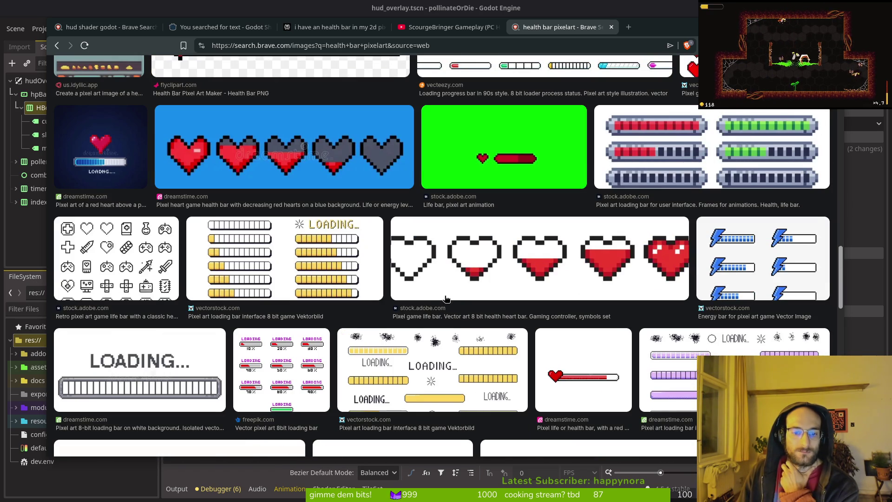
pyautogui.scroll(12, 440, 302)
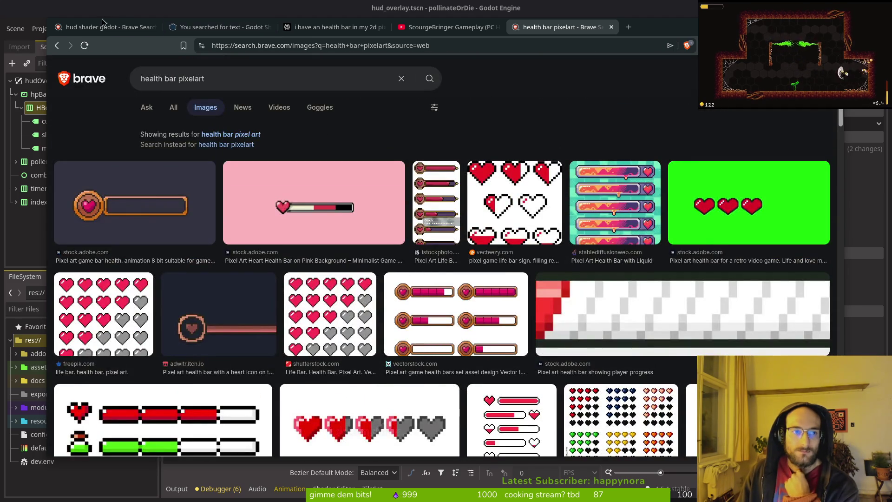
pyautogui.click(97, 5)
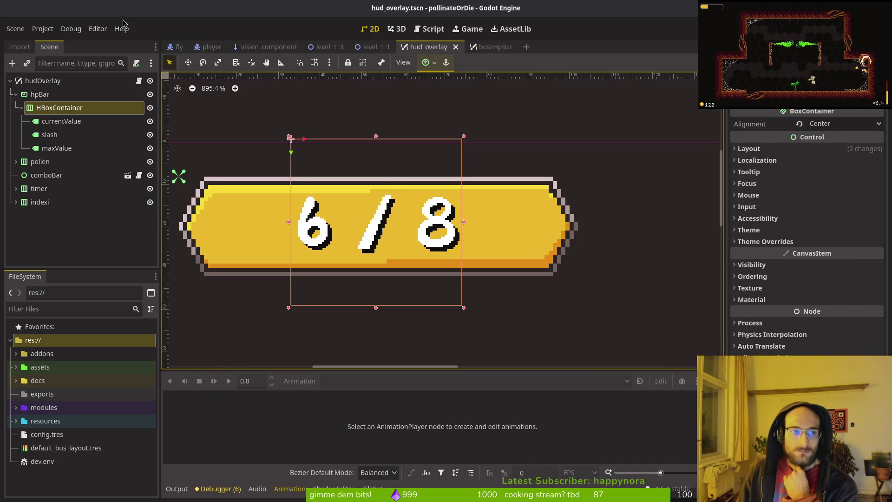
pyautogui.scroll(-2, 390, 237)
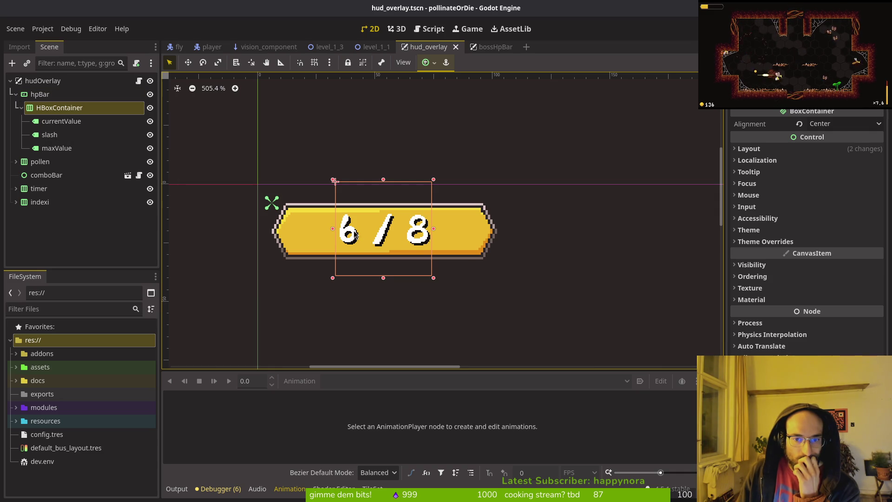
pyautogui.scroll(-8, 354, 234)
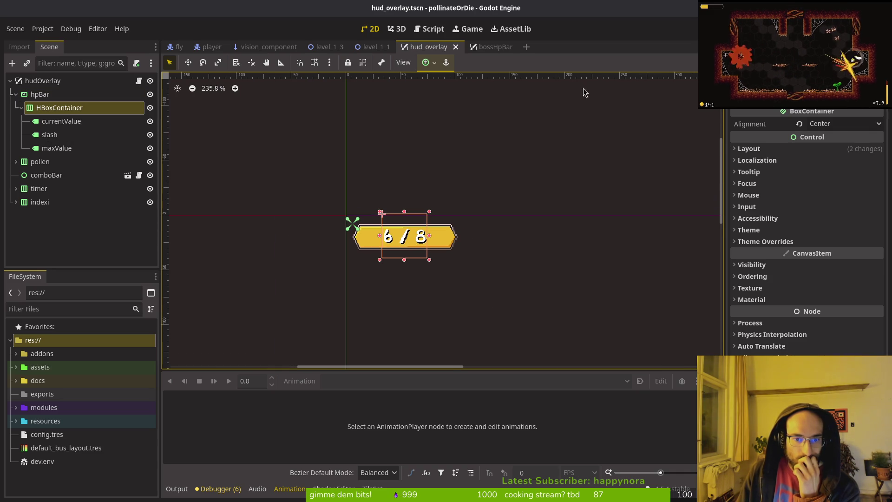
pyautogui.press('F5')
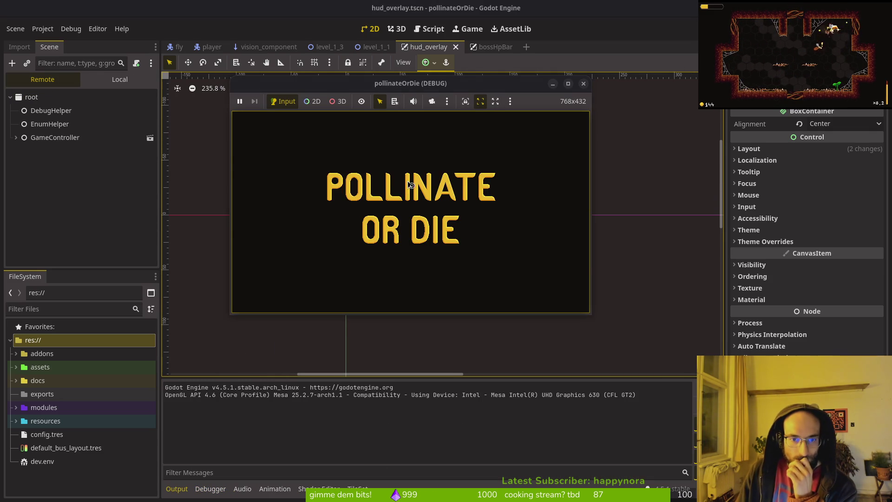
# - Start the game from the title screen in fullscreen, load the dev arena, then return to the editor
pyautogui.click(410, 190)
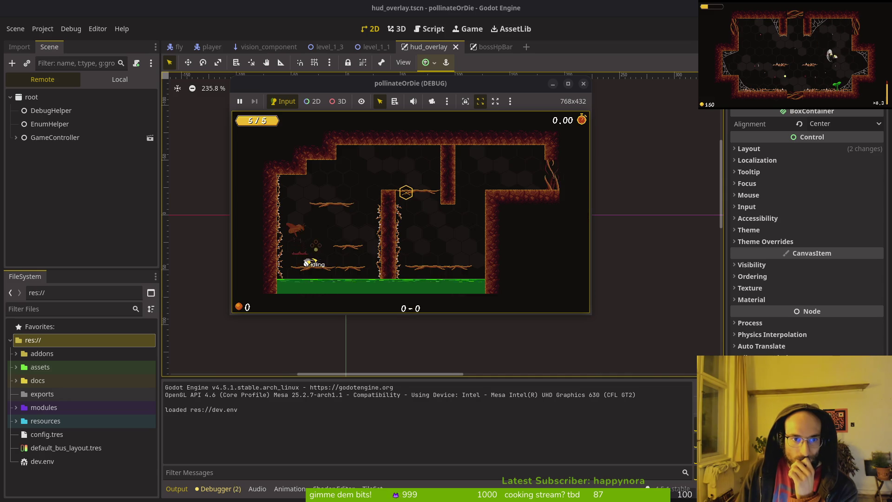
pyautogui.press('F11')
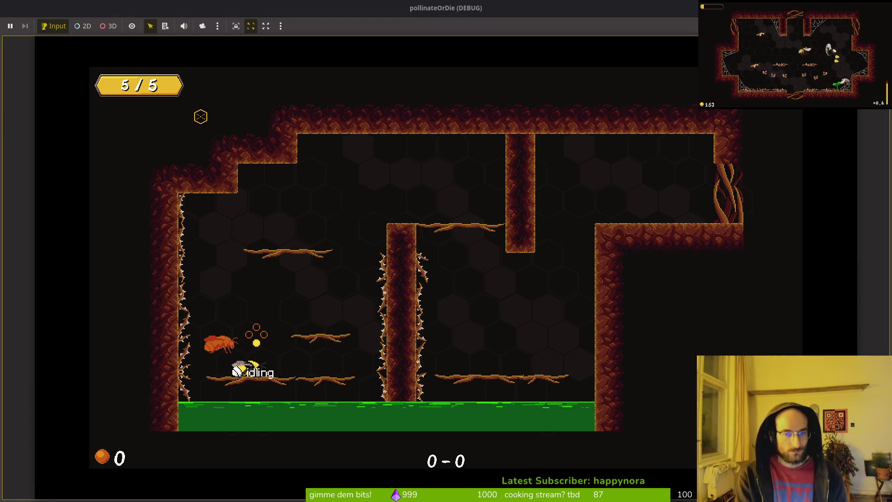
pyautogui.press('Right')
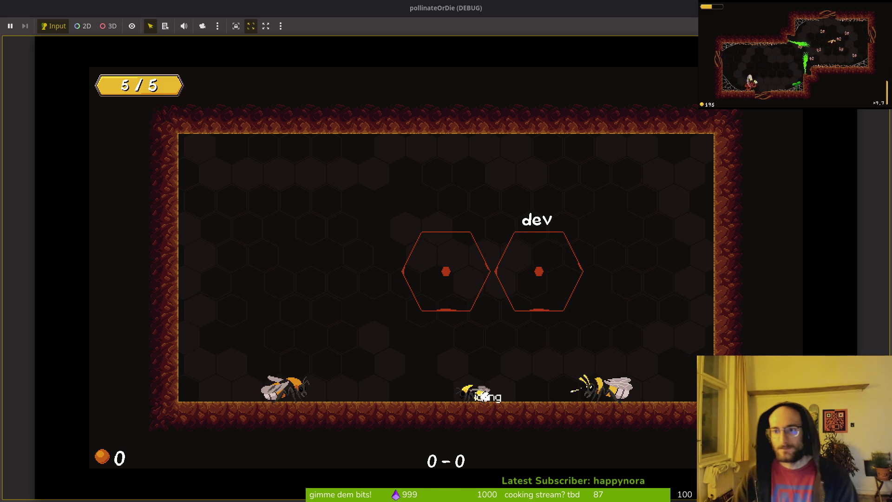
pyautogui.hotkey('alt', 'Tab')
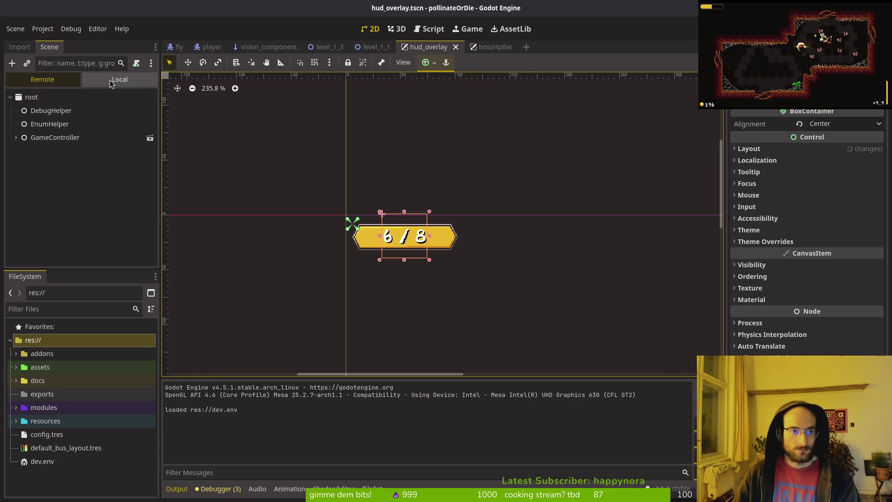
# - Select the timer node in hud_overlay, nudge it left and down, and save
pyautogui.click(60, 124)
pyautogui.press('Left')
pyautogui.press('Left')
pyautogui.press('Left')
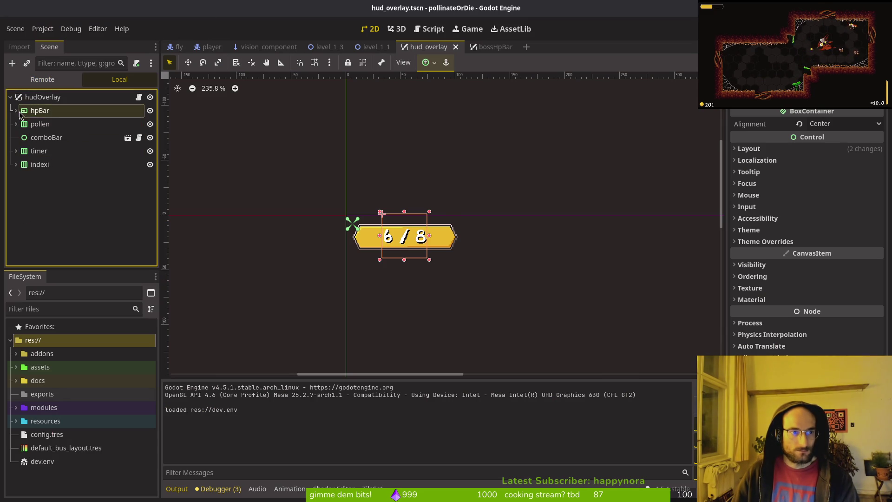
pyautogui.scroll(-5, 509, 274)
pyautogui.hscroll(5, 445, 239)
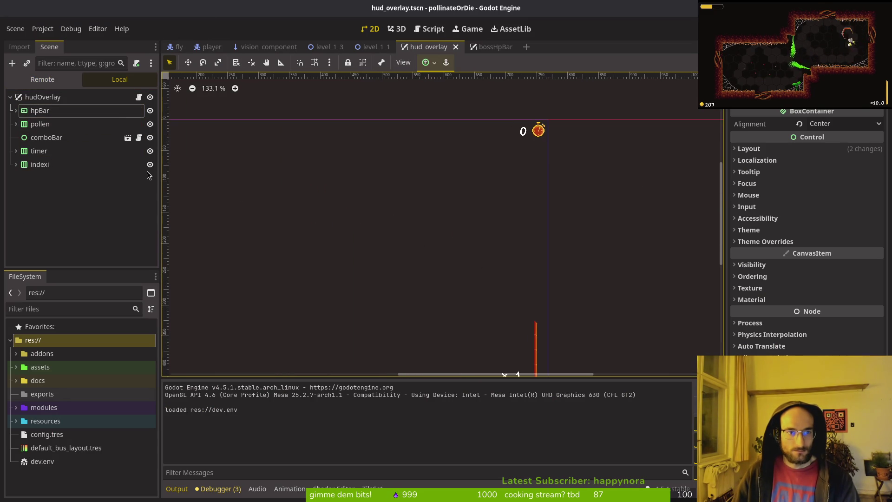
pyautogui.click(40, 155)
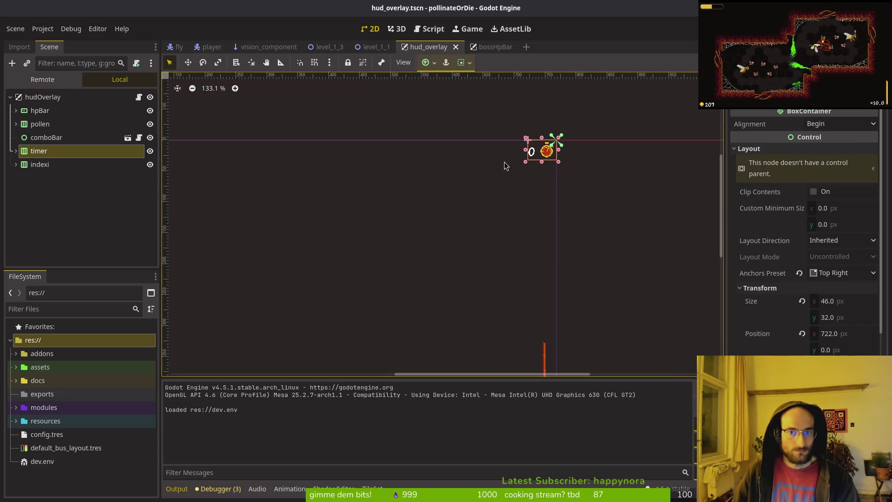
pyautogui.press('Left')
pyautogui.press('Left')
pyautogui.press('Down')
pyautogui.press('Down')
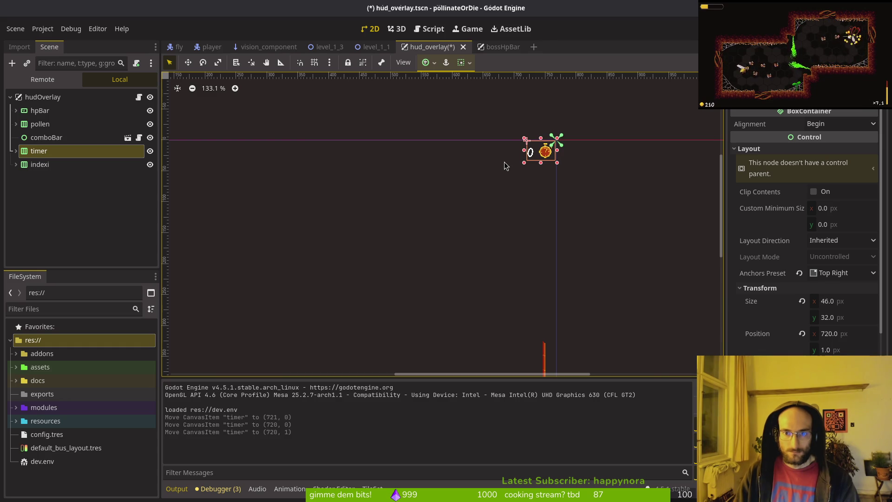
pyautogui.click(505, 162)
pyautogui.hotkey('ctrl', 's')
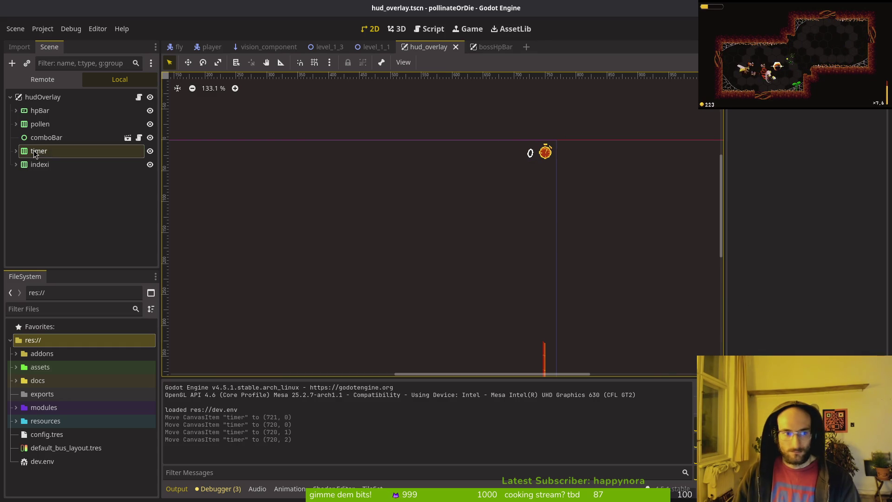
# - Reselect the timer, nudge it down to position (720, 4), and save the scene
pyautogui.click(39, 151)
pyautogui.click(41, 165)
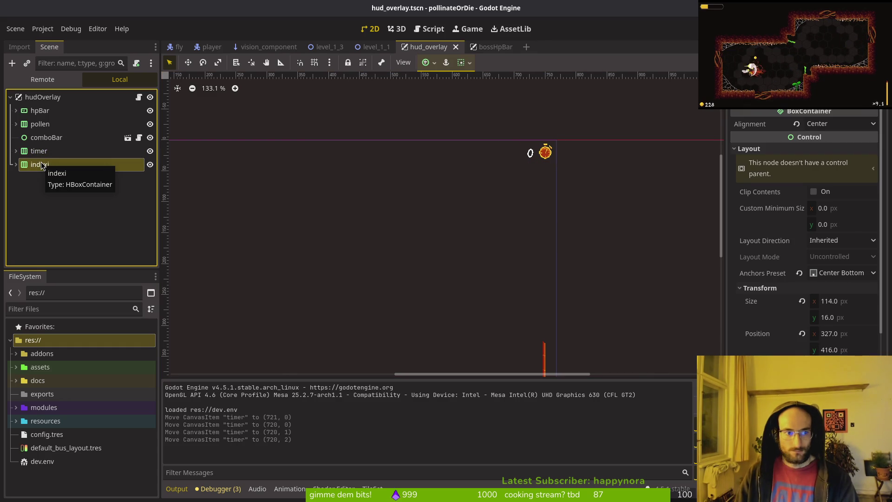
pyautogui.click(41, 151)
pyautogui.press('Down')
pyautogui.press('Down')
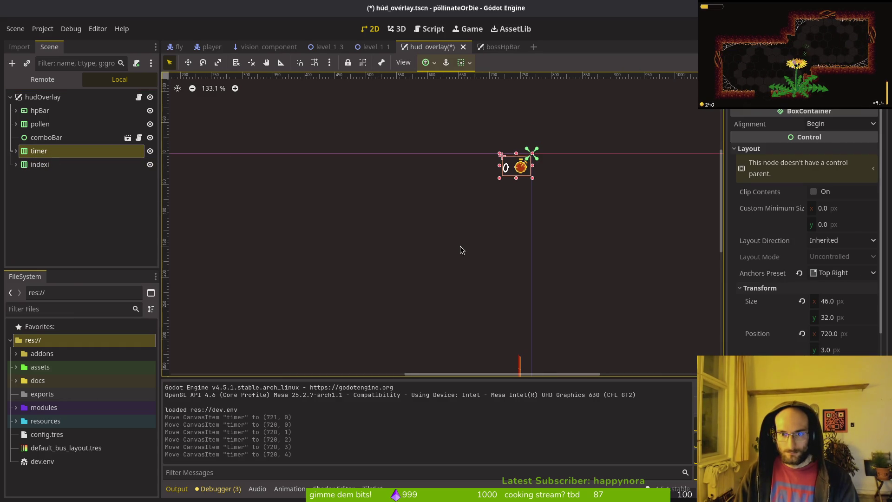
pyautogui.click(460, 247)
pyautogui.hotkey('ctrl', 's')
# - Pan the 2D canvas to frame the HUD row and launch another test run
pyautogui.moveTo(460, 246); pyautogui.dragTo(595, 222)
pyautogui.moveTo(470, 217)
pyautogui.mouseDown()
pyautogui.moveTo(492, 191)
pyautogui.moveTo(478, 201)
pyautogui.moveTo(492, 266)
pyautogui.moveTo(445, 361)
pyautogui.mouseUp()
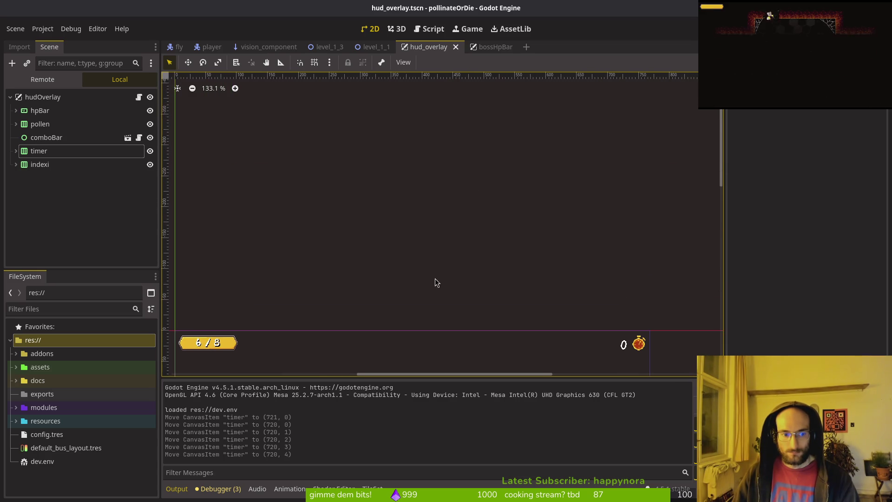
pyautogui.moveTo(431, 313); pyautogui.dragTo(440, 309)
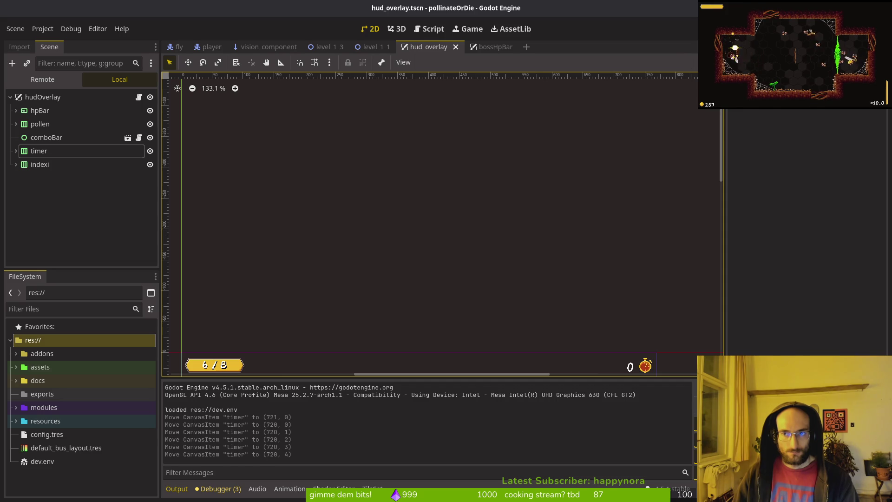
pyautogui.press('F5')
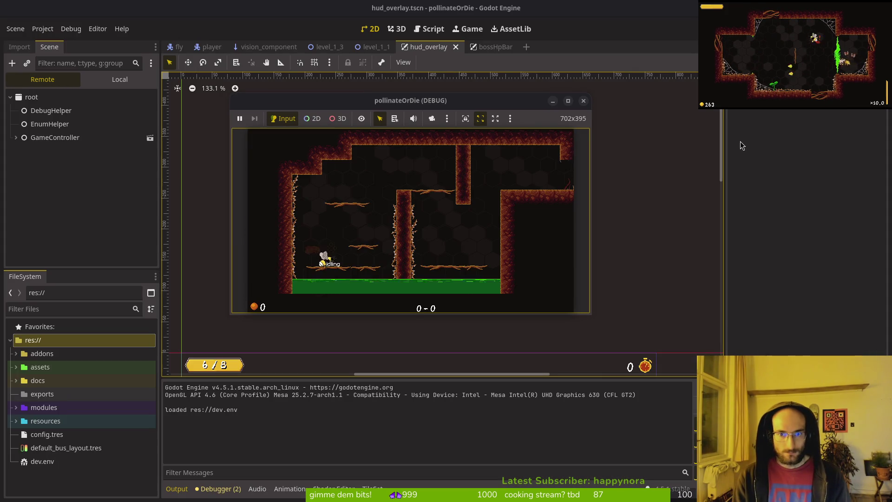
# - Stop the running game, relaunch it with F5, then stop it again
pyautogui.press('F8')
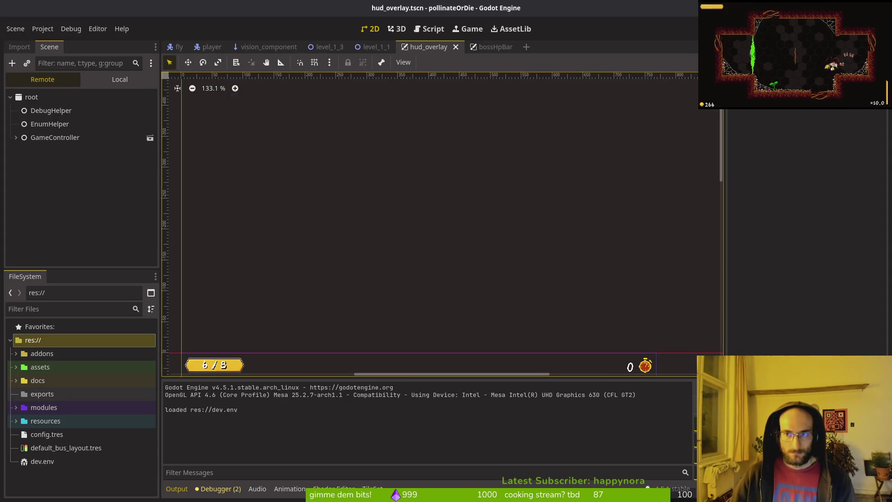
pyautogui.press('F5')
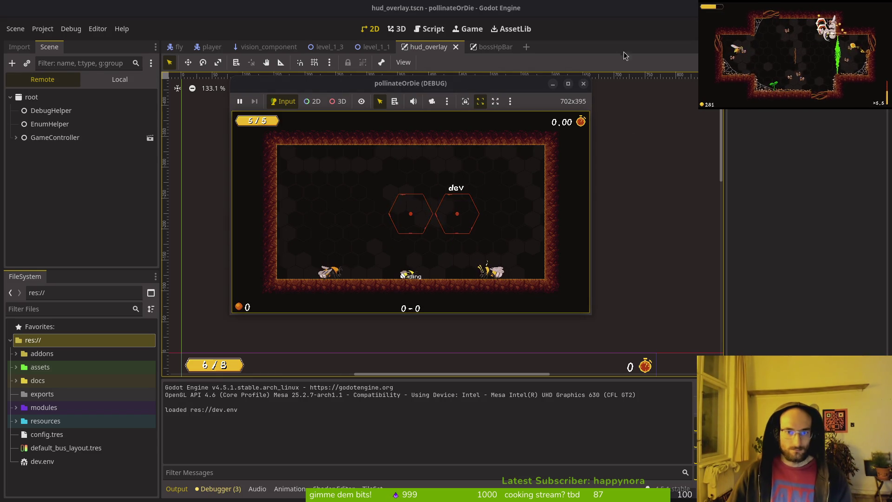
pyautogui.press('F8')
pyautogui.click(36, 148)
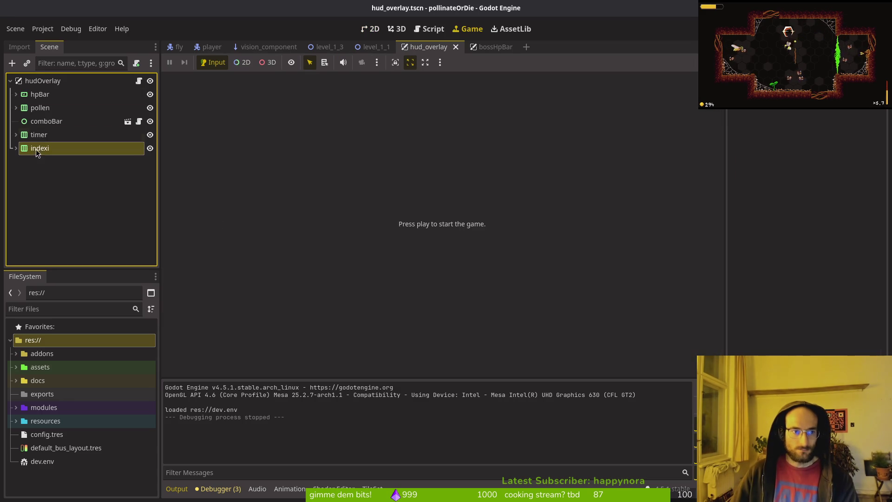
# - Back in the HUD layout, select the pollen counter, nudge it up one pixel, and save
pyautogui.click(371, 29)
pyautogui.click(40, 107)
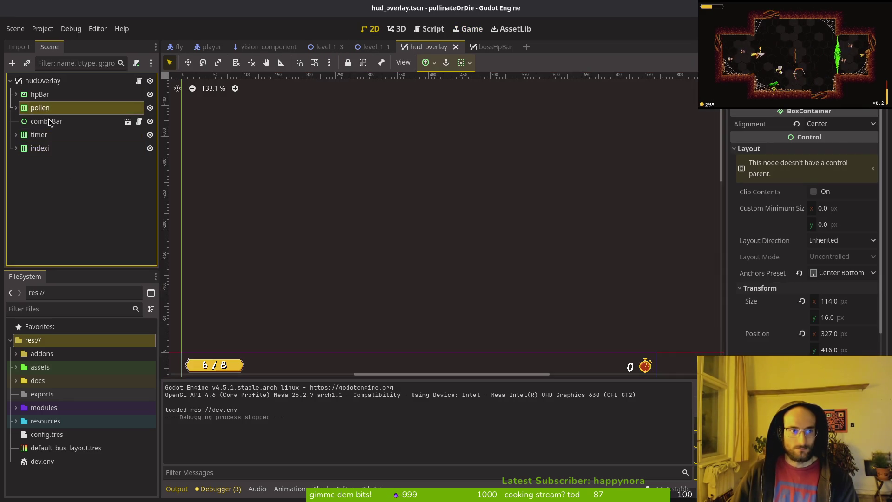
pyautogui.scroll(-3, 451, 255)
pyautogui.scroll(-6, 442, 319)
pyautogui.scroll(13, 363, 325)
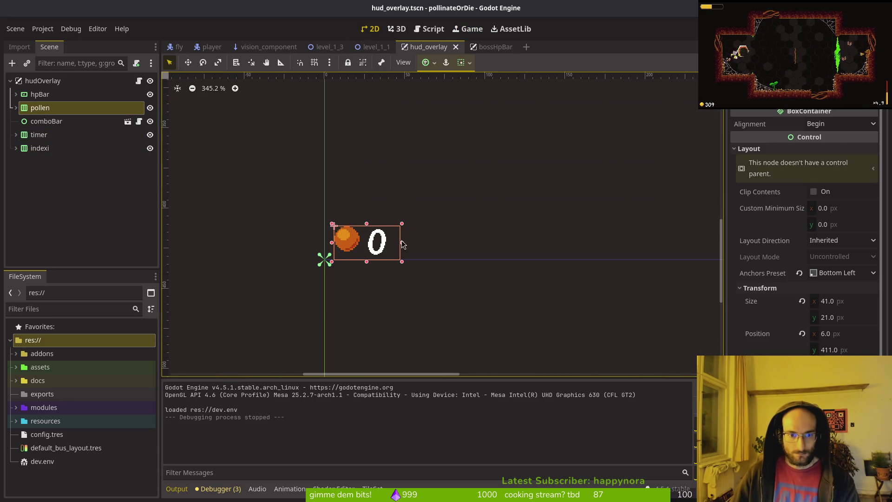
pyautogui.scroll(10, 391, 259)
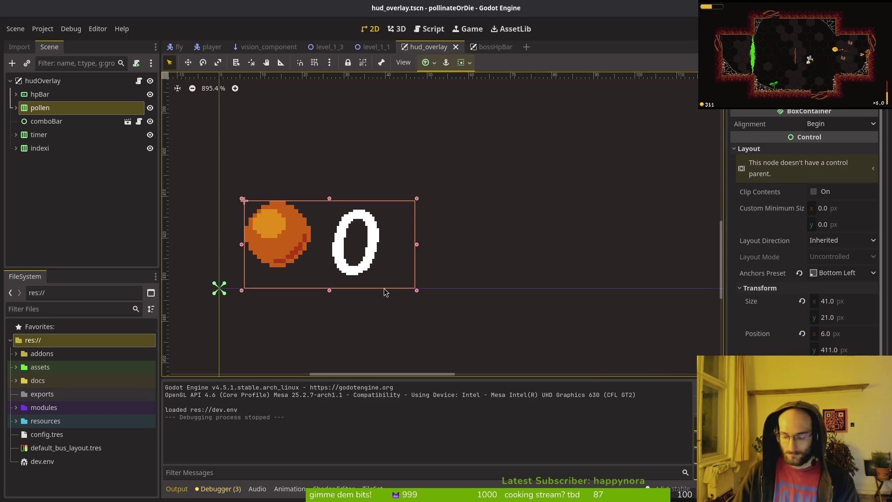
pyautogui.scroll(-6, 371, 297)
pyautogui.click(354, 305)
pyautogui.click(42, 109)
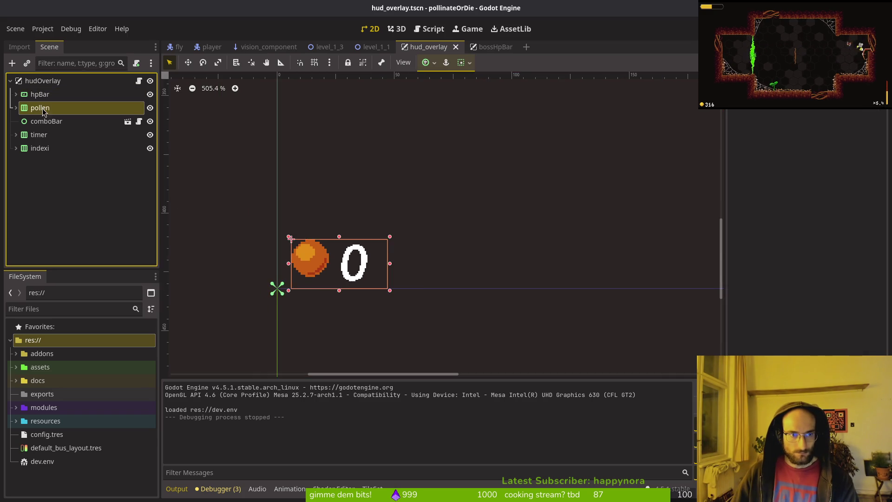
pyautogui.scroll(-11, 469, 344)
pyautogui.scroll(-2, 409, 288)
pyautogui.moveTo(342, 278); pyautogui.dragTo(442, 283)
pyautogui.press('Up')
pyautogui.press('Up')
pyautogui.click(442, 282)
pyautogui.hotkey('ctrl', 's')
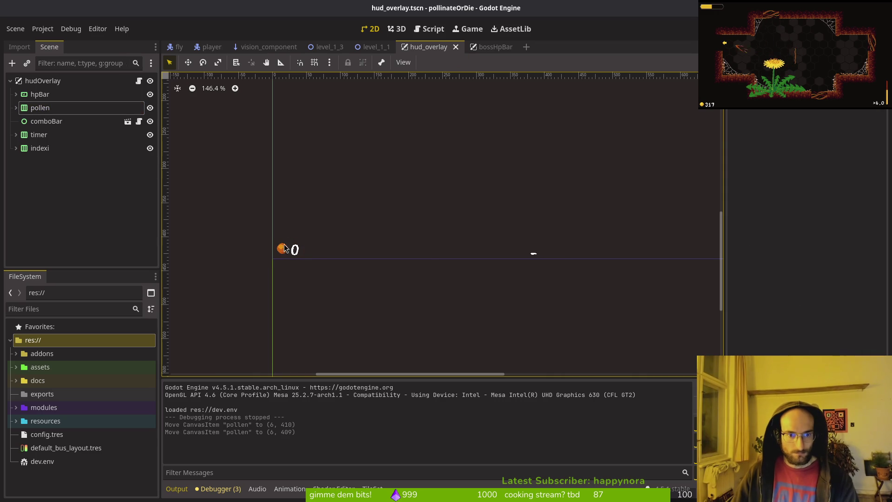
# - Reselect the pollen counter, settle it at position (6, 407), and save the scene
pyautogui.click(284, 250)
pyautogui.scroll(5, 274, 258)
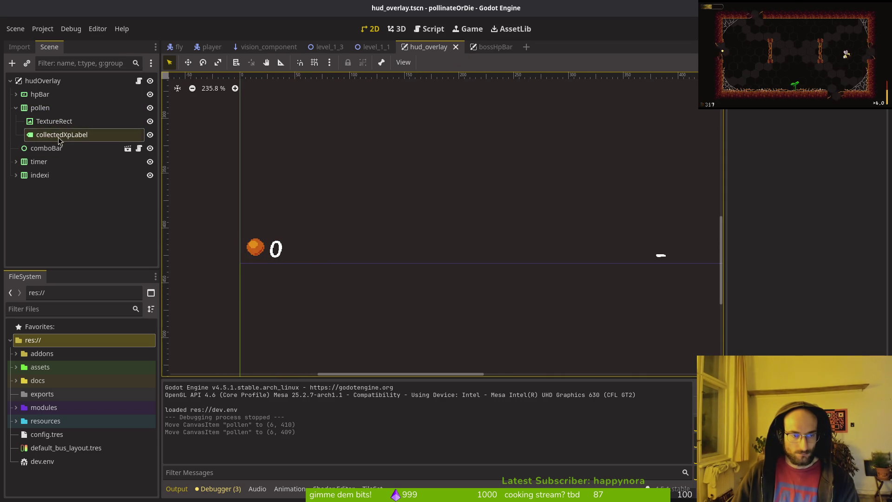
pyautogui.click(41, 107)
pyautogui.press('Up')
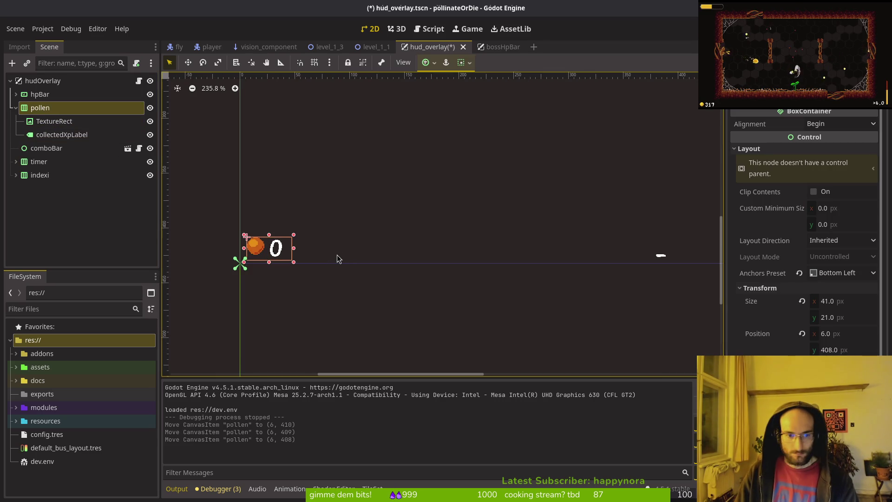
pyautogui.click(337, 259)
pyautogui.click(41, 107)
pyautogui.press('Up')
pyautogui.press('Up')
pyautogui.press('Down')
pyautogui.click(434, 239)
pyautogui.hotkey('ctrl', 's')
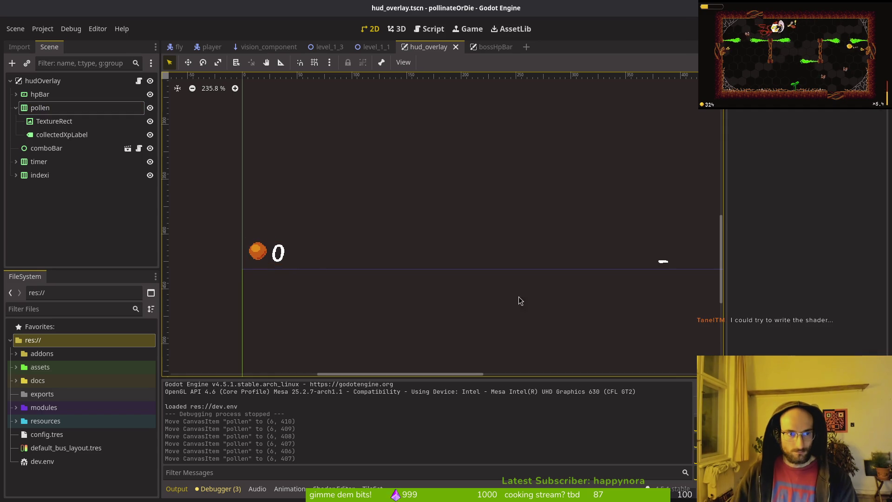
# - Scroll the scene tree and select the comboBar node
pyautogui.hscroll(10, 518, 299)
pyautogui.scroll(-2, 311, 245)
pyautogui.click(71, 149)
pyautogui.scroll(5, 472, 249)
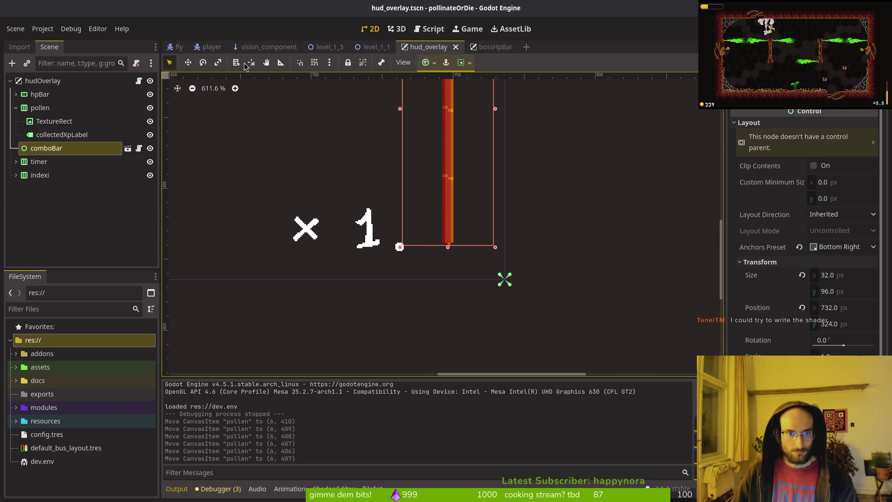
# - Quick-open the combobar resource, then reselect the comboBar node and zoom out
pyautogui.hotkey('alt', 'shift', 'o')
pyautogui.write('combobar')
pyautogui.press('Return')
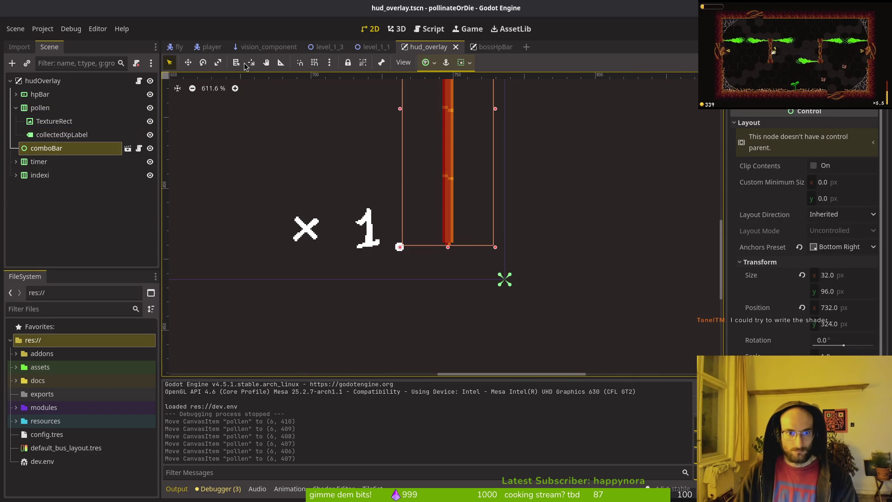
pyautogui.hotkey('alt', 'shift', 'o')
pyautogui.write('bomcbarts')
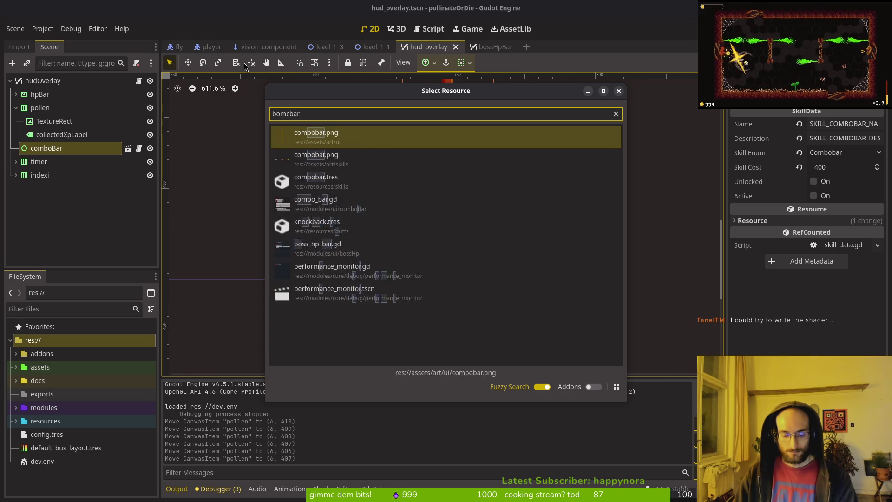
pyautogui.press('Escape')
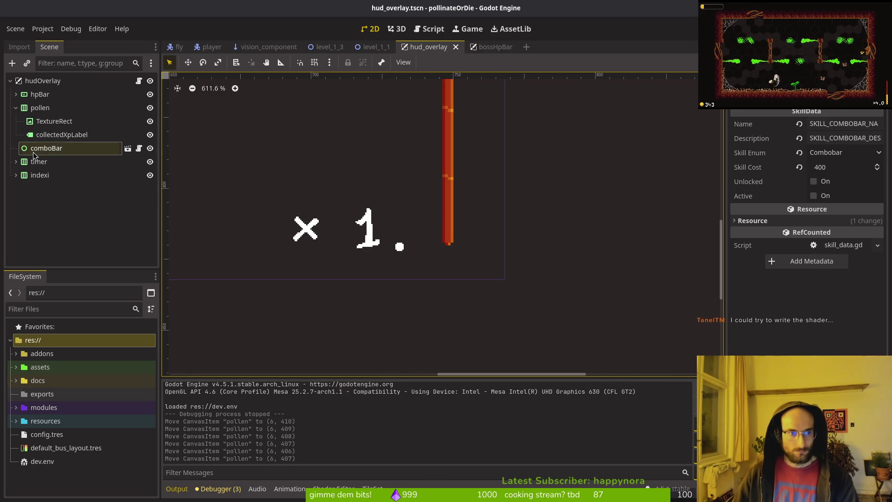
pyautogui.click(35, 154)
pyautogui.hotkey('ctrl', '-')
pyautogui.hotkey('ctrl', '-')
pyautogui.hotkey('ctrl', '-')
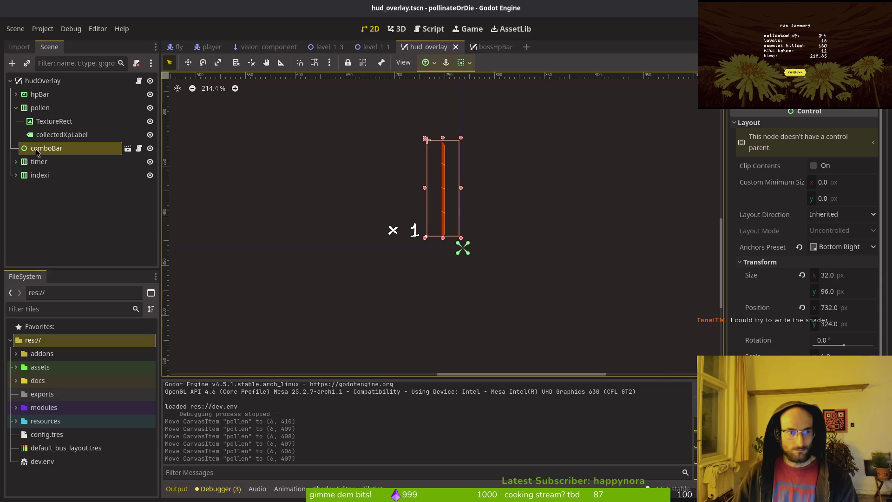
# - Open combo_bar.tscn, raise its Label to (-60, 79), and launch the game to test
pyautogui.hotkey('alt', 'shift', 'o')
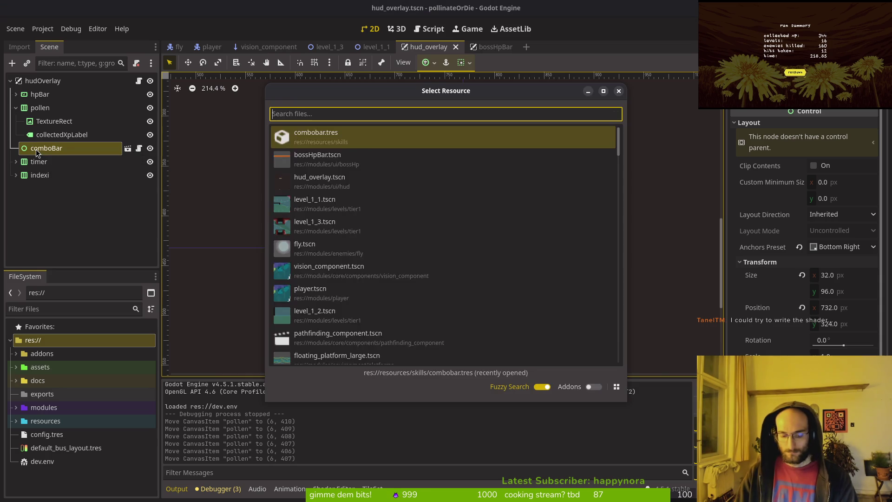
pyautogui.write('combbarts')
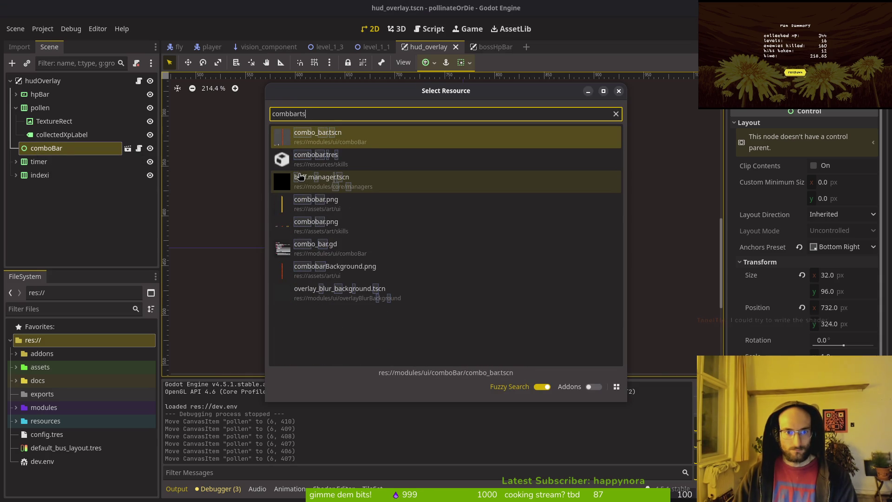
pyautogui.press('Return')
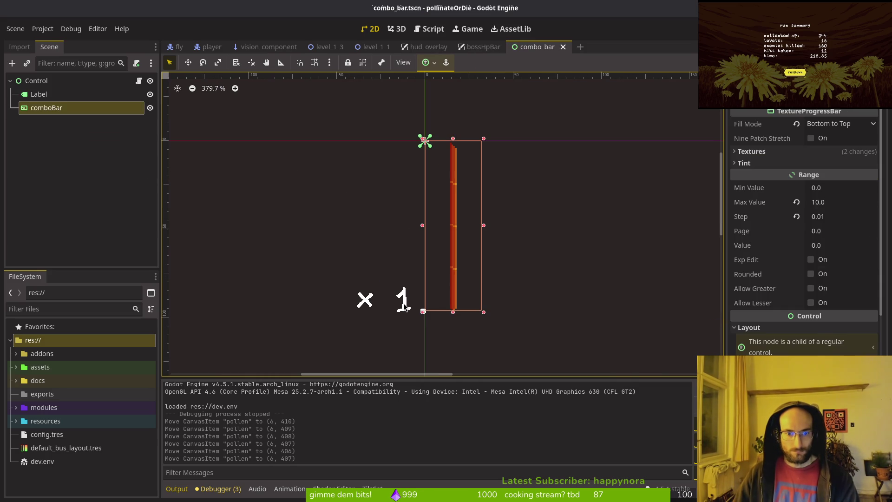
pyautogui.click(406, 307)
pyautogui.scroll(3, 404, 304)
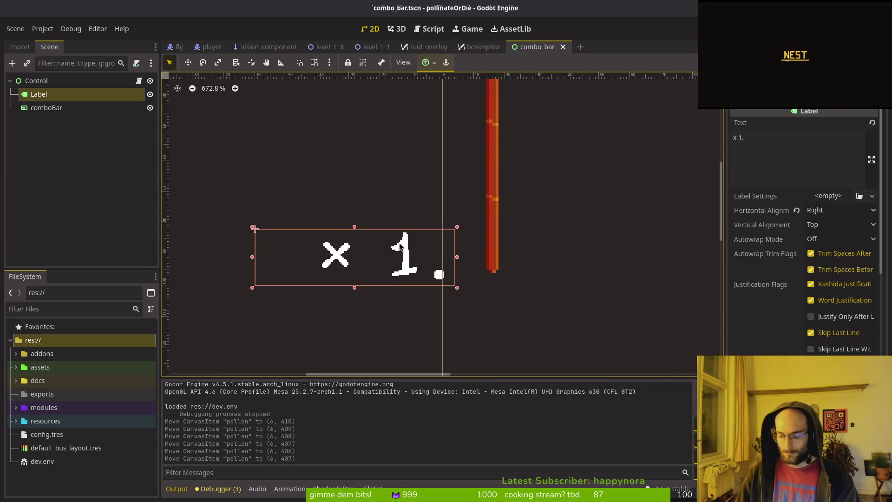
pyautogui.press('Up')
pyautogui.press('Up')
pyautogui.press('Up')
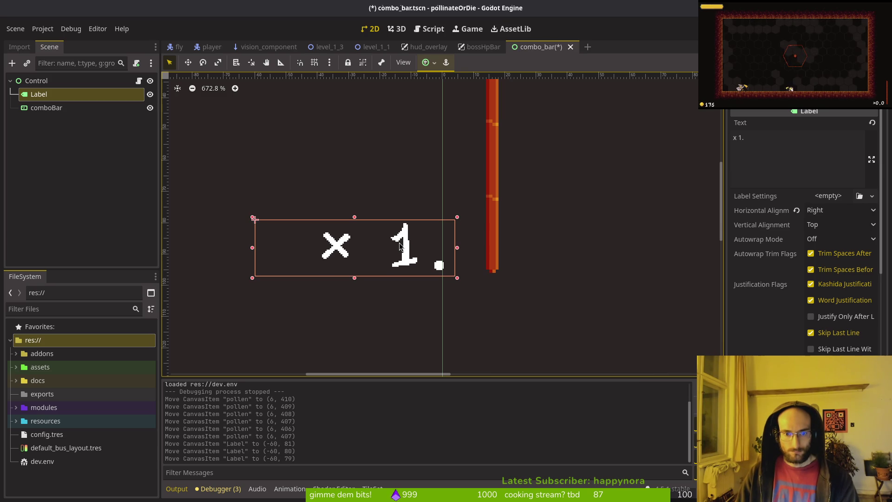
pyautogui.press('F5')
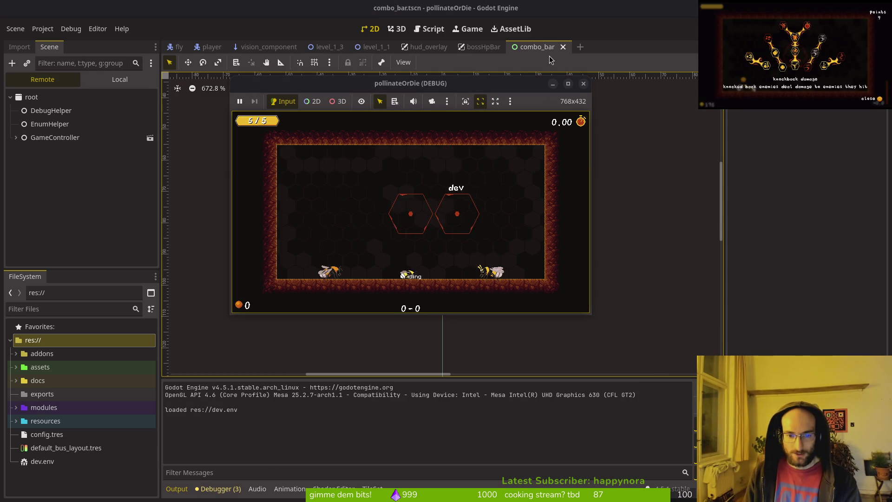
# - Move the bee left, browse the upgrades overlay to combobar, then stop the game
pyautogui.press('a')
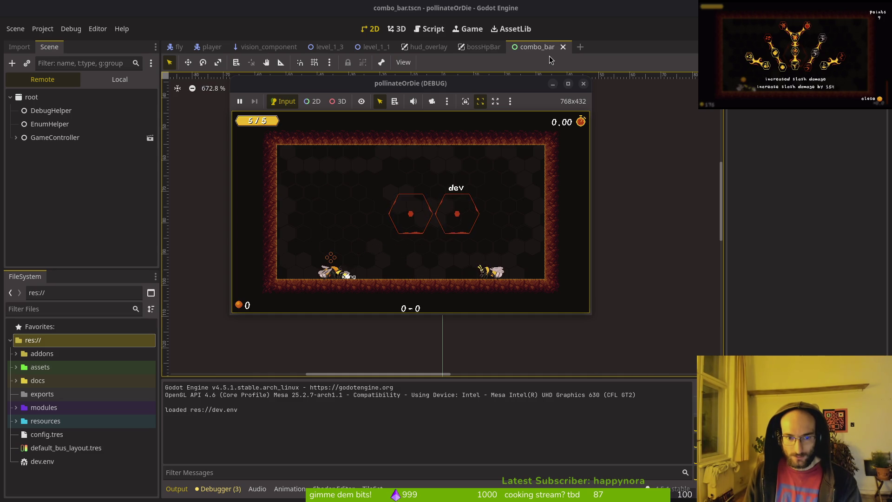
pyautogui.press('a')
pyautogui.press('Tab')
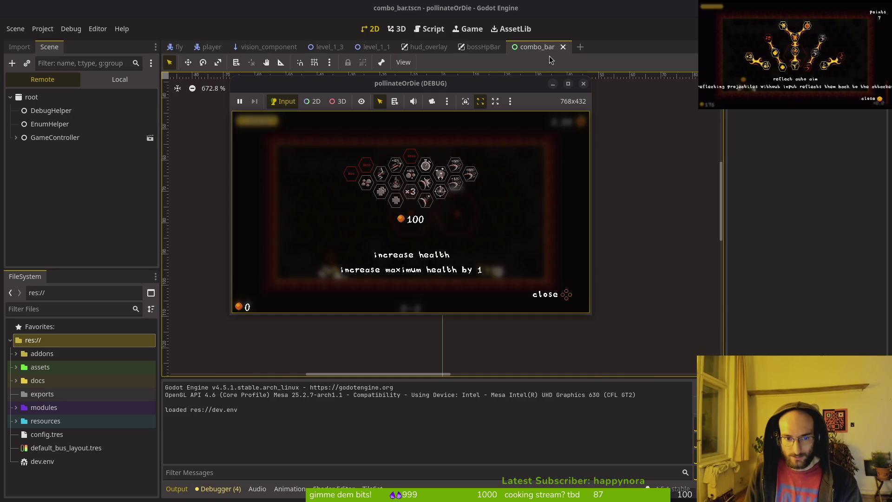
pyautogui.press('Right')
pyautogui.press('Right')
pyautogui.press('Tab')
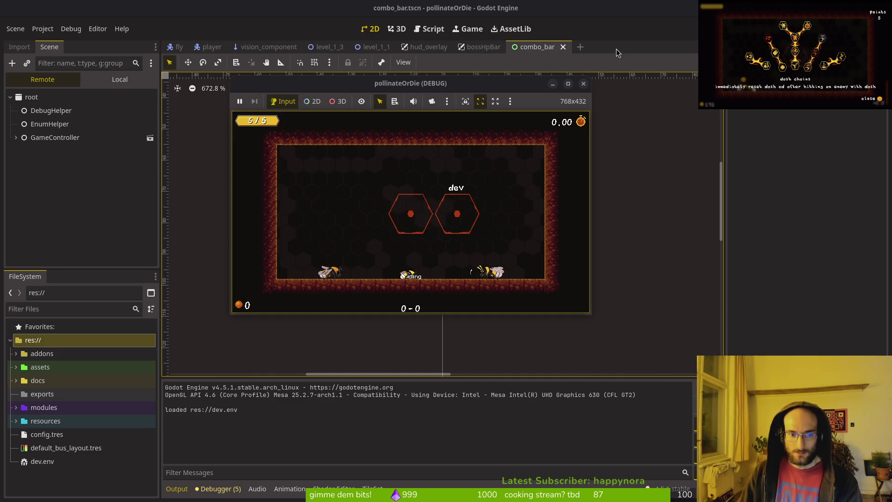
pyautogui.click(583, 83)
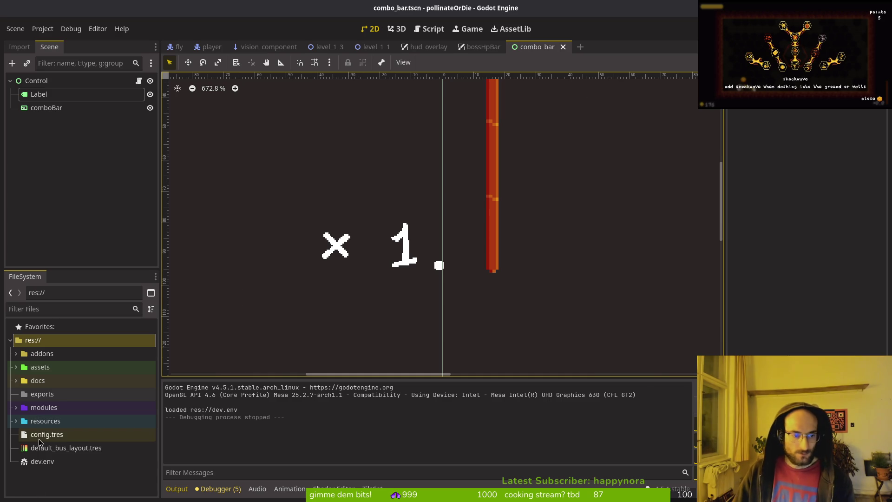
# - Open the skills_overlay scene and expand its skills node to inspect the hp2 skill
pyautogui.moveTo(376, 51)
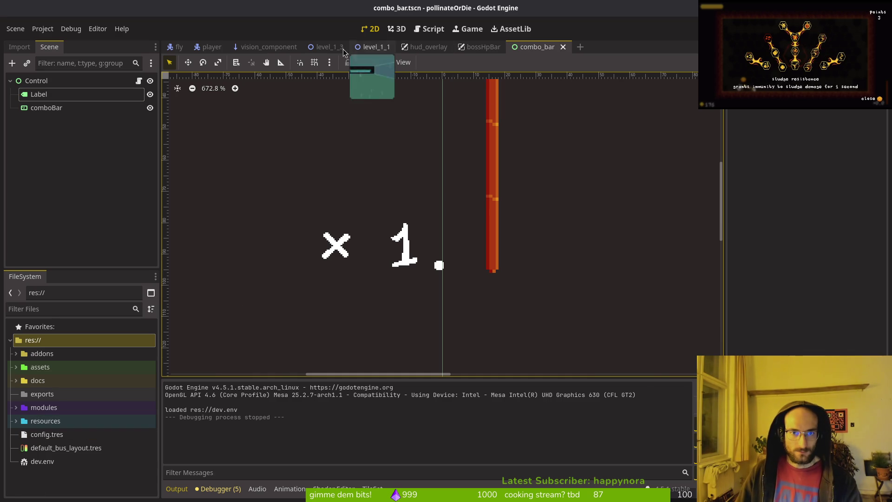
pyautogui.hotkey('ctrl', 'shift', 'o')
pyautogui.write('skills')
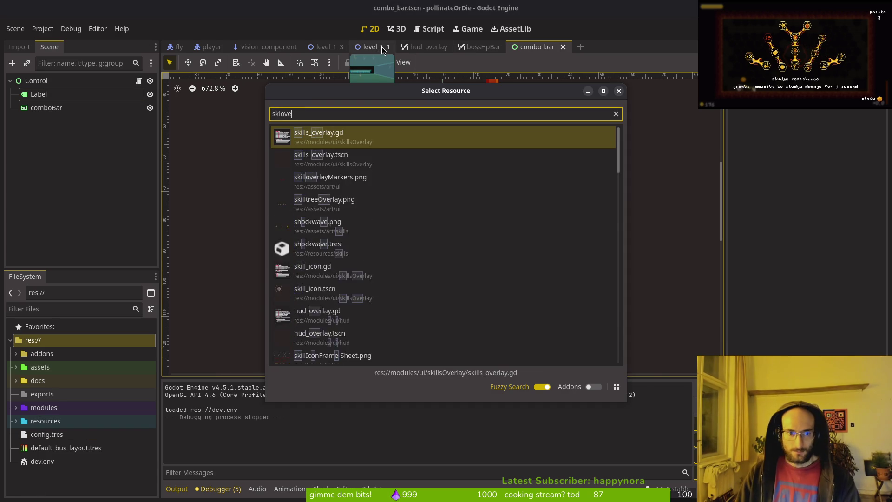
pyautogui.press('Return')
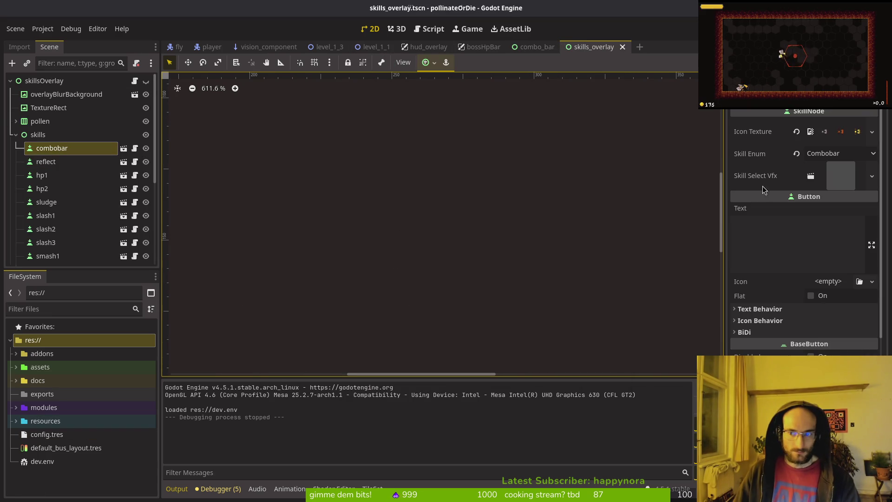
pyautogui.click(16, 135)
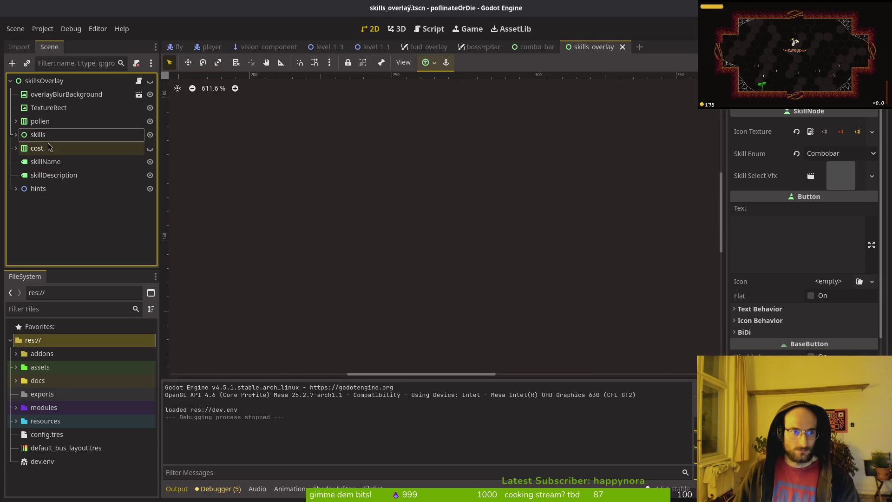
pyautogui.click(14, 135)
pyautogui.click(14, 135)
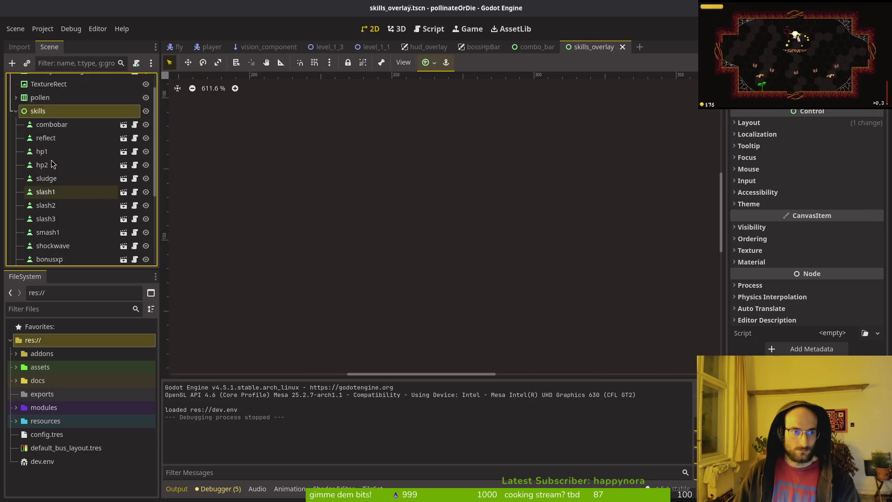
pyautogui.click(14, 135)
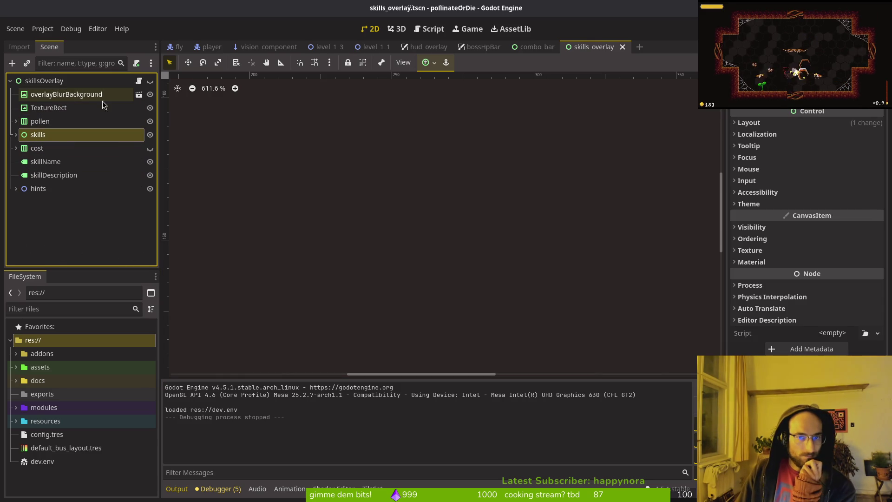
pyautogui.click(15, 135)
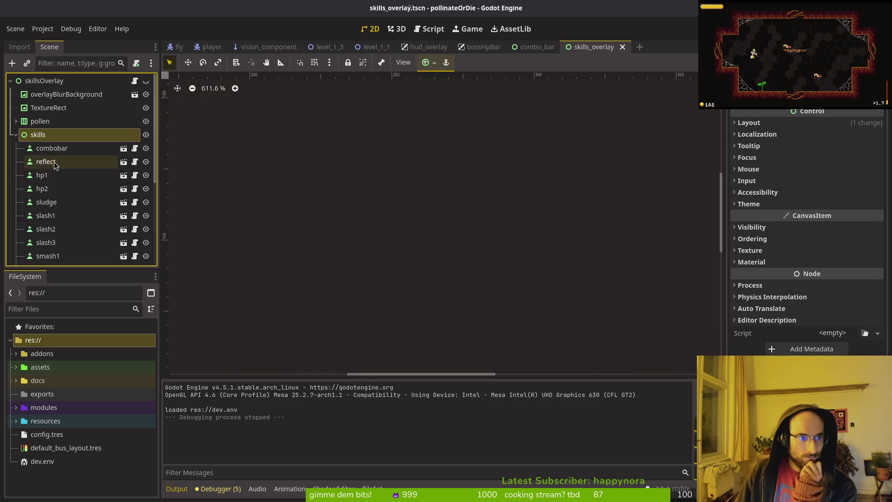
pyautogui.click(51, 188)
pyautogui.click(16, 135)
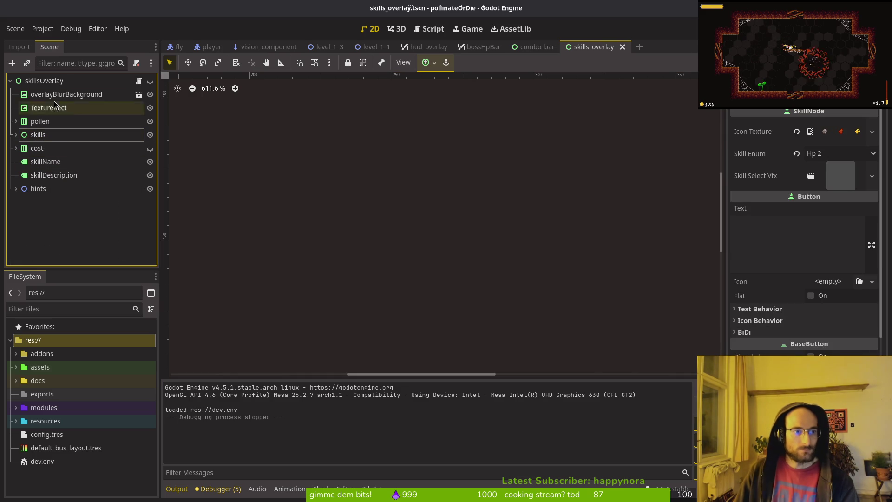
# - Select skillsOverlay and open skill.manager.tscn via a 'skillman' resource search
pyautogui.click(44, 80)
pyautogui.hotkey('shift', 'alt', 'o')
pyautogui.write('skillman')
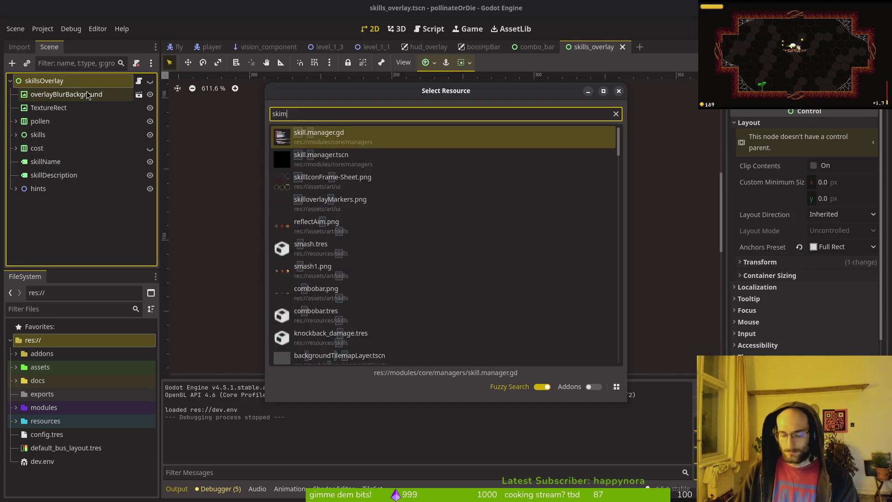
pyautogui.press('Return')
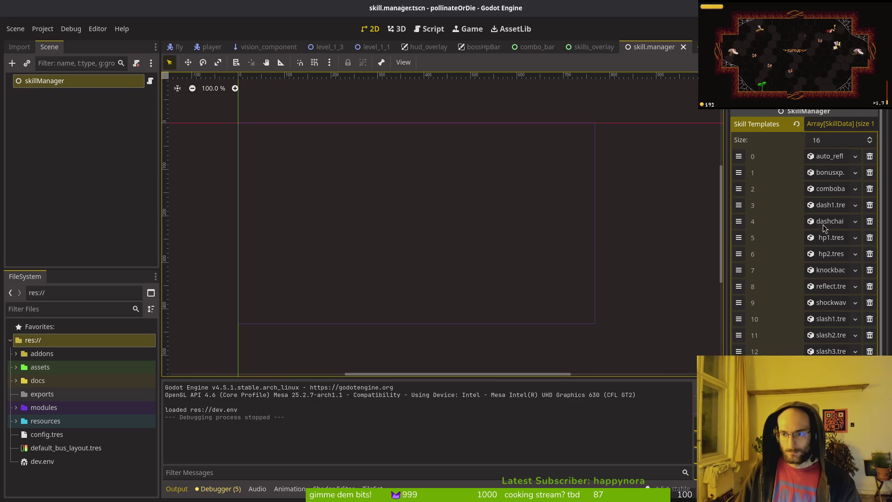
# - Set Skill Templates item 2 (combobar) cost to 1, save, and launch a test run
pyautogui.click(823, 190)
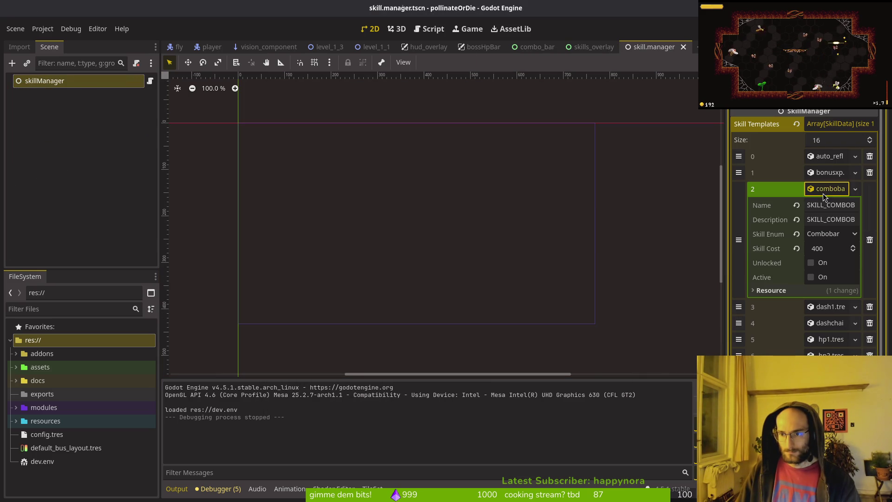
pyautogui.click(835, 245)
pyautogui.hotkey('ctrl', 's')
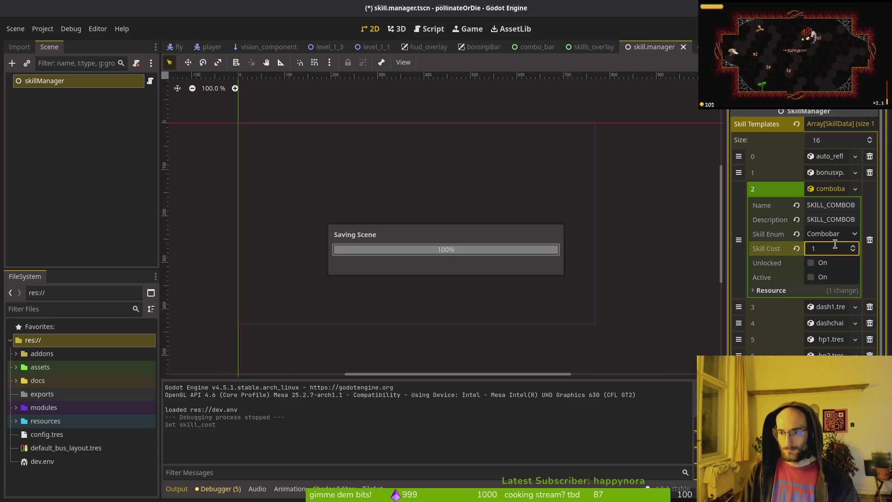
pyautogui.press('F5')
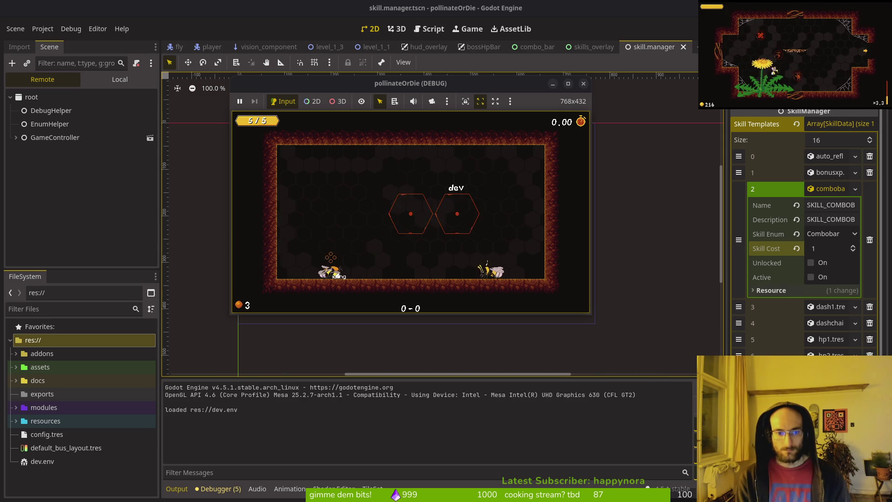
# - Buy the combobar skill from the in-game skill tree and maximize the game window
pyautogui.press('Tab')
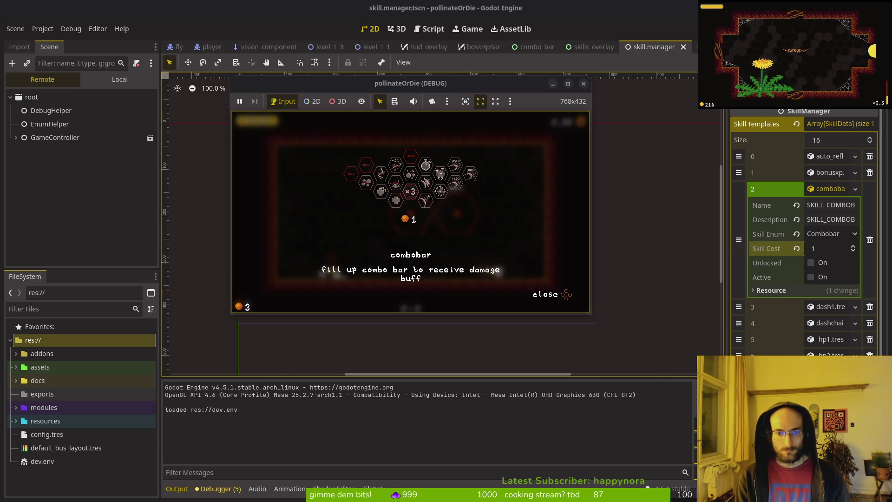
pyautogui.press('Tab')
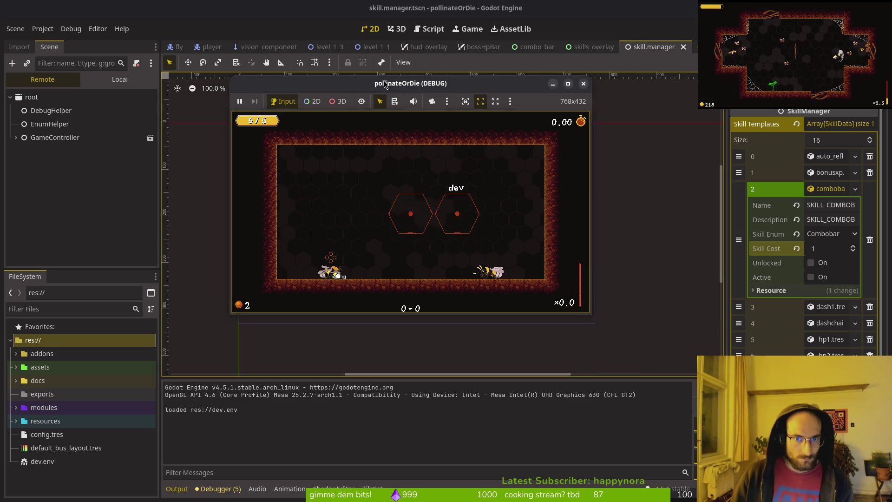
pyautogui.doubleClick(500, 86)
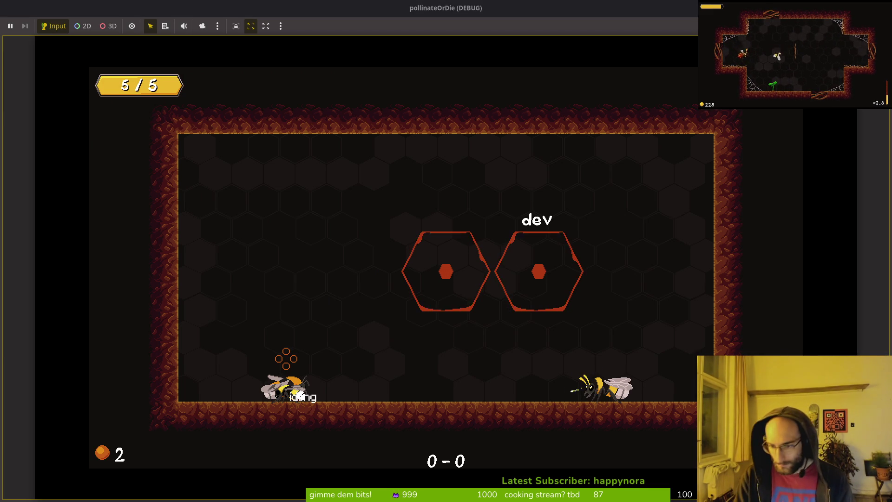
# - Jump, slash and dash through the enemies, explore the rooms, then stop the run with F8
pyautogui.press('space')
pyautogui.press('x')
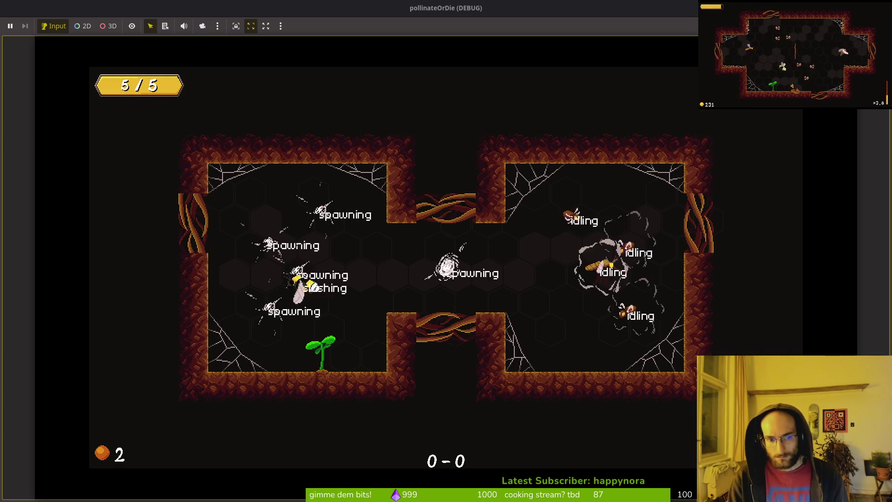
pyautogui.press('x')
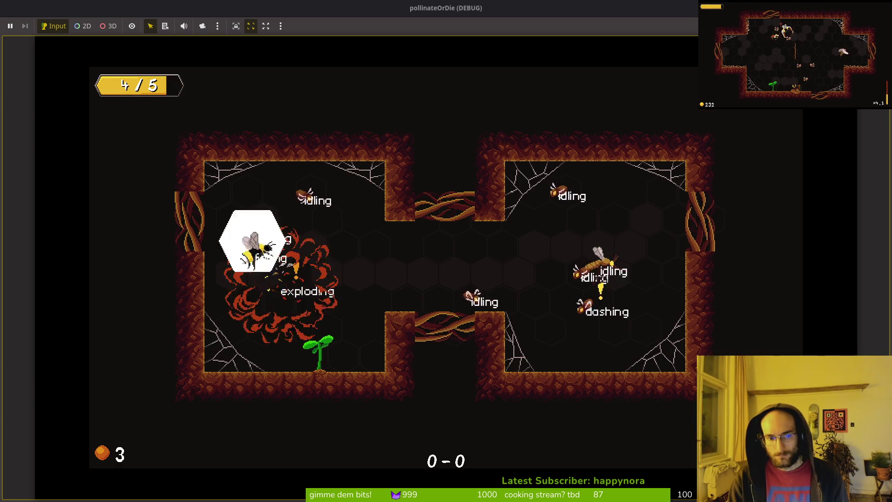
pyautogui.press('x')
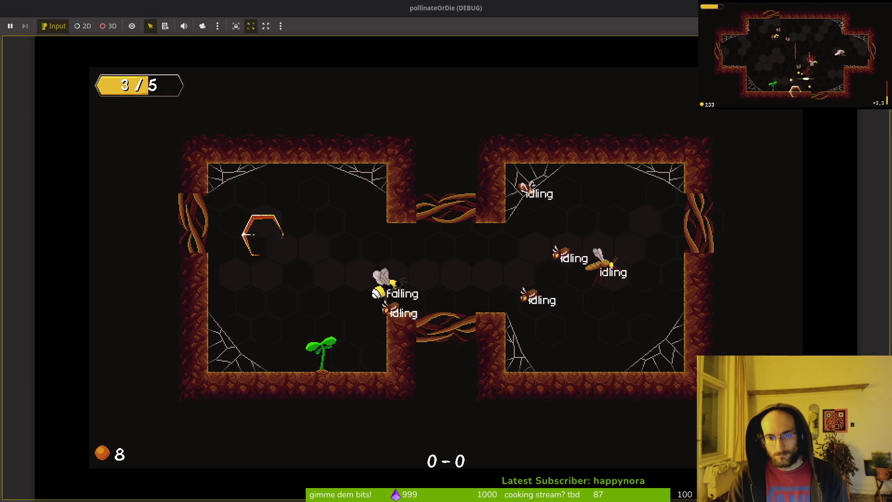
pyautogui.press('x')
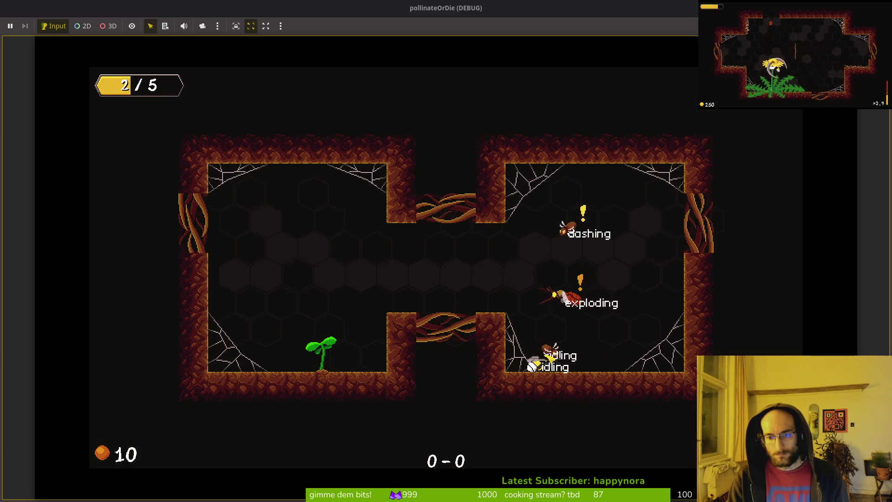
pyautogui.press('Left')
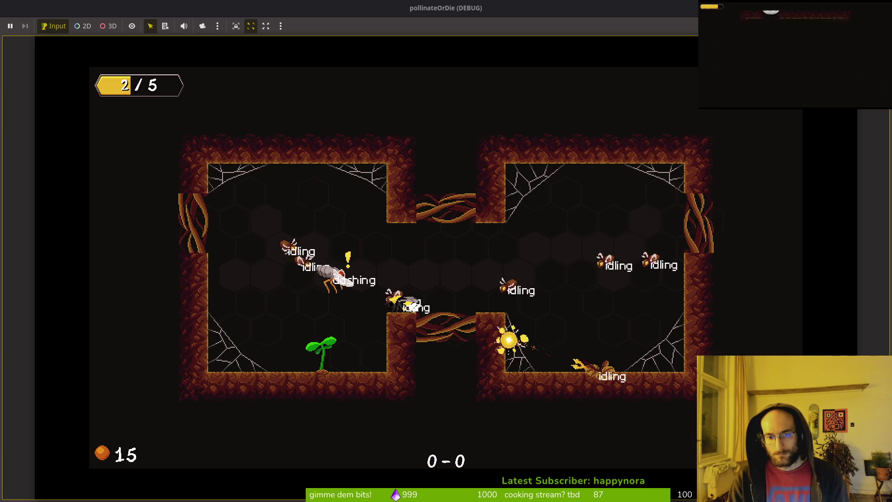
pyautogui.press('Up')
pyautogui.press('Right')
pyautogui.press('Right')
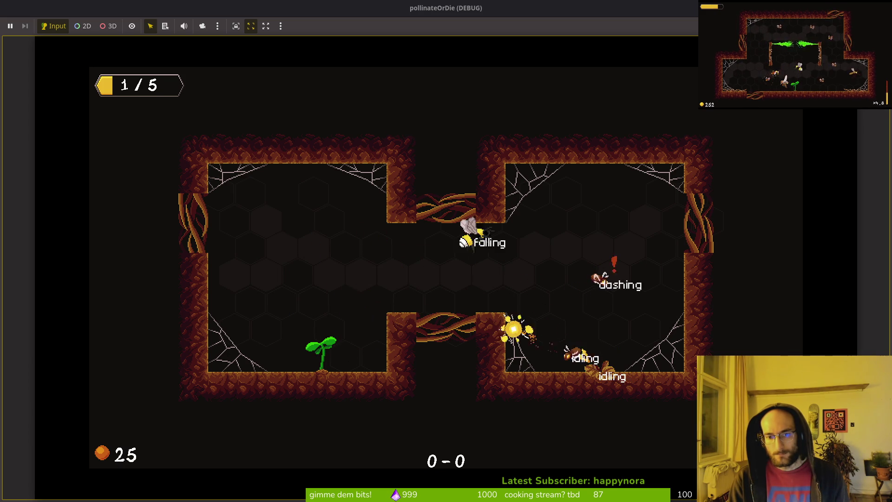
pyautogui.press('Up')
pyautogui.press('Left')
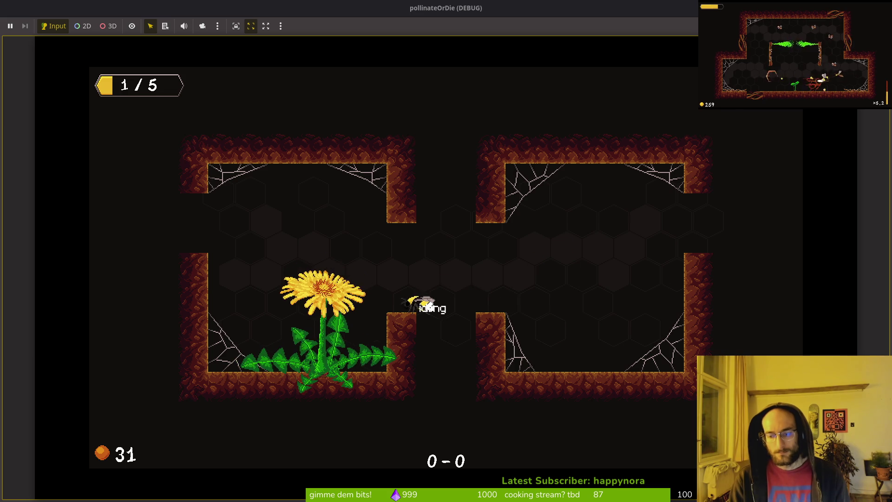
pyautogui.press('F8')
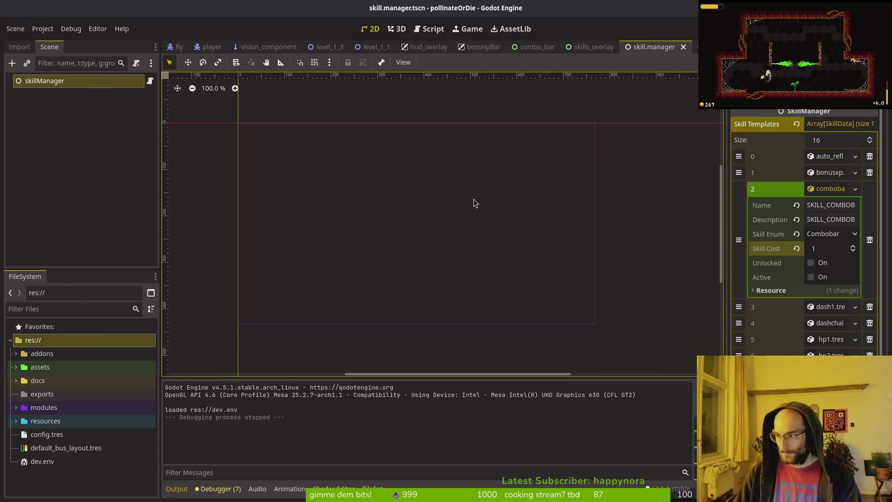
# - Open combo_bar.gd with the Telescope file finder
pyautogui.hotkey('alt', 'Tab')
pyautogui.write('arc')
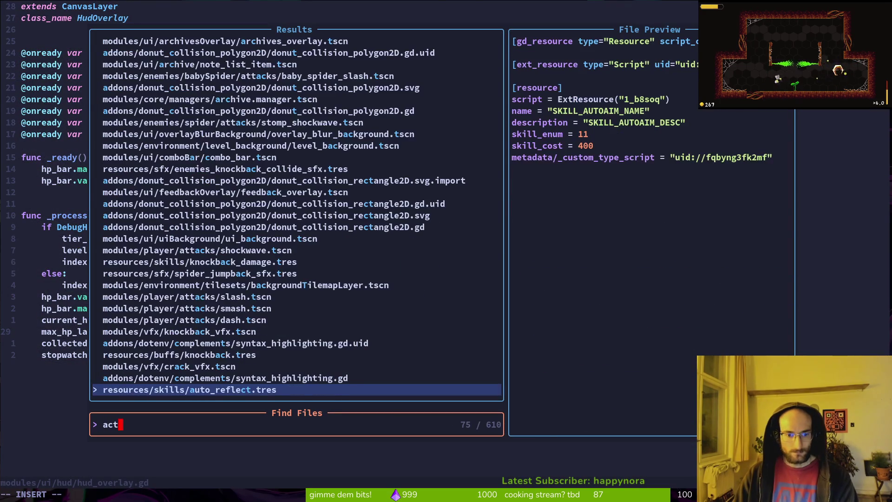
pyautogui.press('BackSpace')
pyautogui.press('BackSpace')
pyautogui.press('BackSpace')
pyautogui.write('combo')
pyautogui.press('Return')
pyautogui.press('space')
pyautogui.press('f')
pyautogui.press('f')
pyautogui.write('combbar')
pyautogui.press('Return')
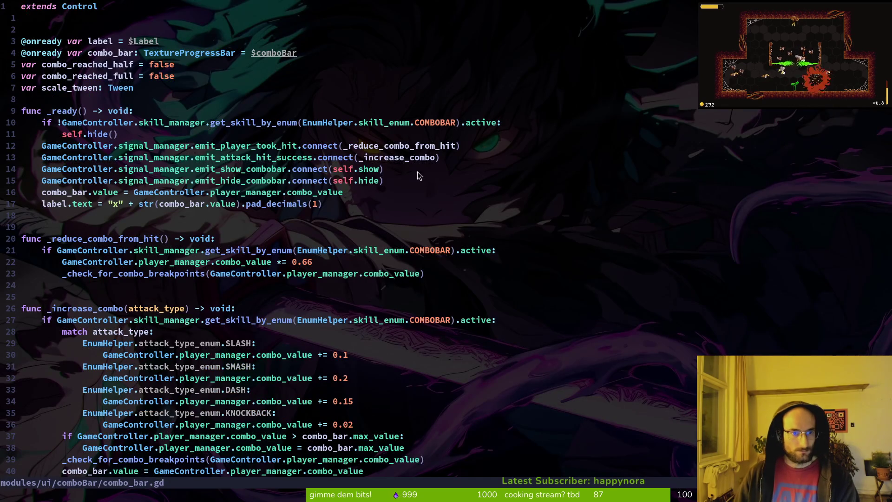
# - Add print_debug(GameController.player_manager.combo_value) in _reduce_combo_from_hit
pyautogui.click(407, 145)
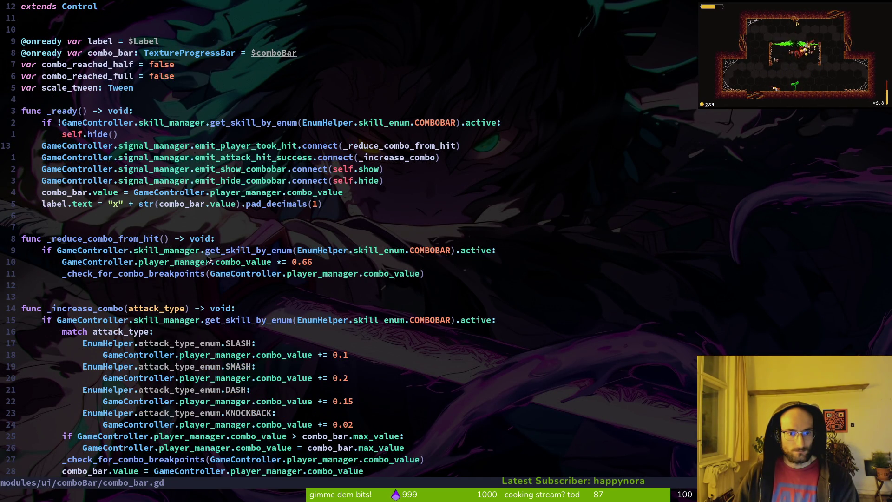
pyautogui.click(260, 261)
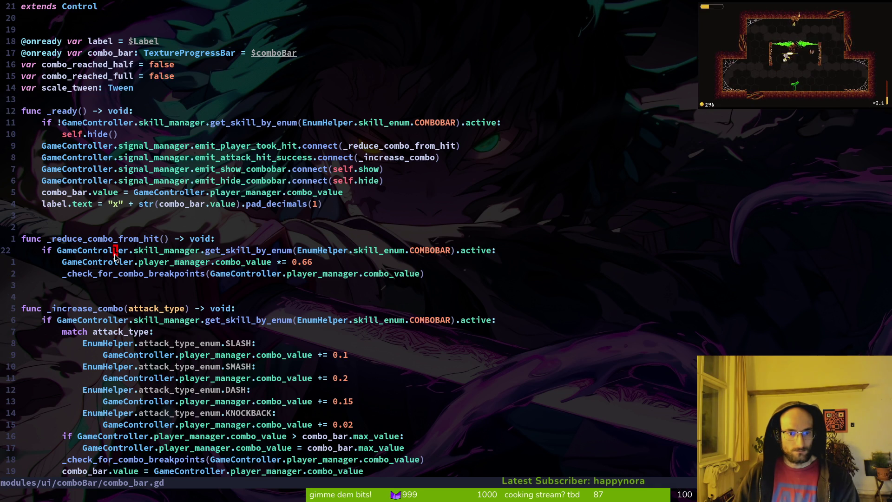
pyautogui.hotkey('shift', 'o')
pyautogui.write('prde')
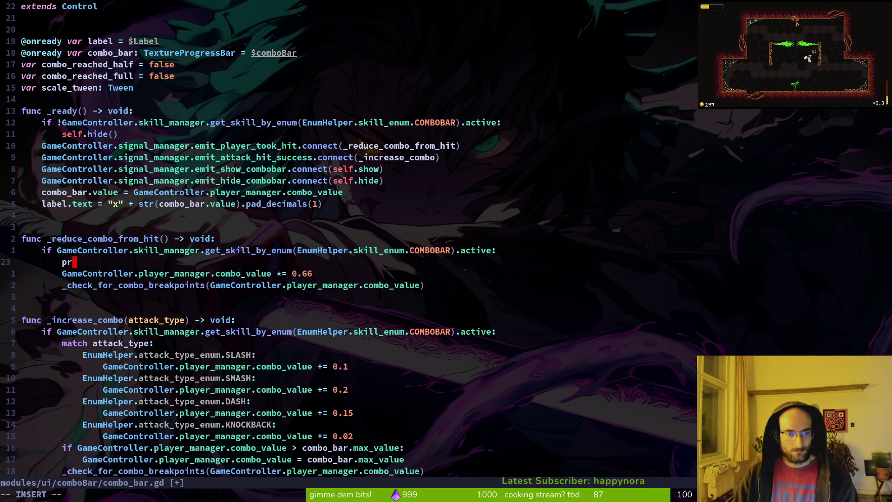
pyautogui.press('Return')
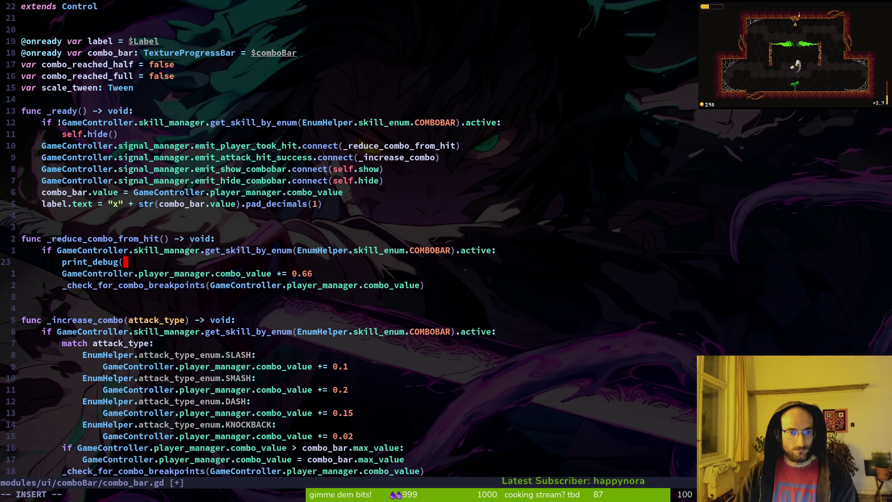
pyautogui.write('game')
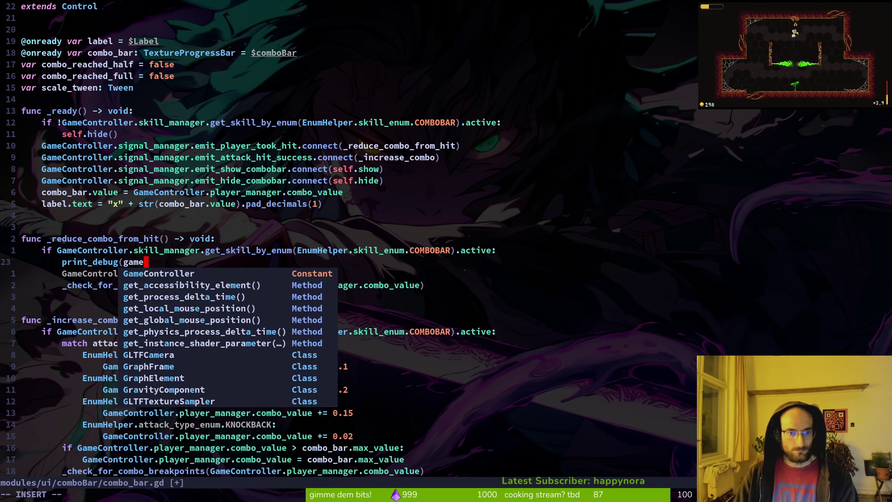
pyautogui.press('Return')
pyautogui.write('.')
pyautogui.press('Return')
pyautogui.write('.co')
pyautogui.press('Return')
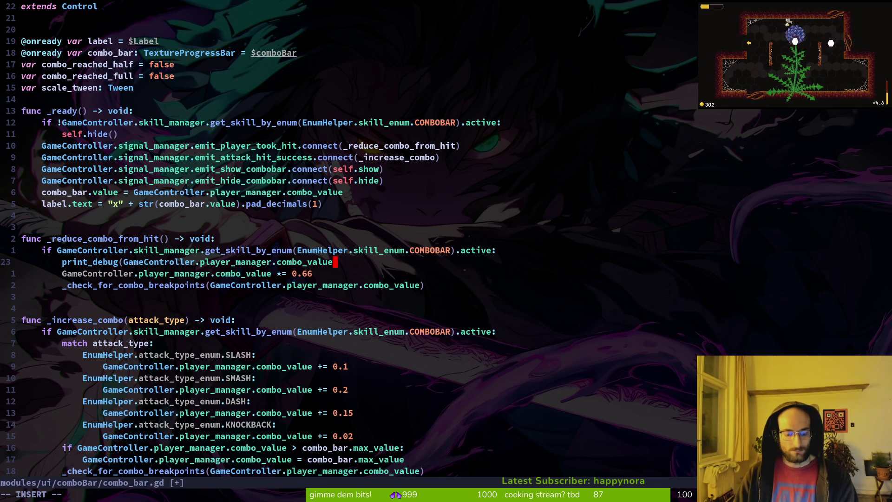
pyautogui.write(')')
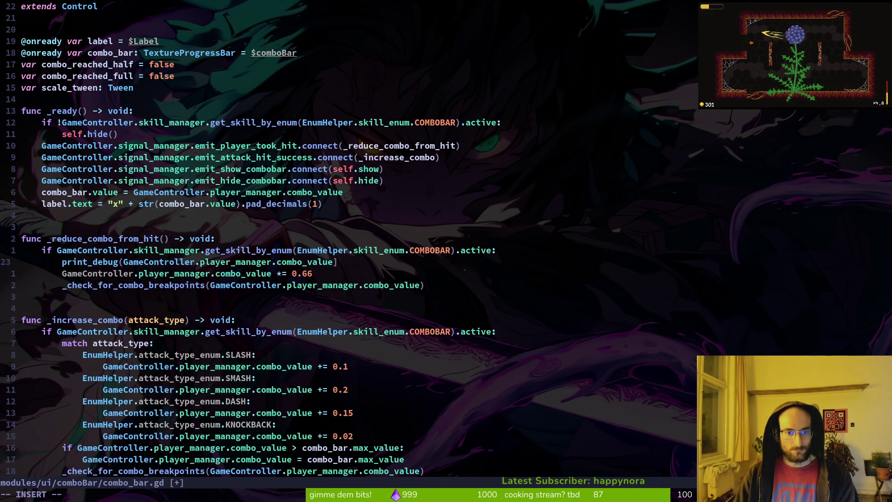
# - Move the print_debug line below the combo reduction and save combo_bar.gd
pyautogui.press('d')
pyautogui.press('d')
pyautogui.write('p:w')
pyautogui.press('Return')
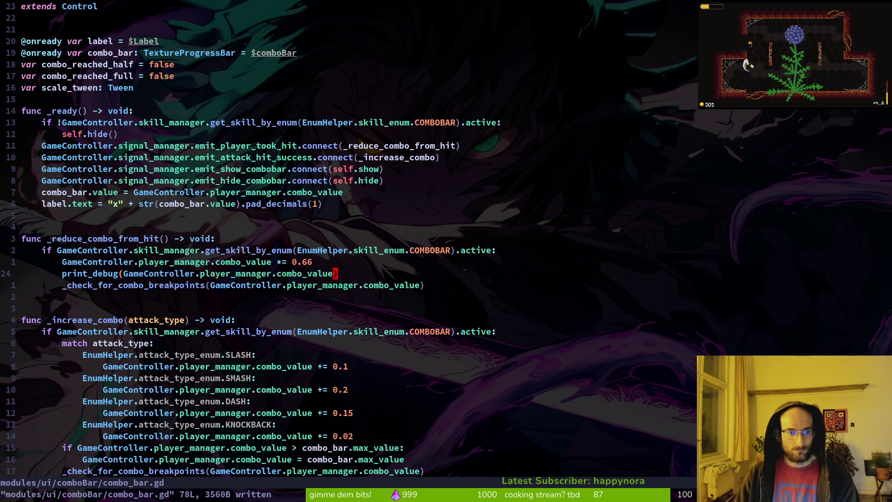
# - Place the print line below the breakpoint check and locate the attack-hit-success connection
pyautogui.press('d')
pyautogui.press('d')
pyautogui.press('p')
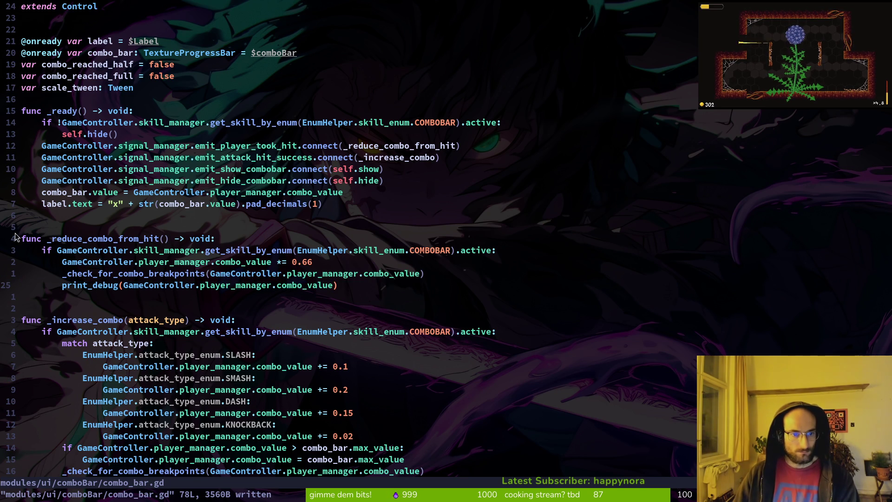
pyautogui.scroll(-9, 139, 357)
pyautogui.scroll(6, 90, 175)
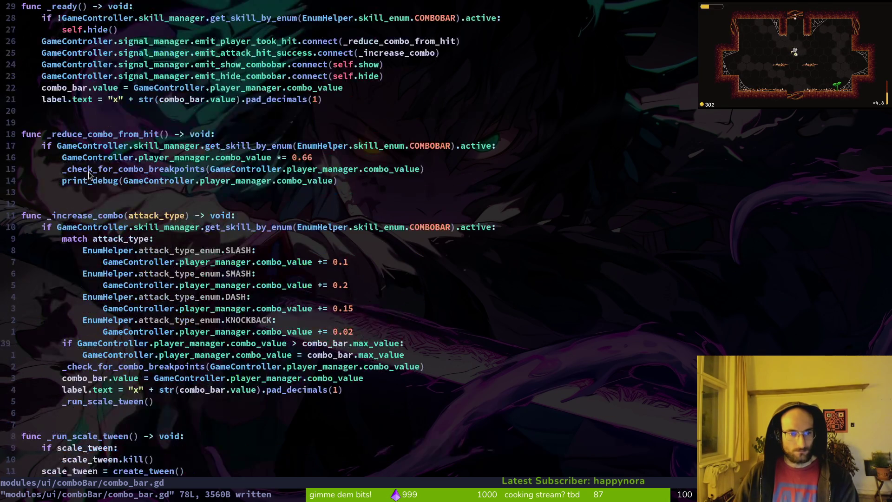
pyautogui.scroll(3, 262, 167)
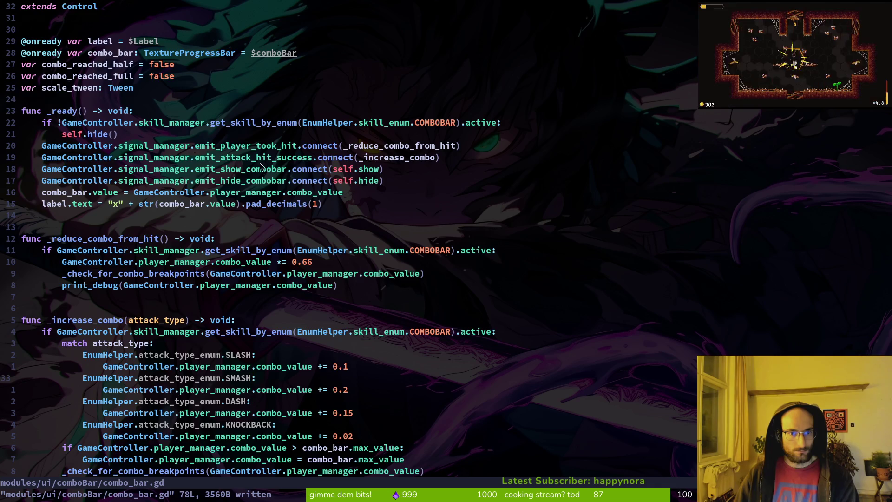
pyautogui.click(241, 159)
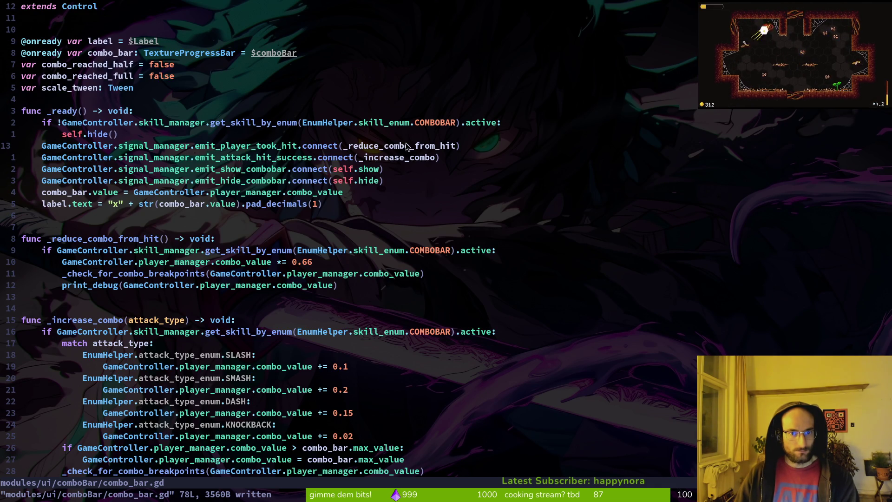
# - Grep emit_player_took_hit, preview its five uses, open combo_bar.gd, and return to Godot
pyautogui.press('space')
pyautogui.press('s')
pyautogui.press('w')
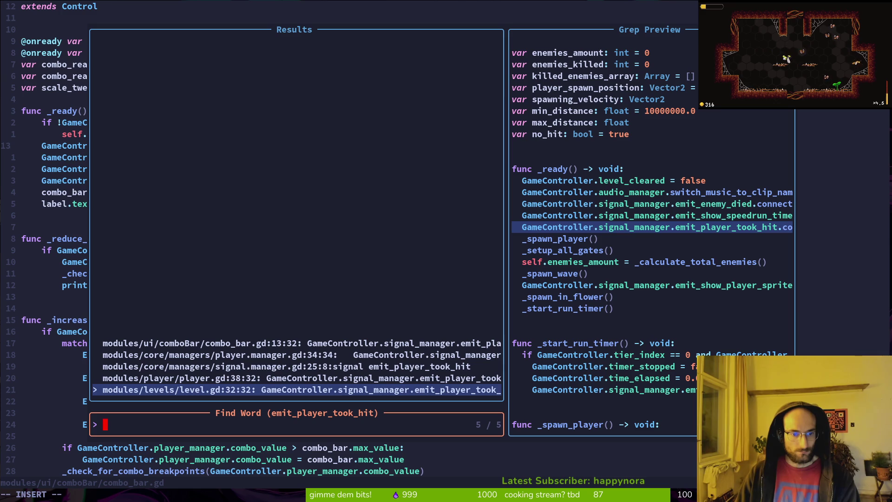
pyautogui.click(297, 378)
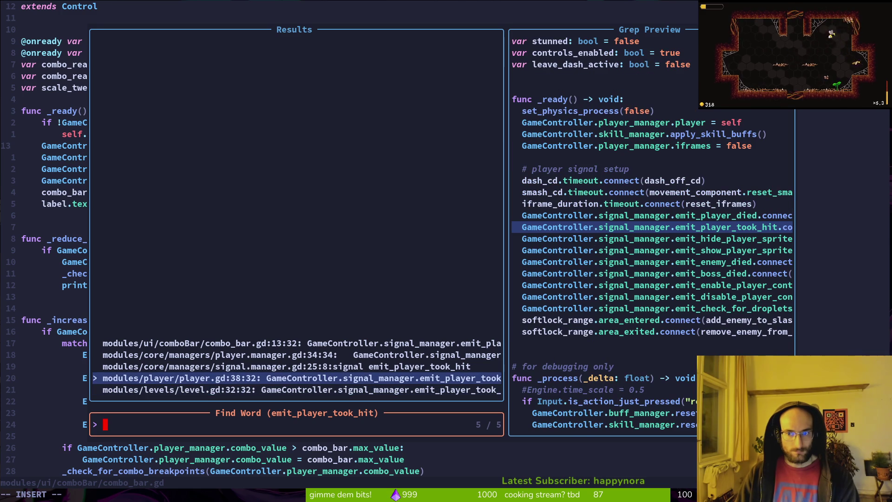
pyautogui.click(298, 366)
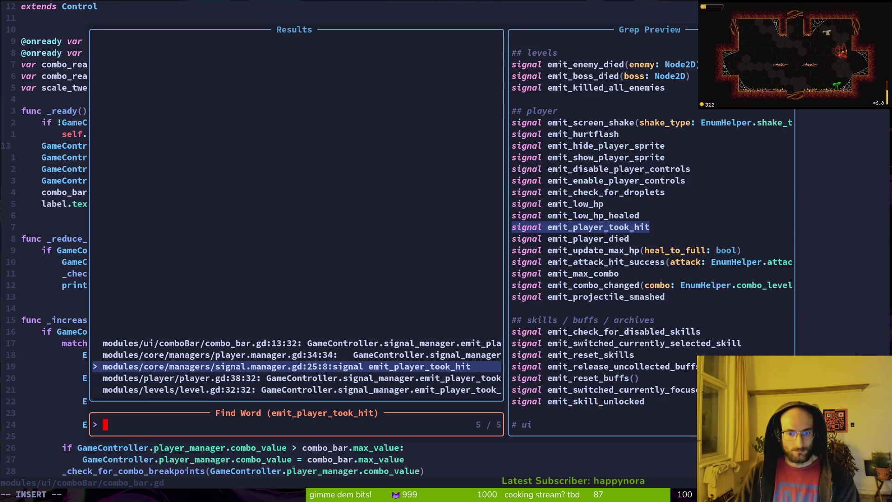
pyautogui.click(297, 354)
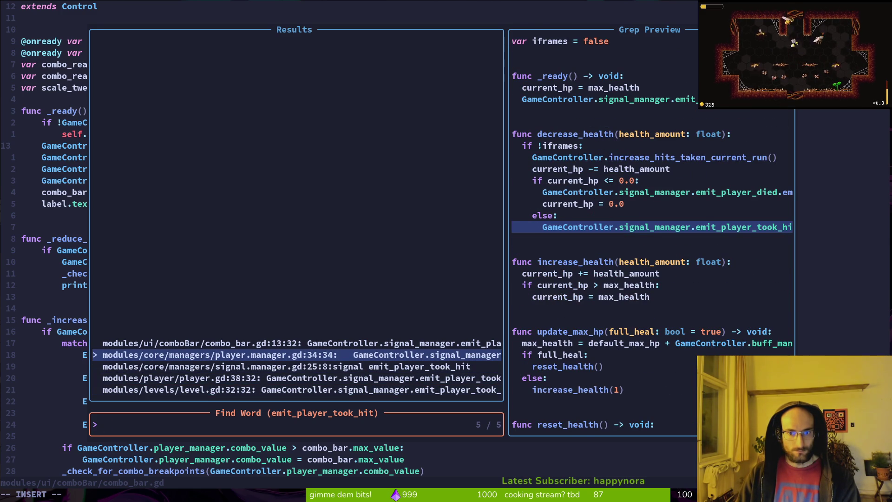
pyautogui.click(297, 343)
pyautogui.press('Return')
pyautogui.hotkey('alt', 'Tab')
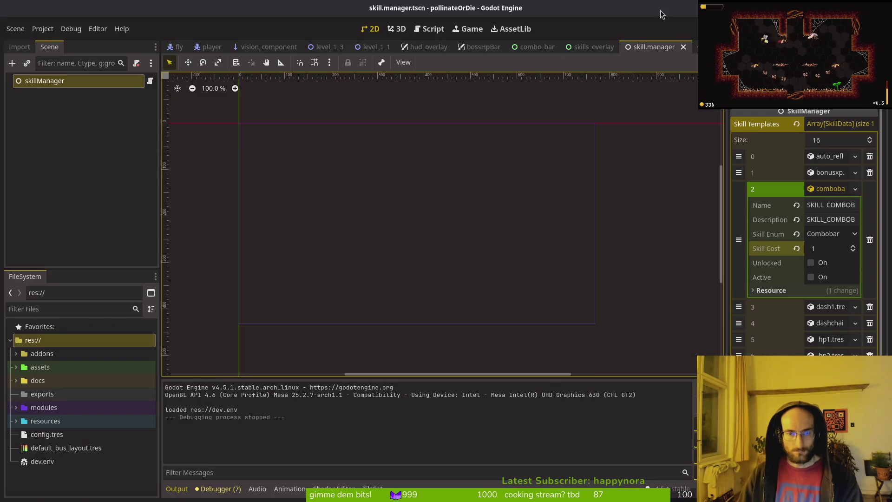
# - Run the game until hit, confirm combo values 0.2772 and 0.182952 print, then stop
pyautogui.press('F5')
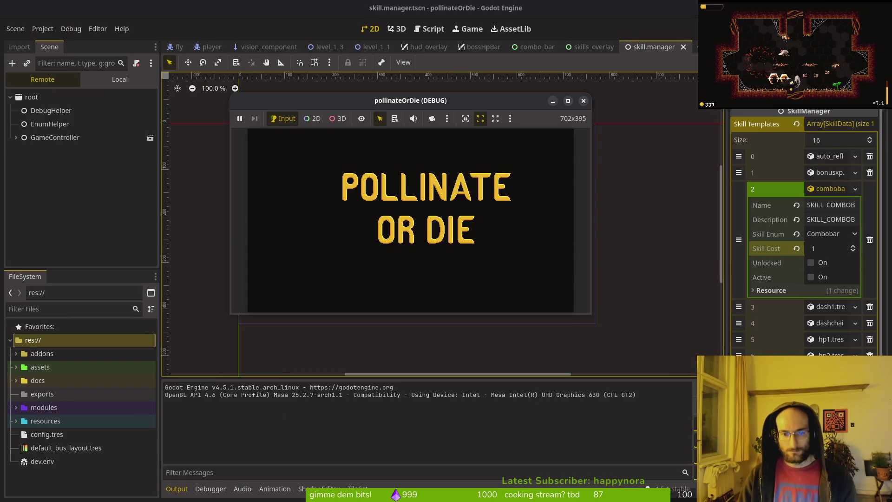
pyautogui.press('Return')
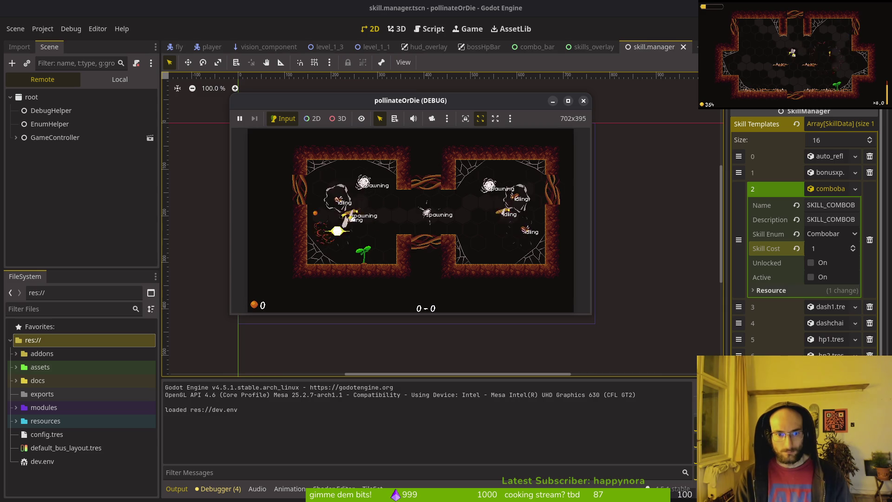
pyautogui.press('F5')
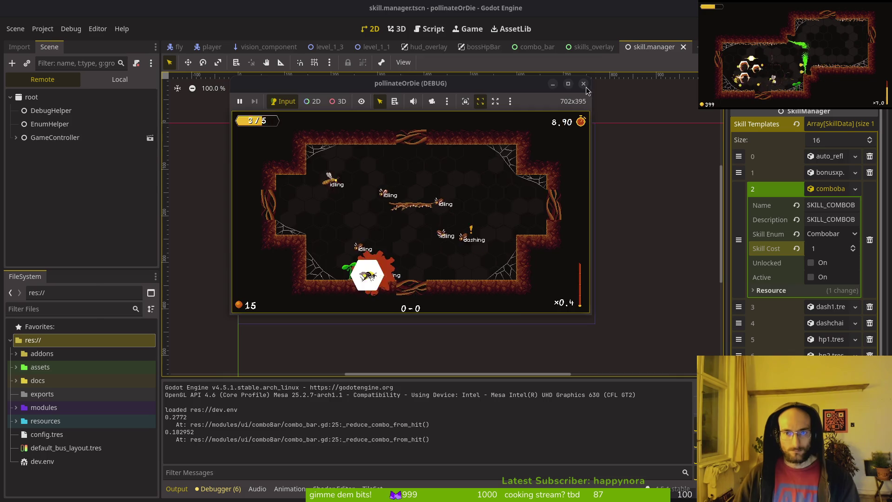
pyautogui.press('F8')
pyautogui.hotkey('alt', 'Tab')
# - Save combo_bar.gd with :w
pyautogui.click(121, 230)
pyautogui.write(':write')
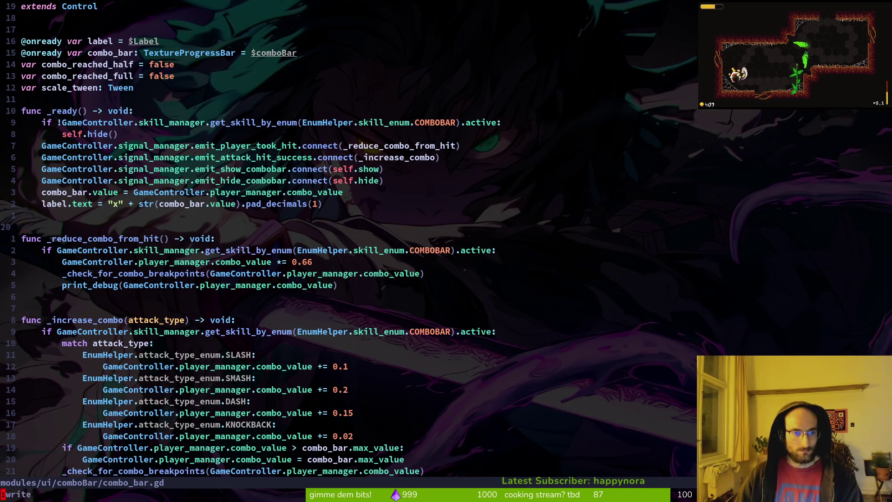
pyautogui.press('Return')
pyautogui.scroll(-14, 106, 316)
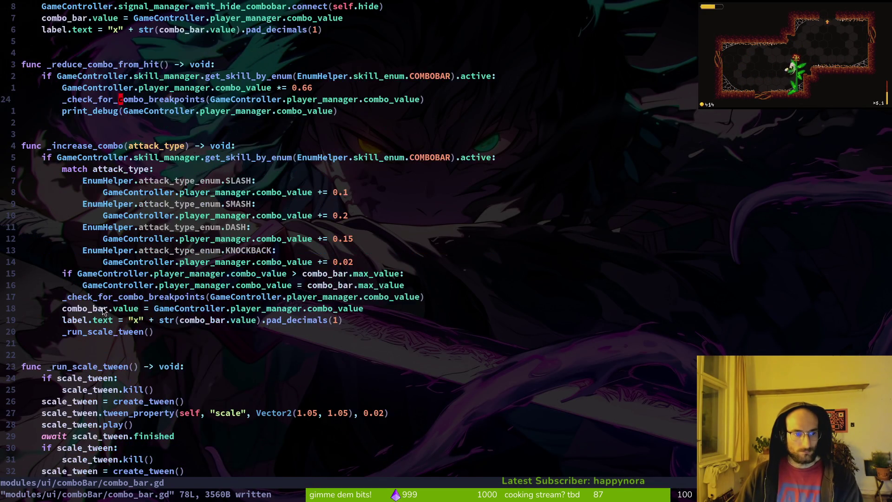
pyautogui.scroll(14, 154, 238)
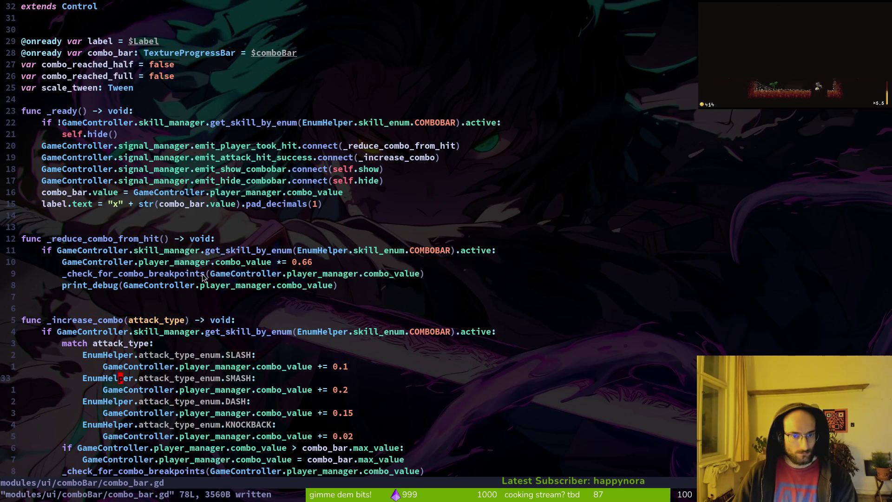
# - Add a func _physics_process header after _ready
pyautogui.click(62, 216)
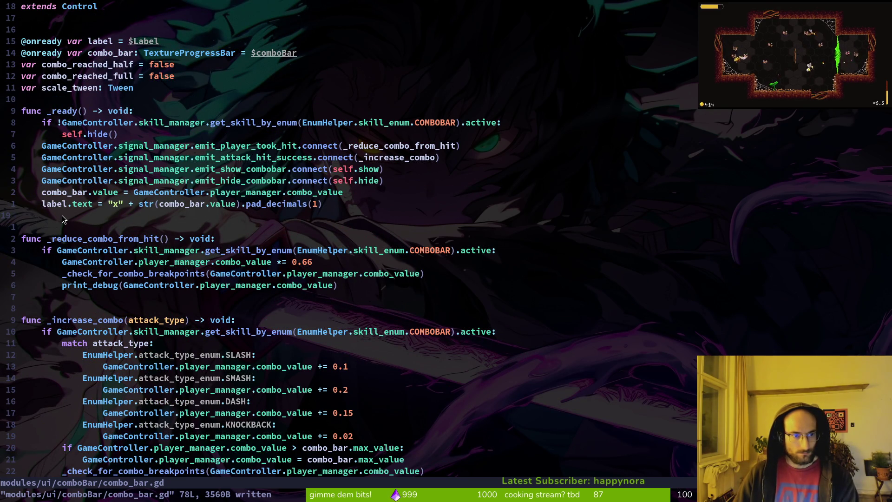
pyautogui.press('o')
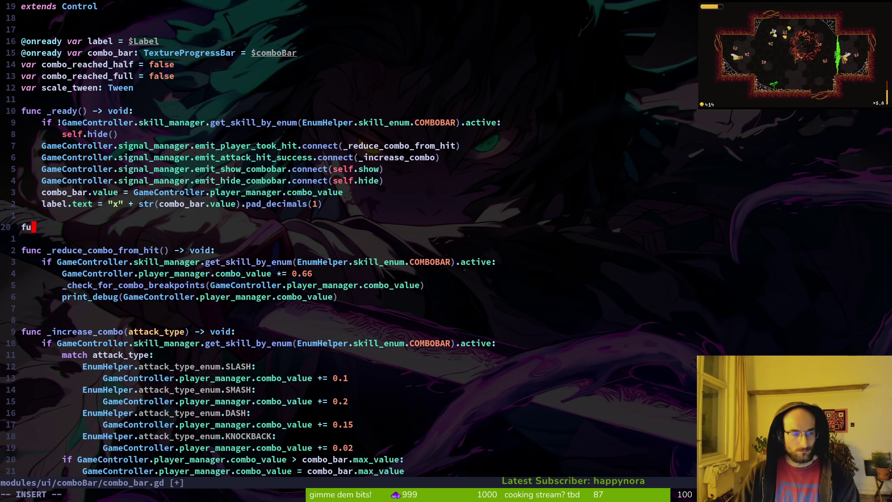
pyautogui.press('BackSpace')
pyautogui.press('BackSpace')
pyautogui.press('Return')
pyautogui.press('Tab')
pyautogui.write('u')
pyautogui.press('BackSpace')
pyautogui.press('BackSpace')
pyautogui.write('func ')
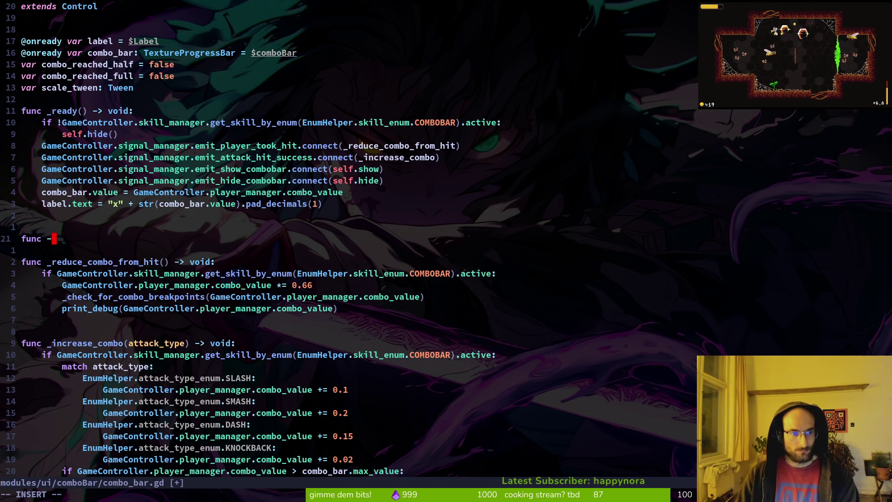
pyautogui.write('_p')
pyautogui.press('Down')
pyautogui.press('Down')
pyautogui.press('Return')
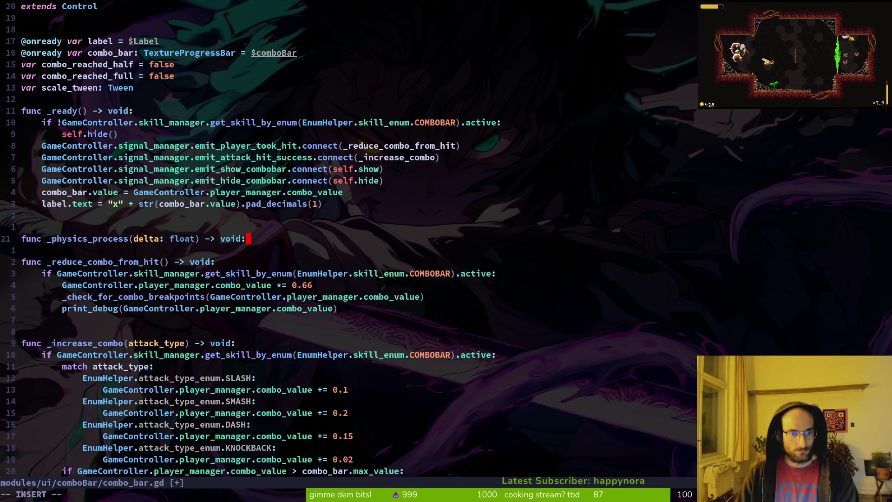
pyautogui.press('Return')
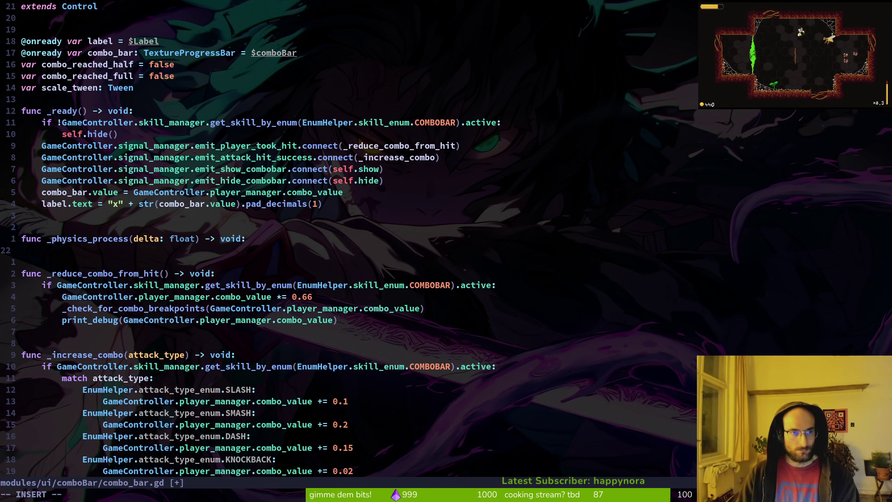
pyautogui.press('Escape')
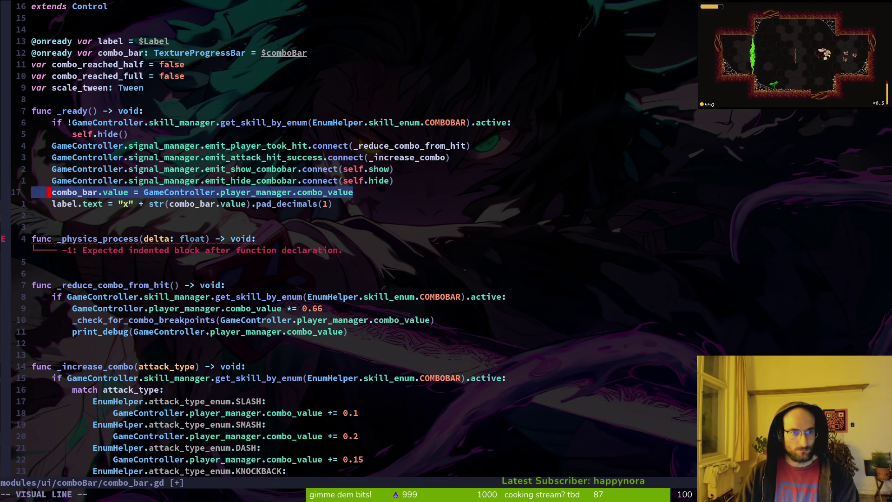
# - Copy the combo_bar.value and label.text lines into _physics_process
pyautogui.press('j')
pyautogui.press('j')
pyautogui.press('j')
pyautogui.press('k')
pyautogui.press('k')
pyautogui.press('V')
pyautogui.press('j')
pyautogui.press('y')
pyautogui.press('j')
pyautogui.press('p')
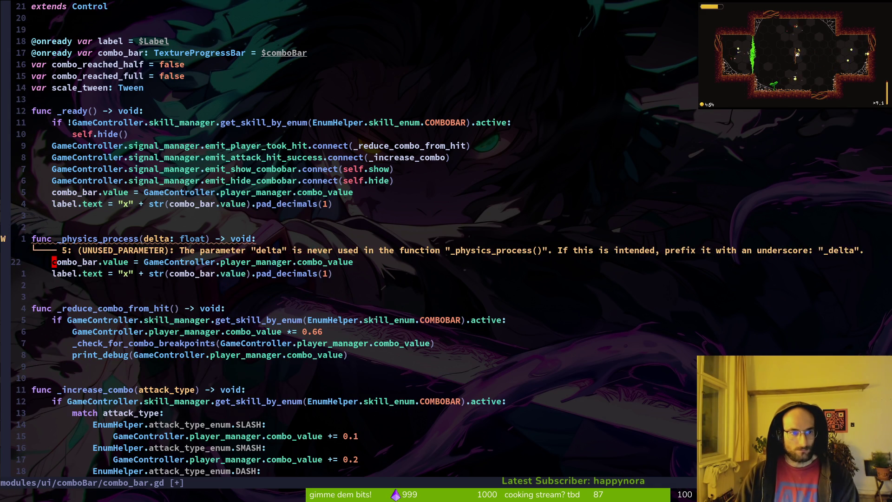
pyautogui.scroll(-9, 188, 344)
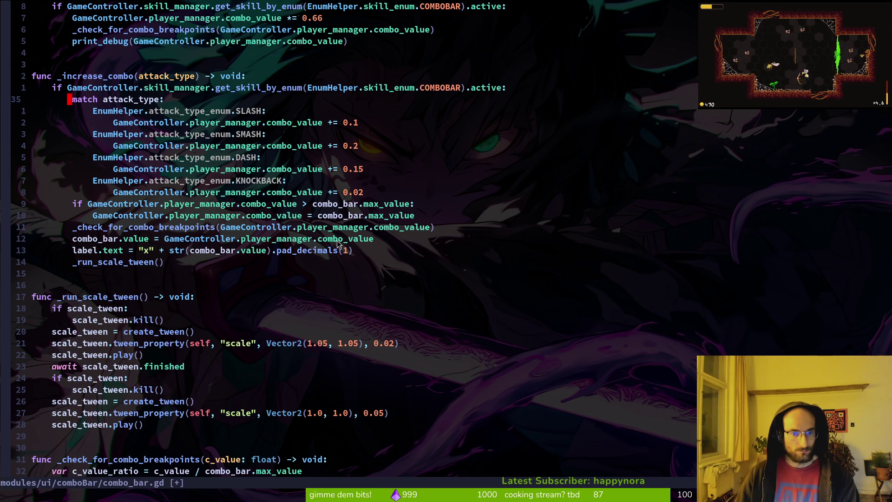
pyautogui.scroll(-6, 156, 255)
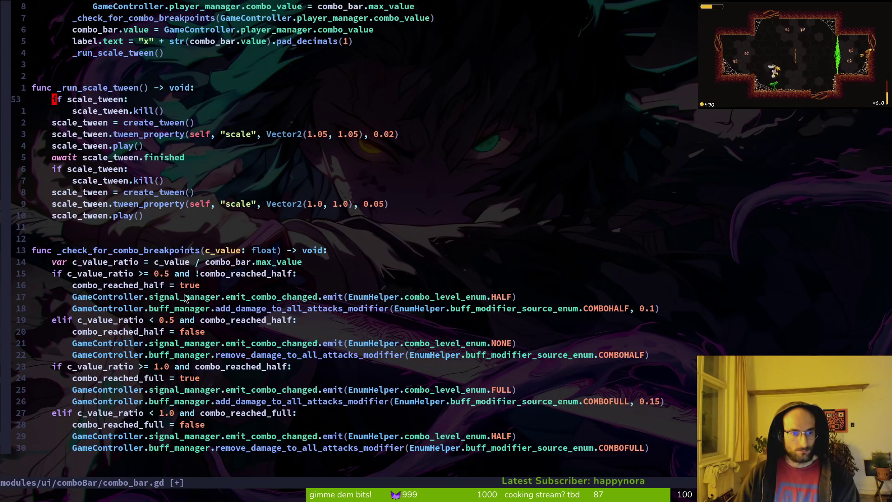
pyautogui.scroll(10, 185, 296)
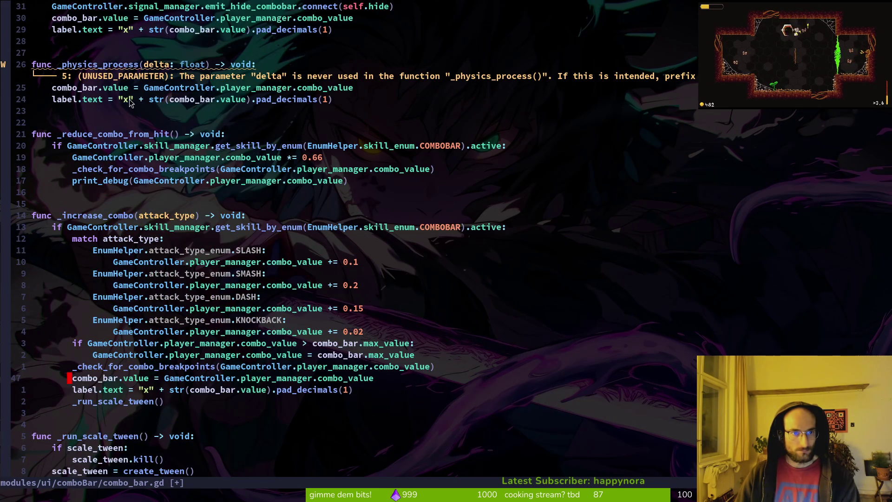
pyautogui.click(33, 192)
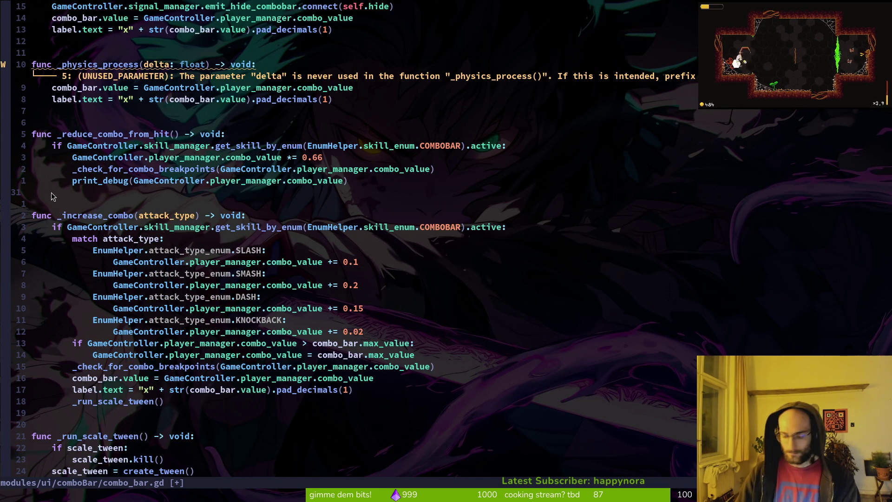
# - Add a func _update_combo_bar_values() -> void: header after the _run_scale_tween() call
pyautogui.click(67, 415)
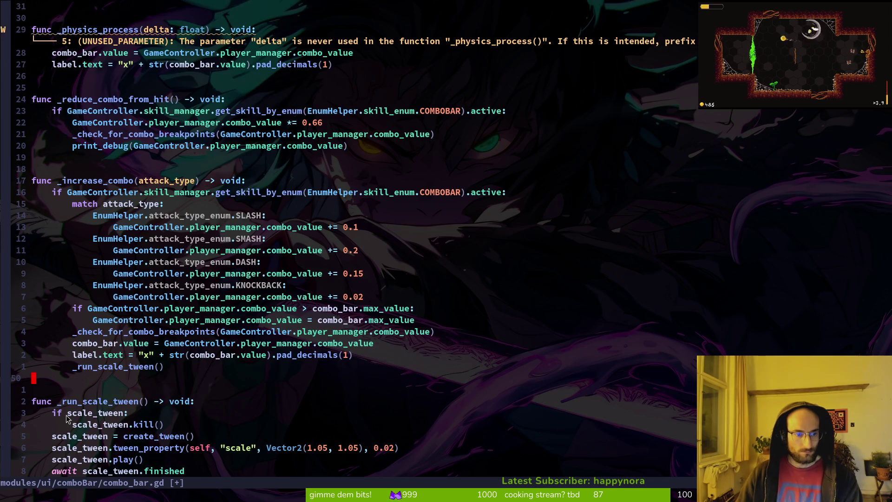
pyautogui.press('o')
pyautogui.press('Return')
pyautogui.press('Return')
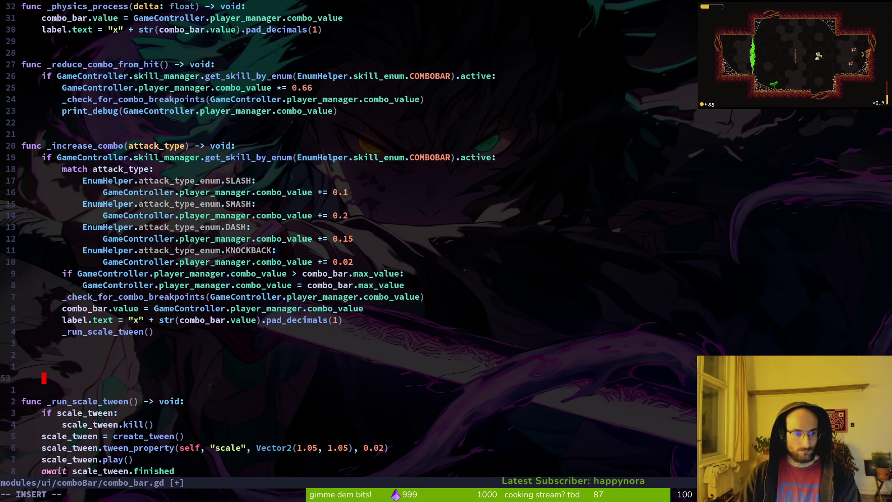
pyautogui.write('func _update_combo_')
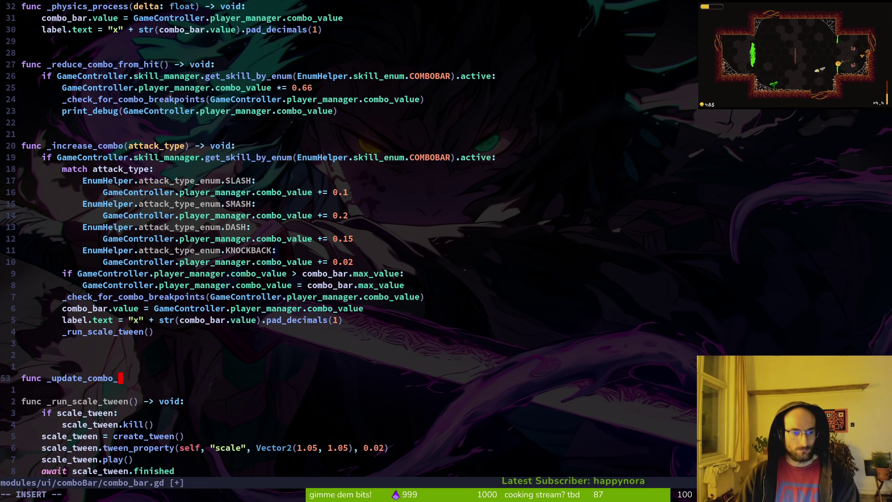
pyautogui.press('BackSpace')
pyautogui.write('_bar_values() ->')
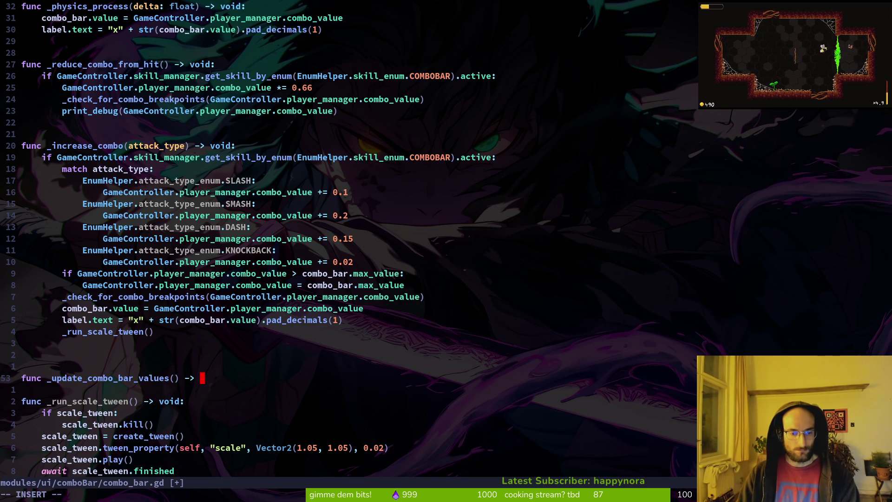
pyautogui.write('void:')
pyautogui.press('Return')
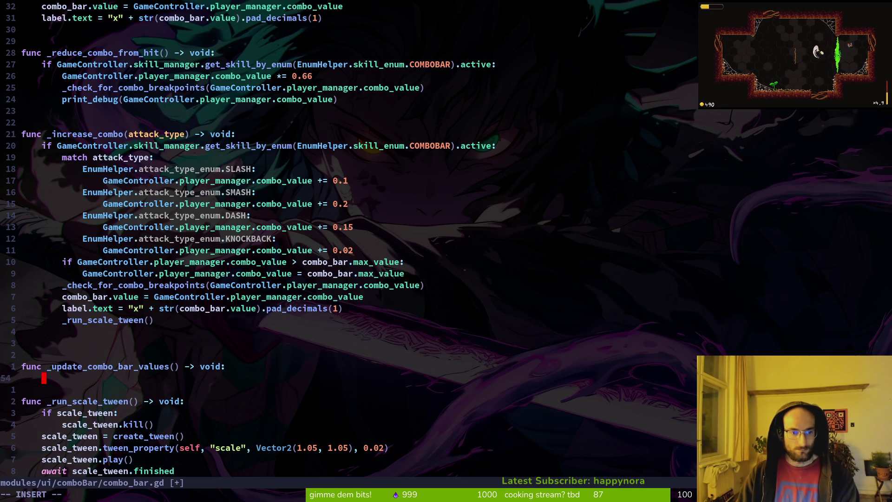
pyautogui.press('Escape')
# - Copy the combo bar update lines into _update_combo_bar_values, dedent them, and save
pyautogui.press('k')
pyautogui.press('k')
pyautogui.press('k')
pyautogui.press('V')
pyautogui.press('k')
pyautogui.press('y')
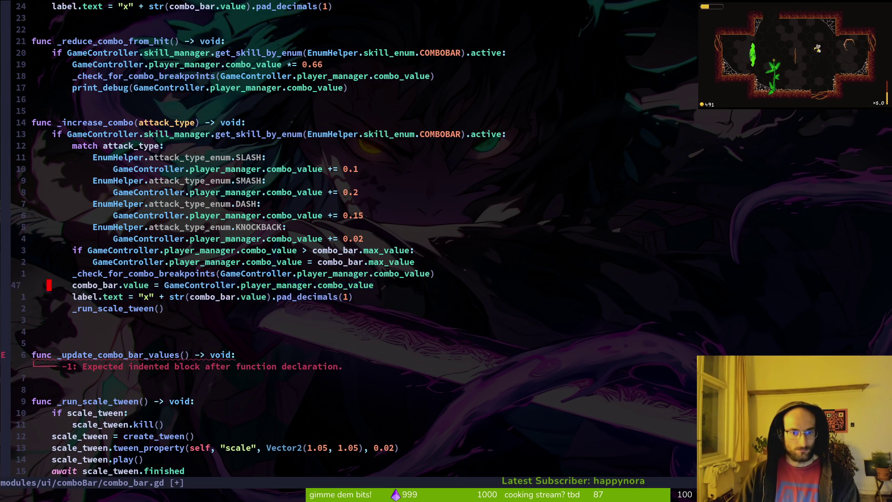
pyautogui.press('p')
pyautogui.press('V')
pyautogui.press('j')
pyautogui.press('less')
pyautogui.write(':w')
pyautogui.press('Return')
pyautogui.press('k')
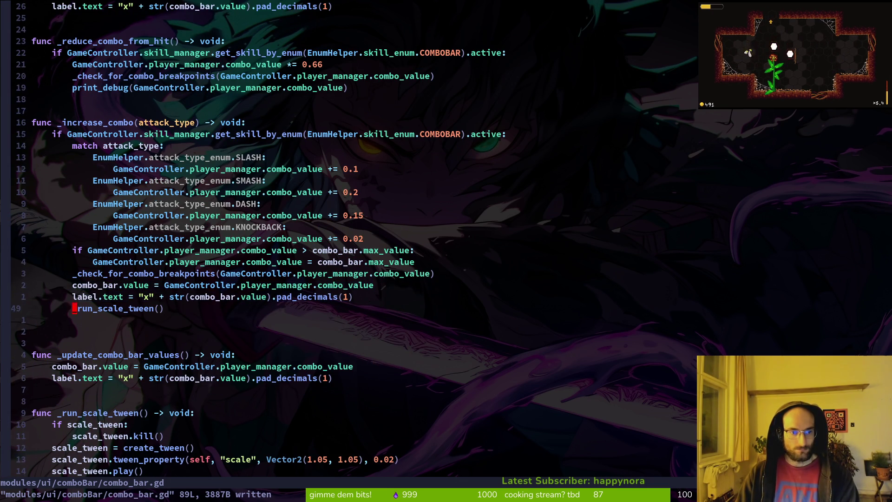
# - Call _update_combo_bar_values() in _ready, delete the duplicated update lines, and save
pyautogui.write('o_update')
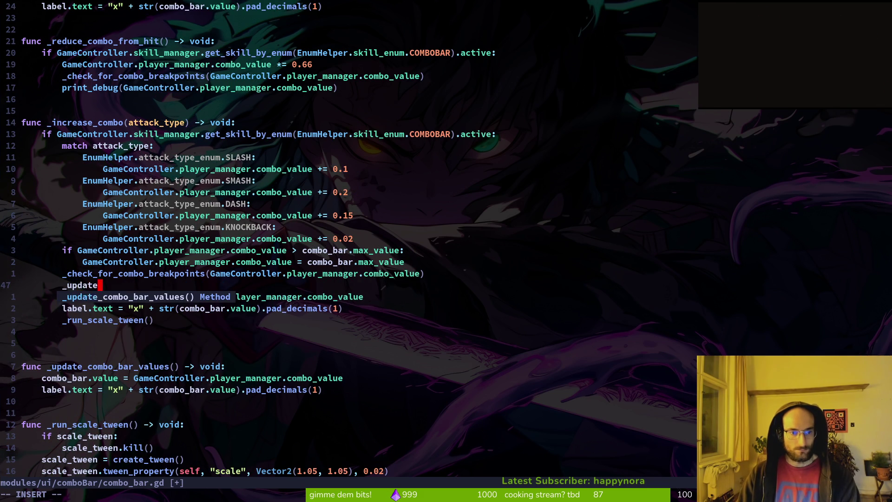
pyautogui.press('Return')
pyautogui.press('Escape')
pyautogui.press('j')
pyautogui.press('d')
pyautogui.press('d')
pyautogui.press('d')
pyautogui.write(':w')
pyautogui.press('Return')
# - Insert a _update_combo_bar_values() call in _physics_process, remove duplicated lines, and save
pyautogui.press('k')
pyautogui.press('k')
pyautogui.press('k')
pyautogui.press('k')
pyautogui.press('k')
pyautogui.press('k')
pyautogui.write('o')
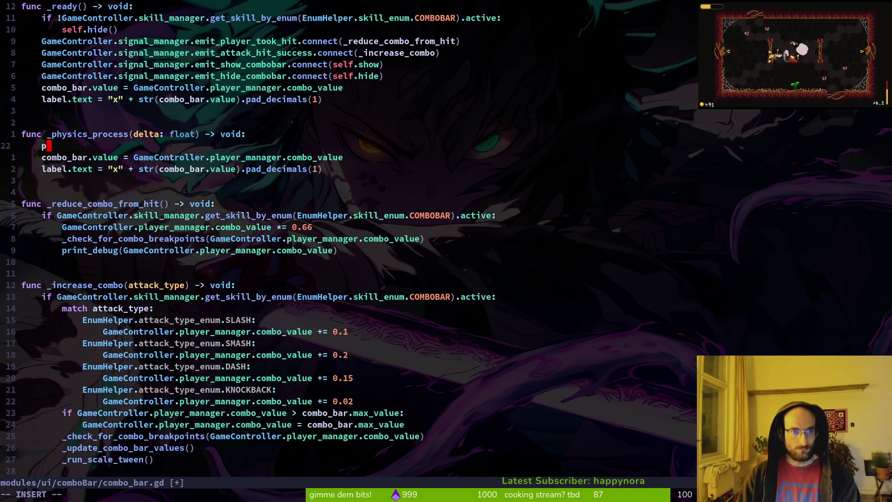
pyautogui.write('p')
pyautogui.press('BackSpace')
pyautogui.write('update')
pyautogui.press('Tab')
pyautogui.press('Tab')
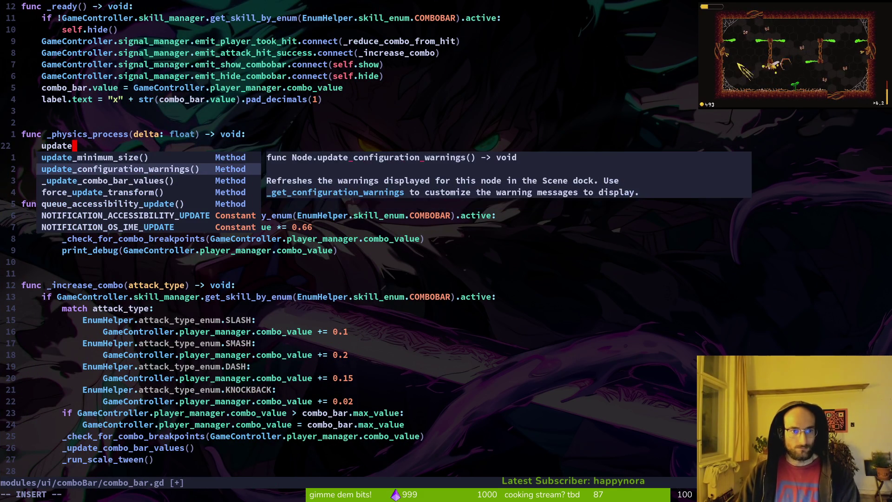
pyautogui.press('Return')
pyautogui.press('k')
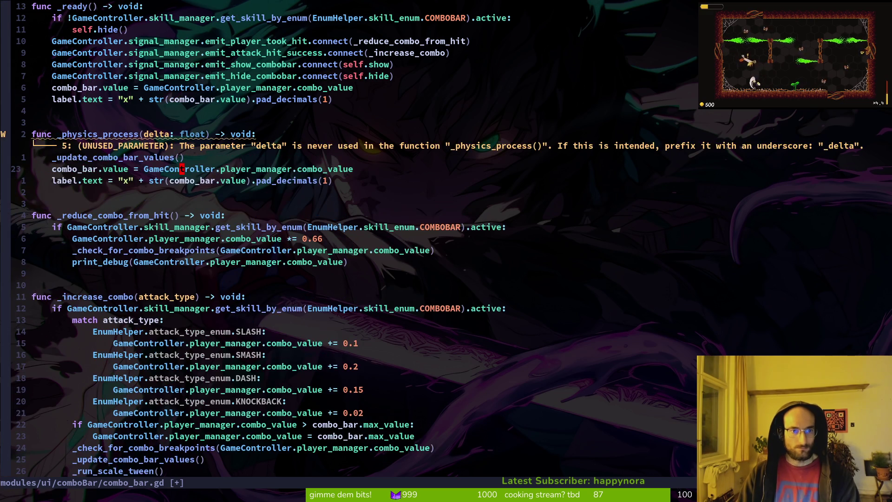
pyautogui.press('j')
pyautogui.press('d')
pyautogui.press('d')
pyautogui.press('d')
pyautogui.write('k:w')
pyautogui.press('Return')
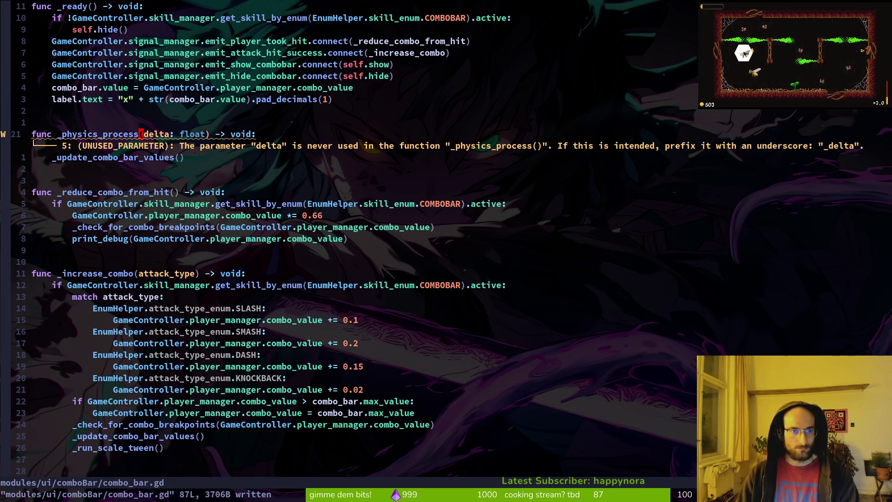
# - Rename the unused delta parameter to _delta and save
pyautogui.write('ayer_')
pyautogui.press('Escape')
pyautogui.write(':w')
pyautogui.press('Return')
pyautogui.press('k')
pyautogui.press('k')
pyautogui.press('k')
pyautogui.hotkey('alt', 'Tab')
pyautogui.hotkey('alt', 'Tab')
# - Insert another _update_combo_bar_values() call above the remaining update lines
pyautogui.write('O')
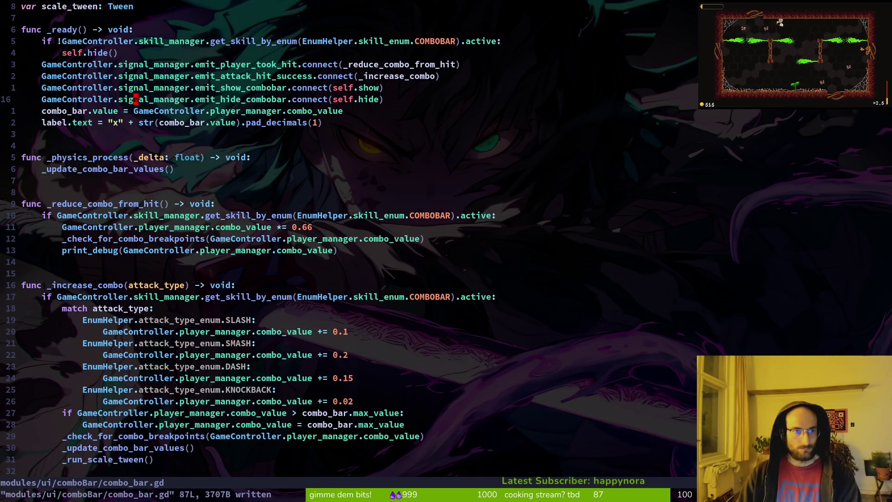
pyautogui.write('update')
pyautogui.press('Tab')
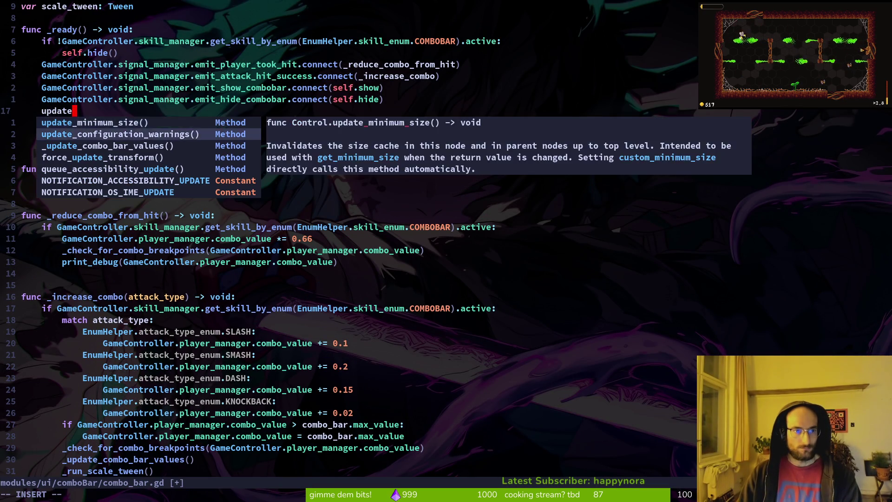
pyautogui.press('Return')
pyautogui.write('uOupdac')
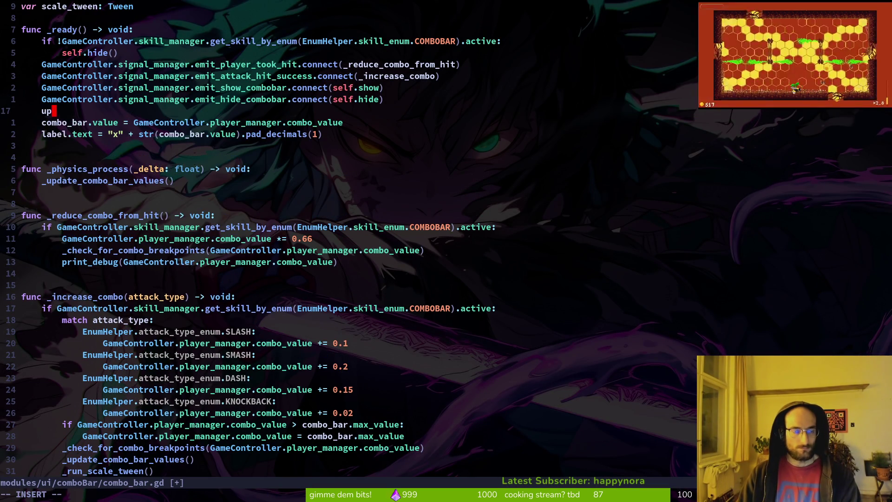
pyautogui.press('Tab')
pyautogui.press('Return')
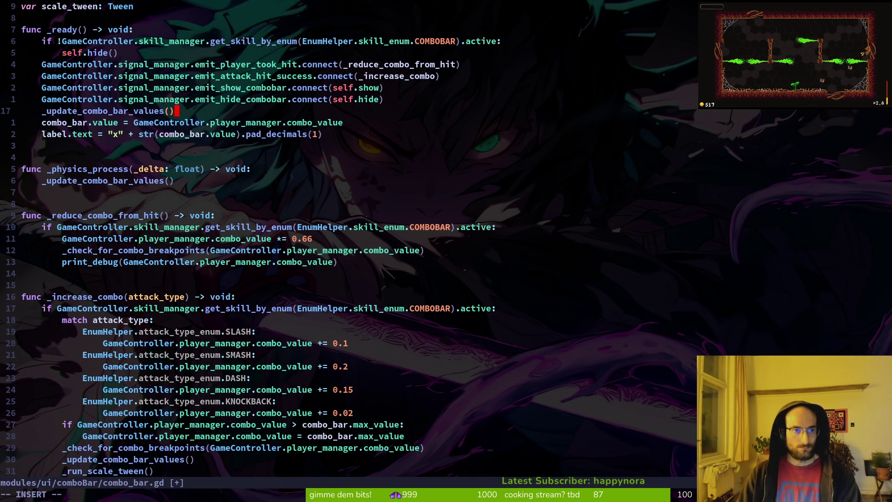
pyautogui.press('Escape')
# - Delete the two redundant value-setting lines, save, and launch a Godot test run
pyautogui.press('j')
pyautogui.hotkey('shift', 'v')
pyautogui.press('j')
pyautogui.press('d')
pyautogui.press('u')
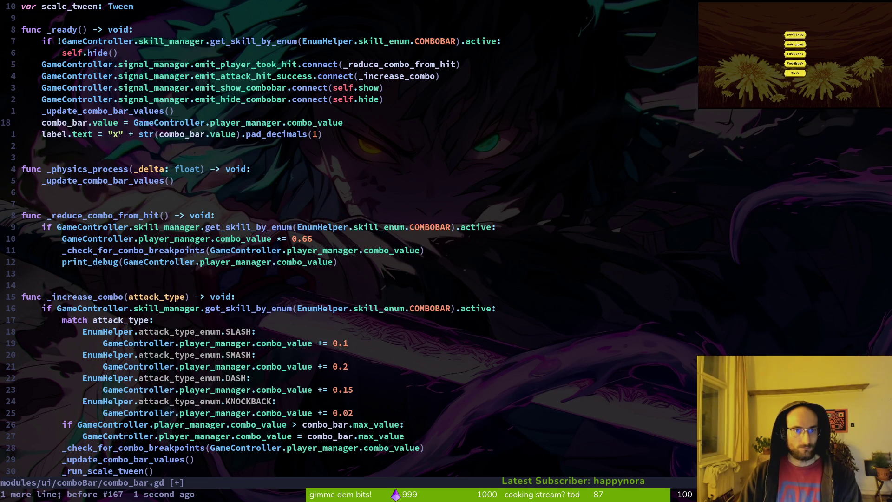
pyautogui.hotkey('ctrl', 'r')
pyautogui.write(':w')
pyautogui.press('Return')
pyautogui.hotkey('ctrl', 'd')
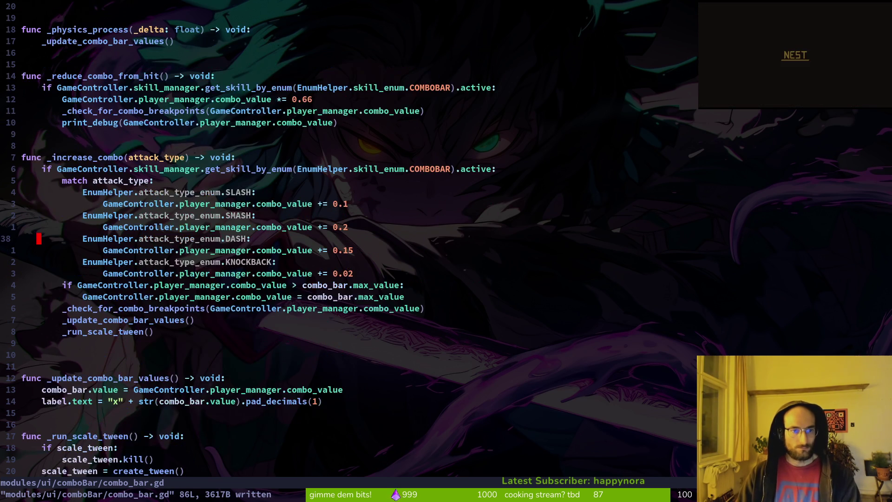
pyautogui.hotkey('ctrl', 'd')
pyautogui.hotkey('alt', 'Tab')
pyautogui.press('F5')
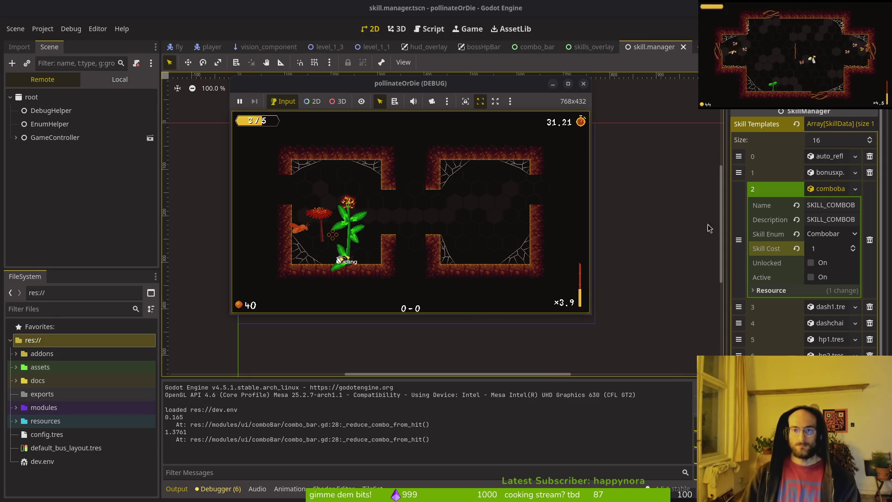
# - Stop the test run and bring the GitLab issues window into view
pyautogui.press('F8')
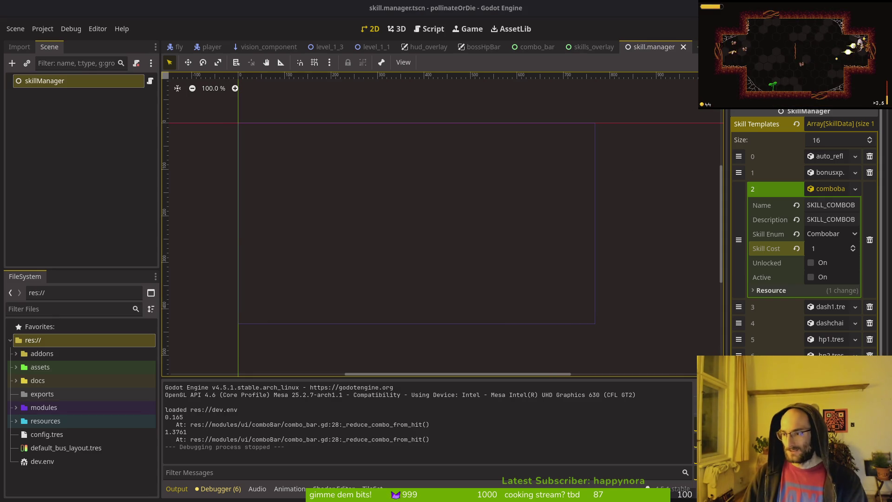
pyautogui.hotkey('alt', 'Tab')
pyautogui.moveTo(178, 54); pyautogui.dragTo(168, 34)
# - Reload the pollinate or die issues list and start a new issue titled 'yer'
pyautogui.click(80, 139)
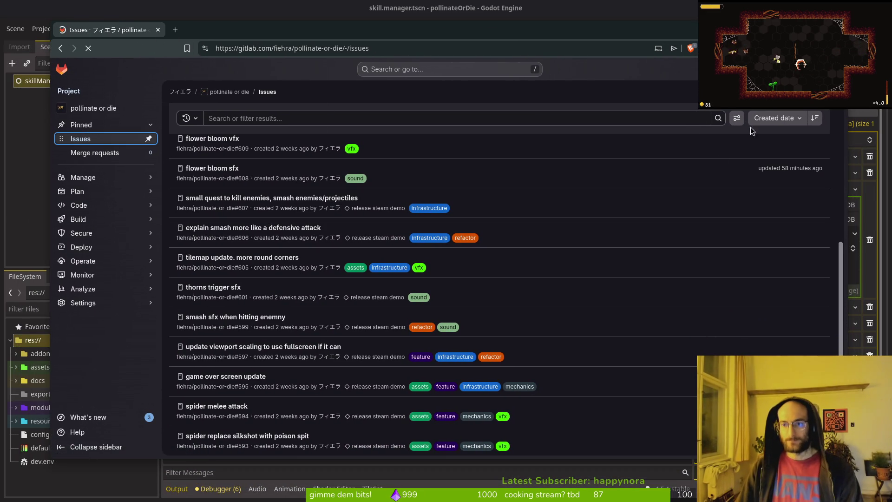
pyautogui.click(790, 116)
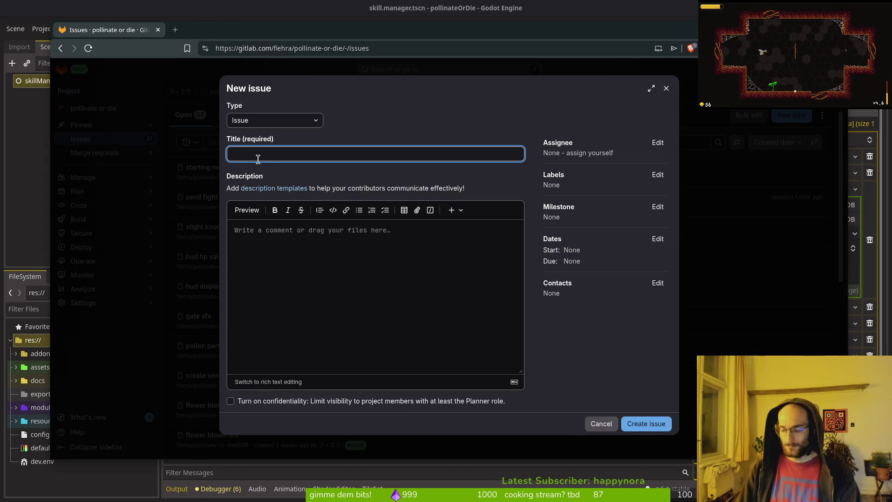
pyautogui.write('player can s')
pyautogui.hotkey('alt', 'Tab')
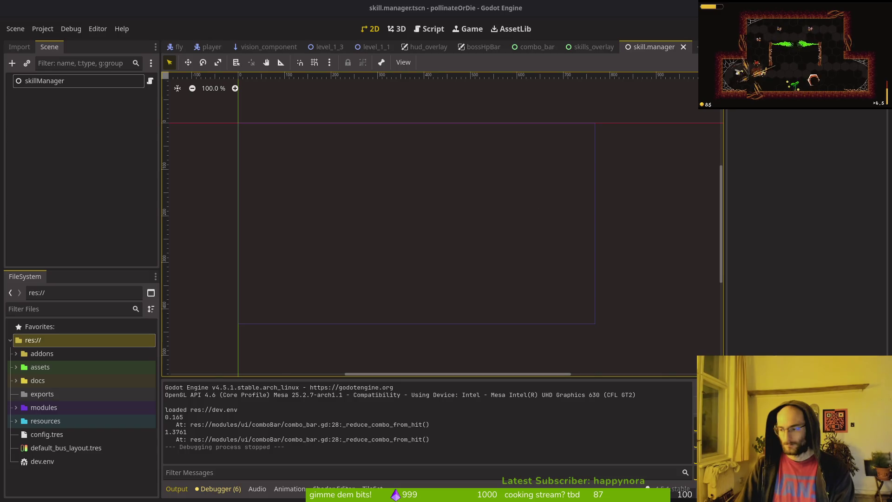
pyautogui.hotkey('alt', 'Tab')
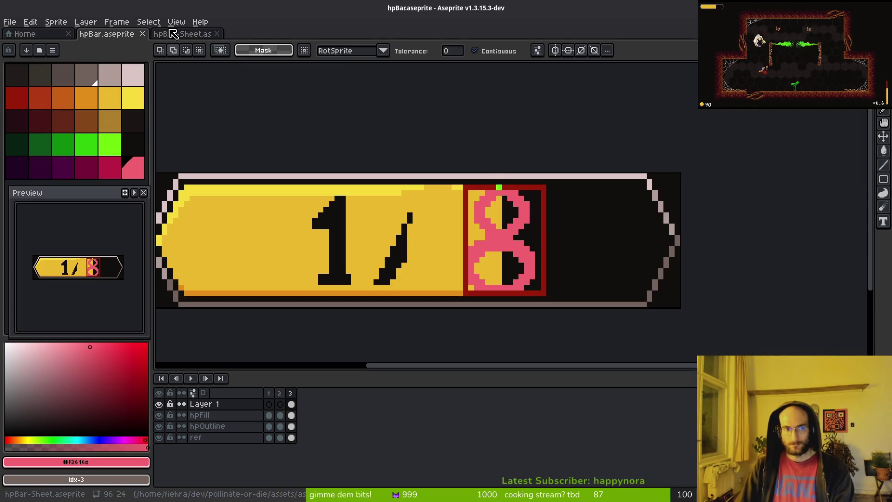
# - Close hpBar in Aseprite and the YouTube, StackExchange and Google research tabs in the browser
pyautogui.hotkey('ctrl', 'w')
pyautogui.hotkey('ctrl', 'w')
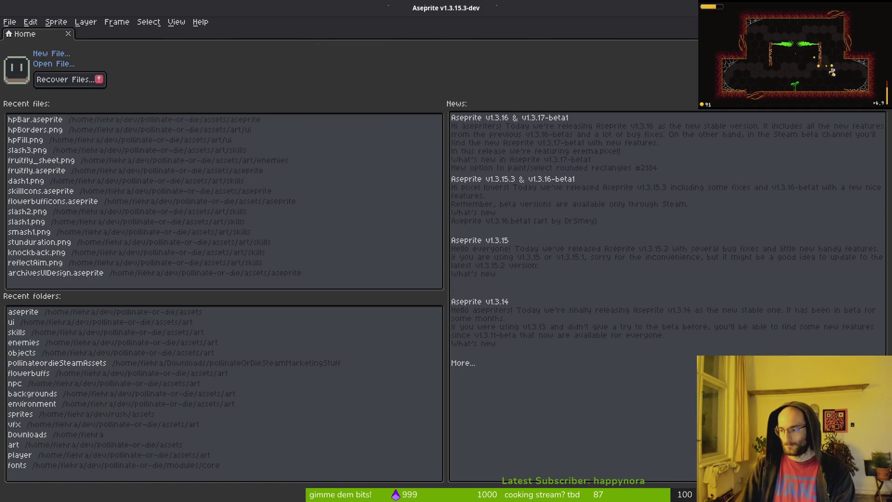
pyautogui.hotkey('alt', 'Tab')
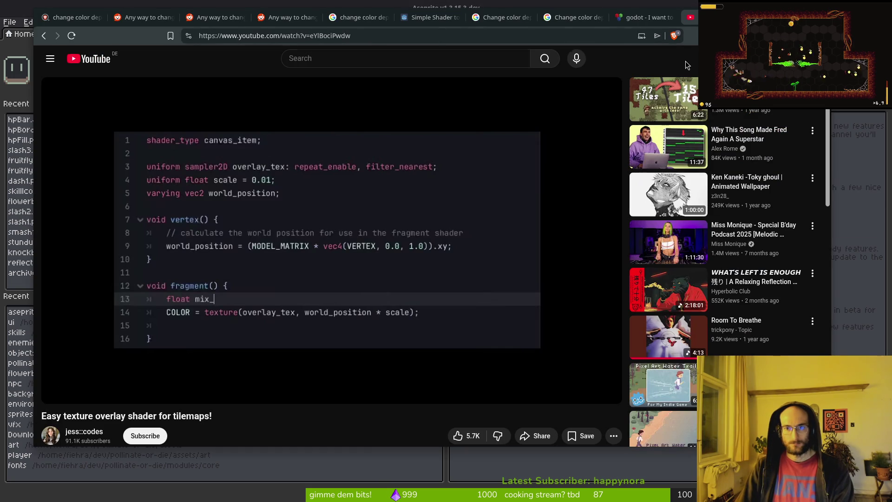
pyautogui.hotkey('ctrl', 'Tab')
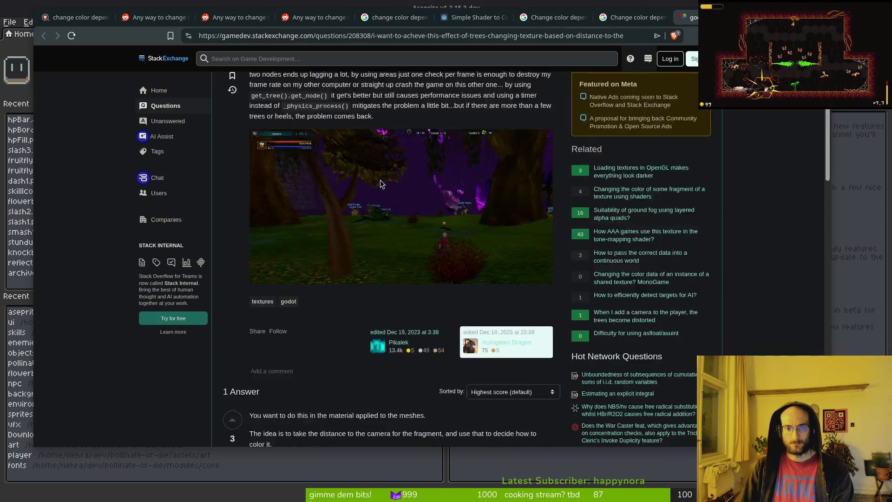
pyautogui.scroll(-2, 445, 252)
pyautogui.scroll(5, 445, 252)
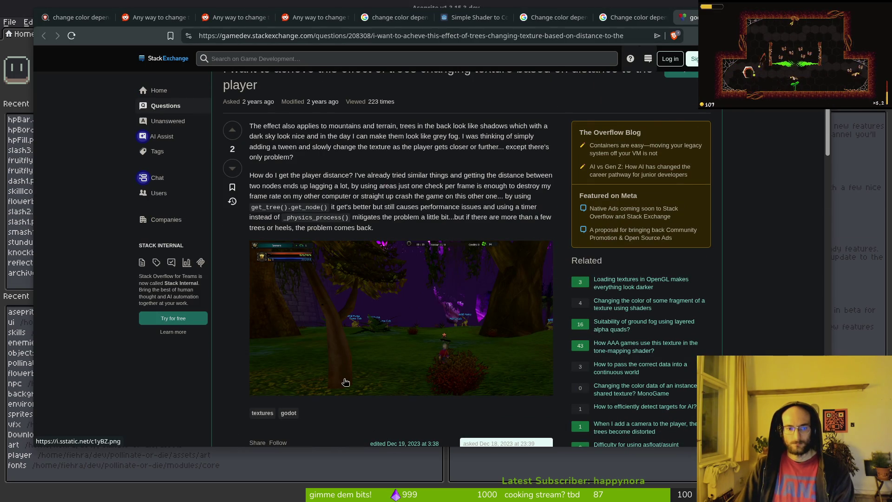
pyautogui.scroll(-6, 452, 196)
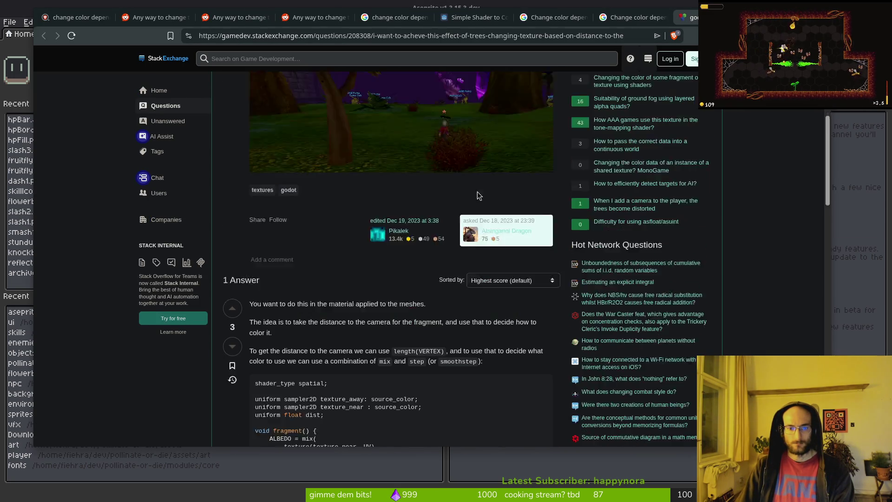
pyautogui.hotkey('ctrl', 'w')
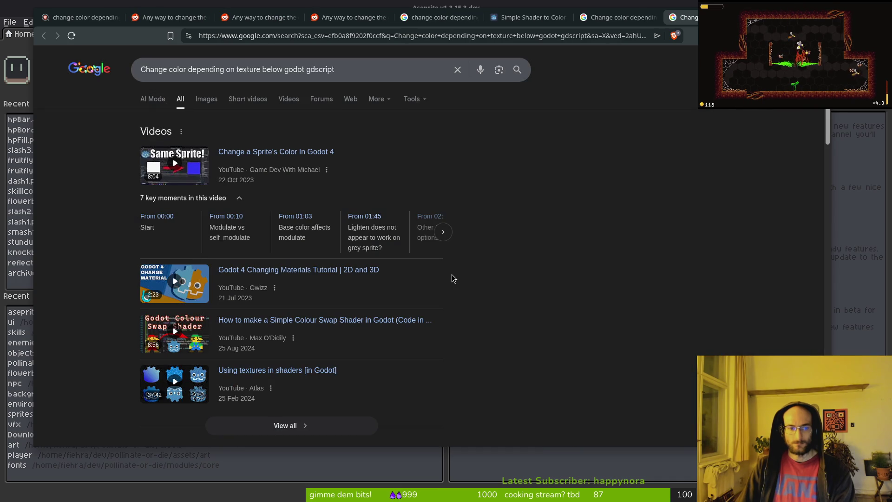
pyautogui.hotkey('ctrl', 'w')
pyautogui.hotkey('ctrl', 'w')
pyautogui.hotkey('ctrl', 'w')
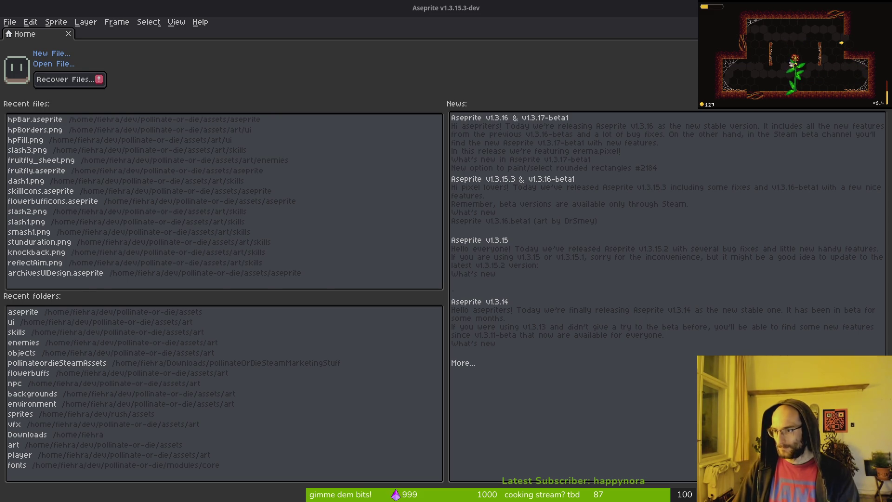
pyautogui.hotkey('alt', 'Tab')
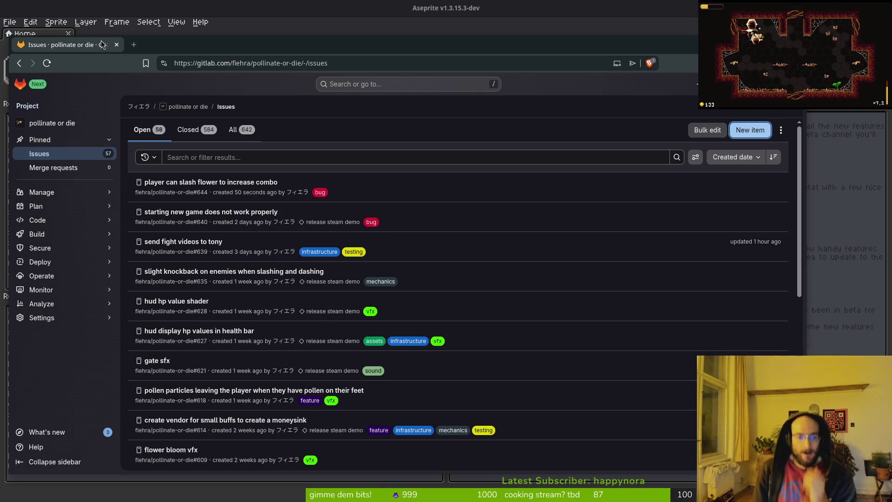
# - Scroll down the GitLab issues list to the pager, then minimize the browser
pyautogui.scroll(-7, 279, 260)
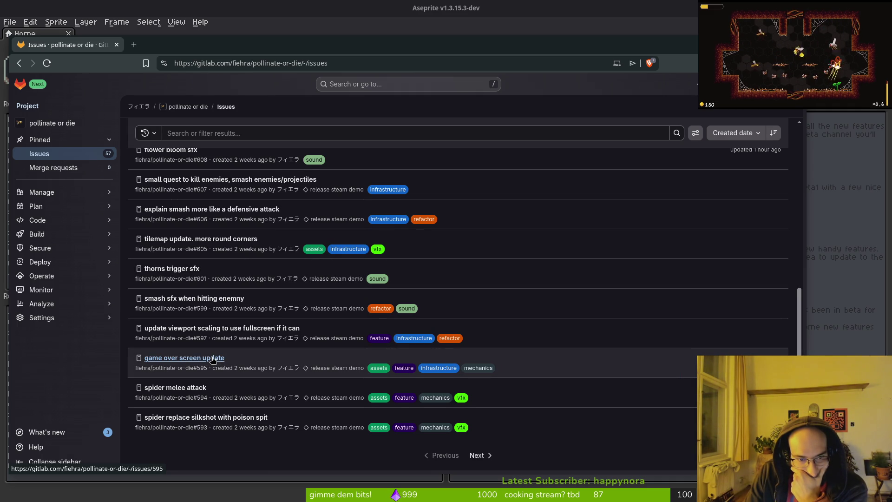
pyautogui.click(247, 15)
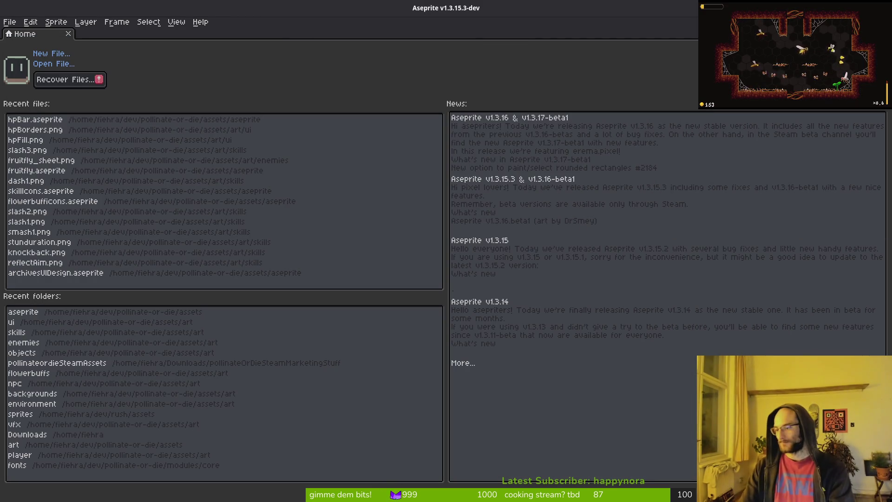
# - Open hitbox_component.gd in Neovim through the project file finder
pyautogui.hotkey('alt', 'Tab')
pyautogui.hotkey('shift', 'alt', 'o')
pyautogui.write('hitbox')
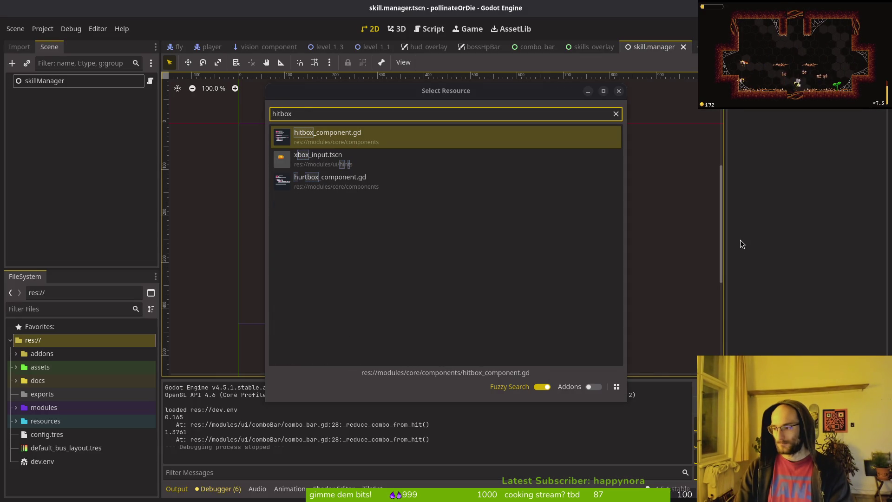
pyautogui.hotkey('alt', 'Tab')
pyautogui.press('space')
pyautogui.press('f')
pyautogui.press('f')
pyautogui.write('hitboxcom')
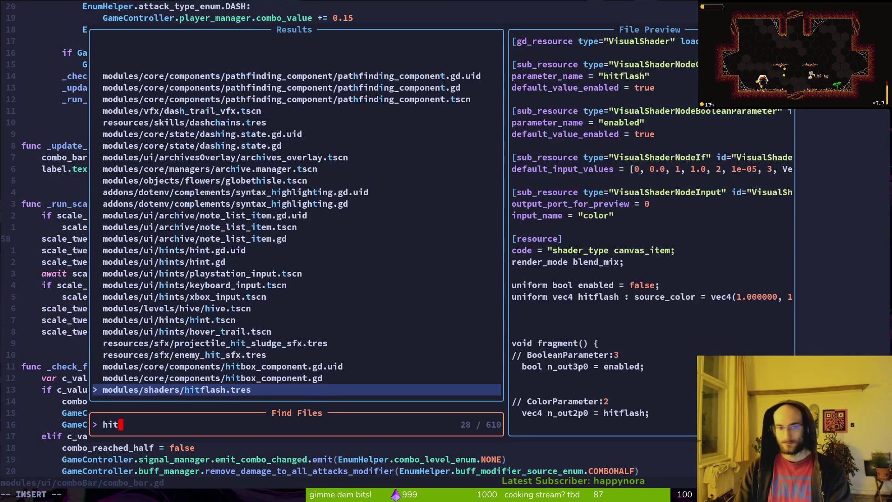
pyautogui.press('Return')
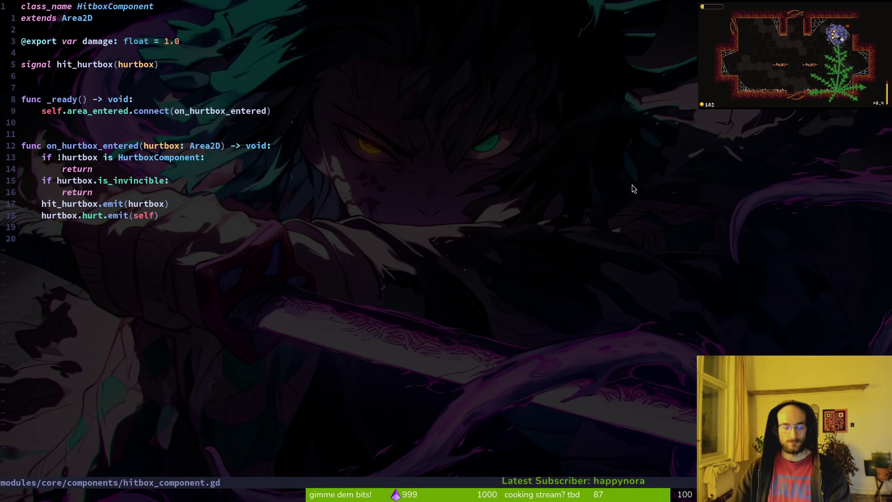
# - Duplicate the damage export line, rename the copy to owner, and save
pyautogui.press('j')
pyautogui.press('j')
pyautogui.press('V')
pyautogui.press('y')
pyautogui.press('o')
pyautogui.press('Escape')
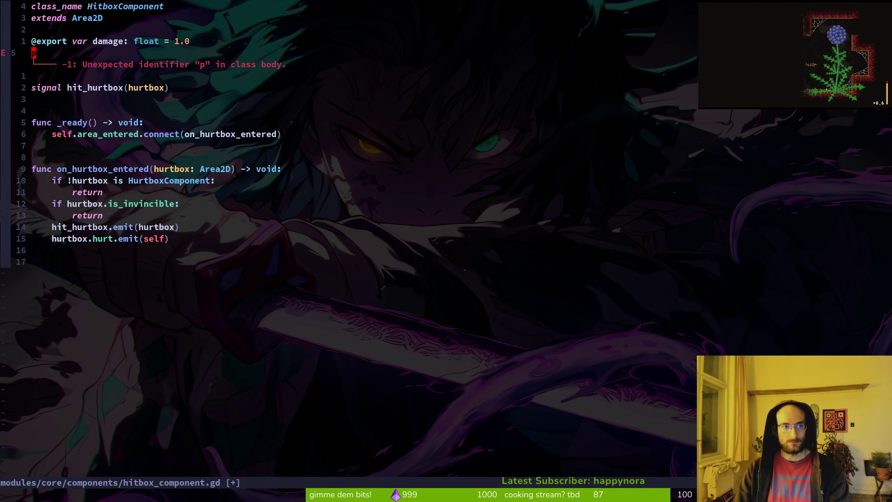
pyautogui.press('p')
pyautogui.press('k')
pyautogui.press('d')
pyautogui.press('d')
pyautogui.write(':w')
pyautogui.press('Return')
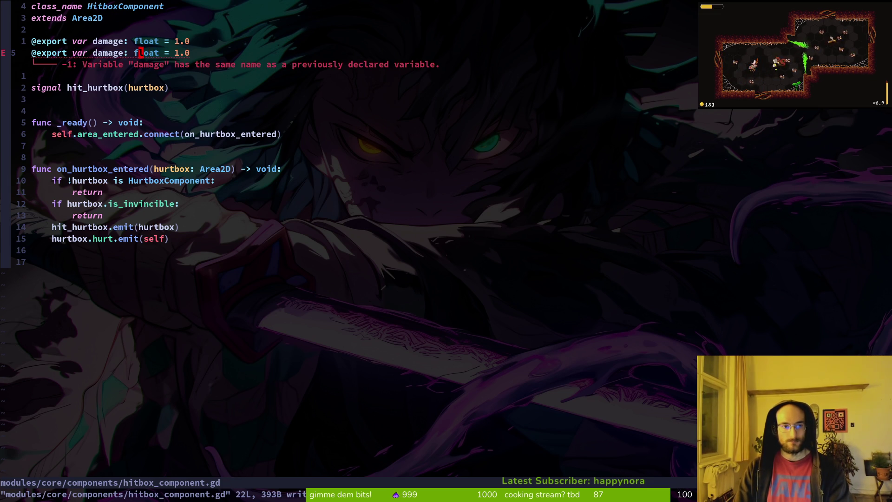
pyautogui.write('cbowner')
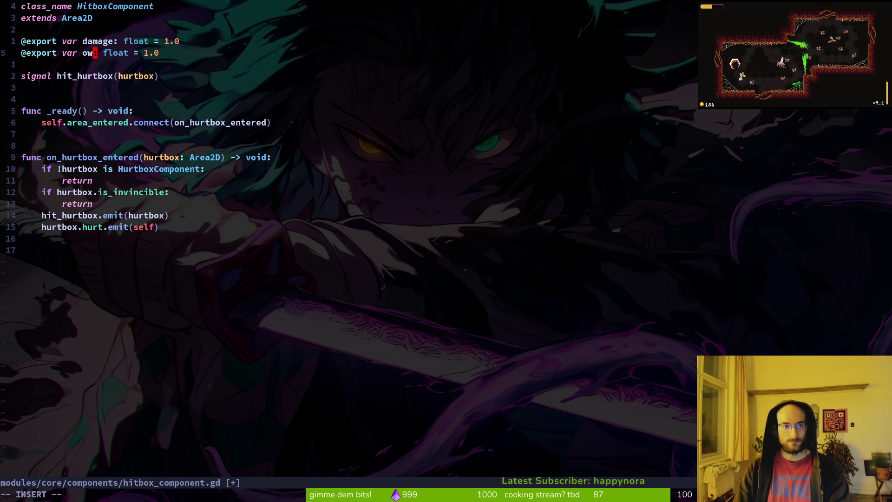
pyautogui.press('Escape')
pyautogui.write(':w')
pyautogui.press('Return')
# - Change owner's type from float to Node without a default value, and save
pyautogui.press('c')
pyautogui.press('w')
pyautogui.write('ner:')
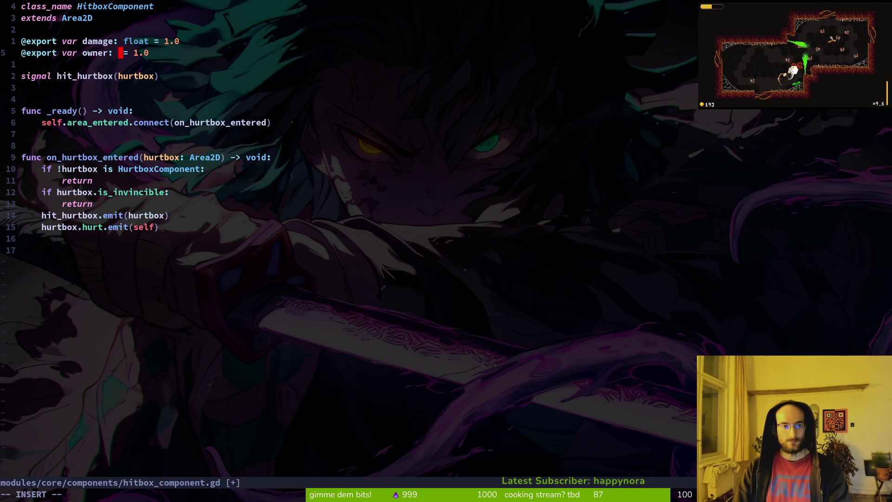
pyautogui.press('Delete')
pyautogui.press('Delete')
pyautogui.press('Delete')
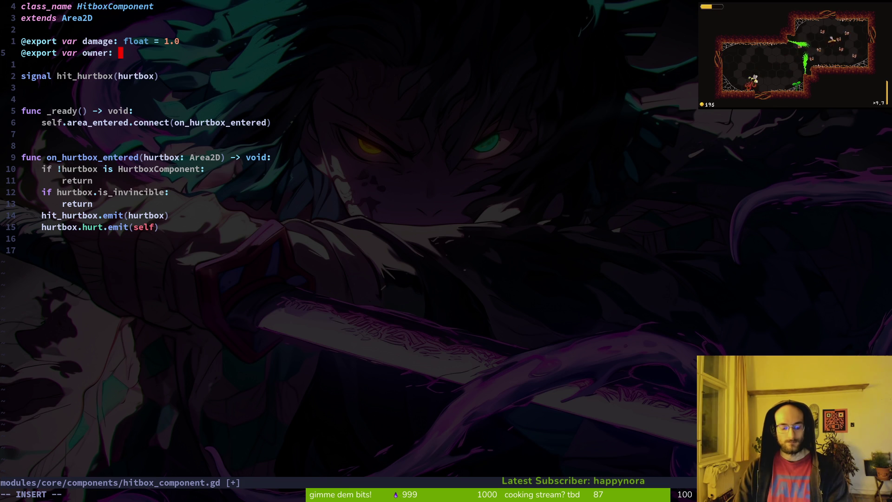
pyautogui.write('Node')
pyautogui.press('Escape')
pyautogui.write(':w')
pyautogui.press('Return')
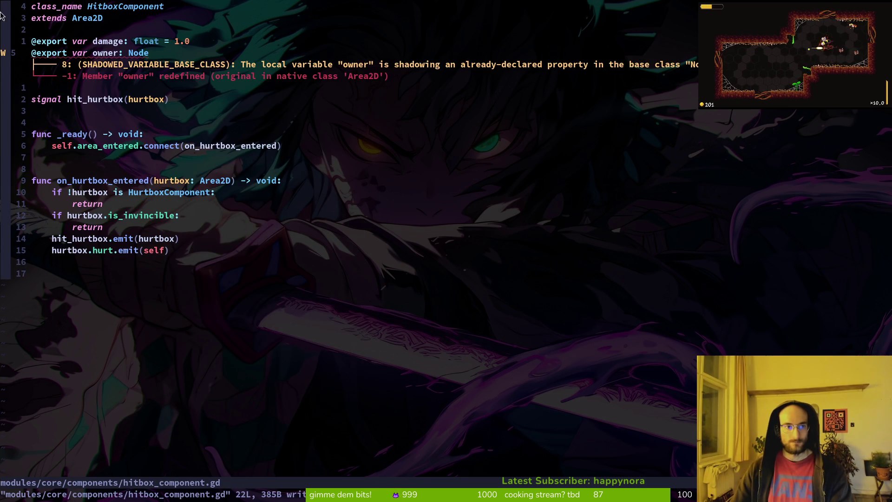
# - Rename the variable to hitbox_owner to avoid the shadowing warning, and save
pyautogui.press('c')
pyautogui.press('i')
pyautogui.press('w')
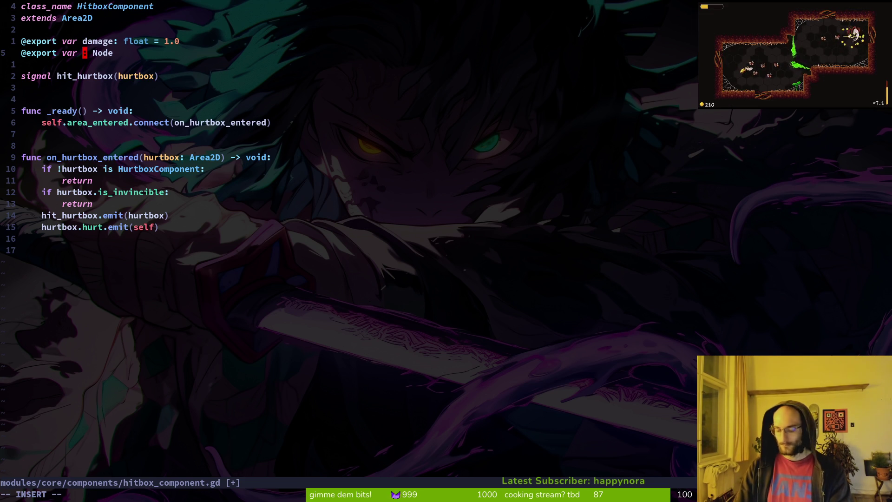
pyautogui.write('hitbox')
pyautogui.write('_own')
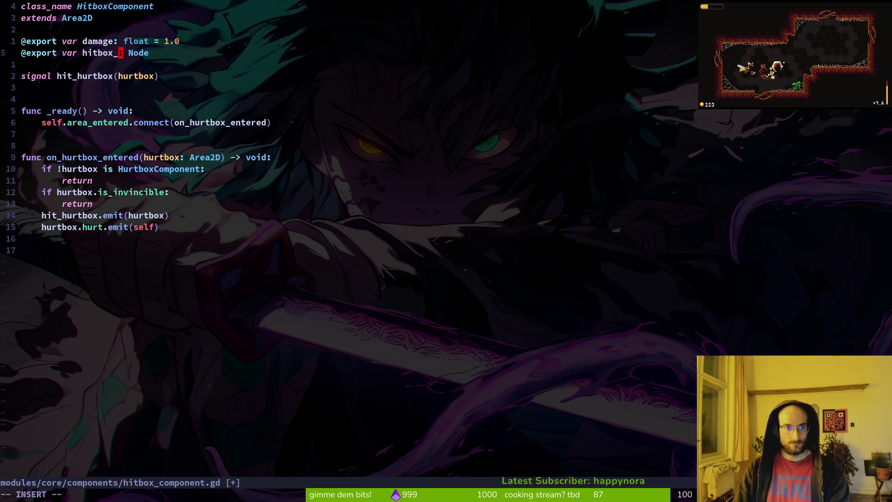
pyautogui.write('er')
pyautogui.press('Escape')
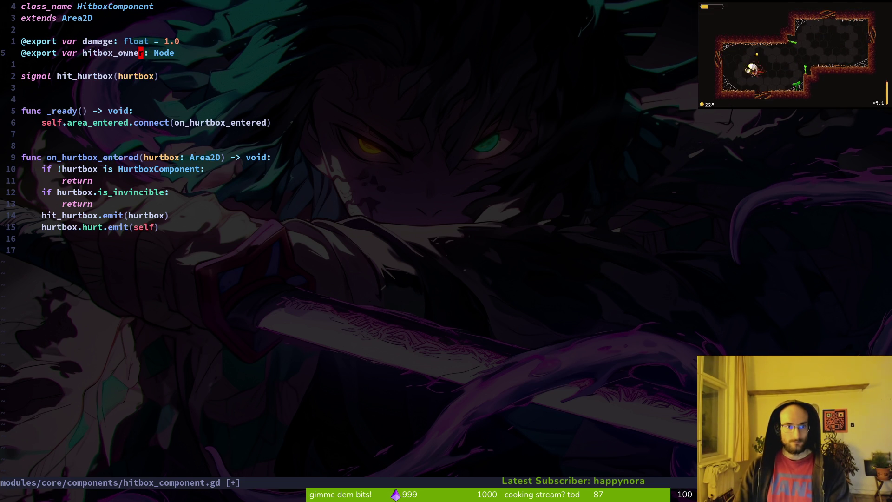
pyautogui.write(':w')
pyautogui.press('Return')
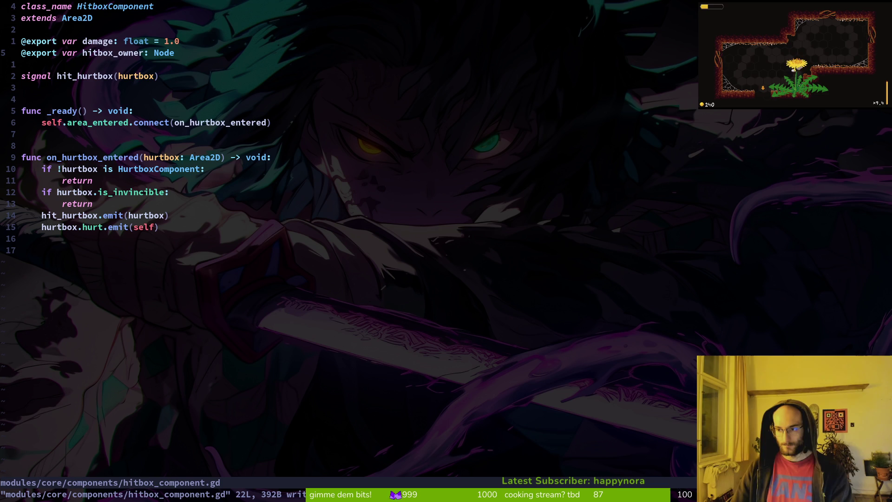
pyautogui.click(124, 79)
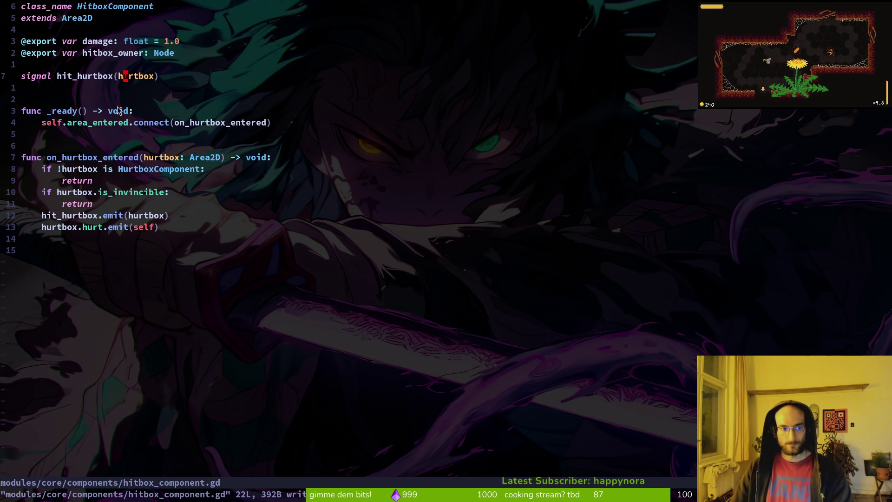
pyautogui.click(96, 65)
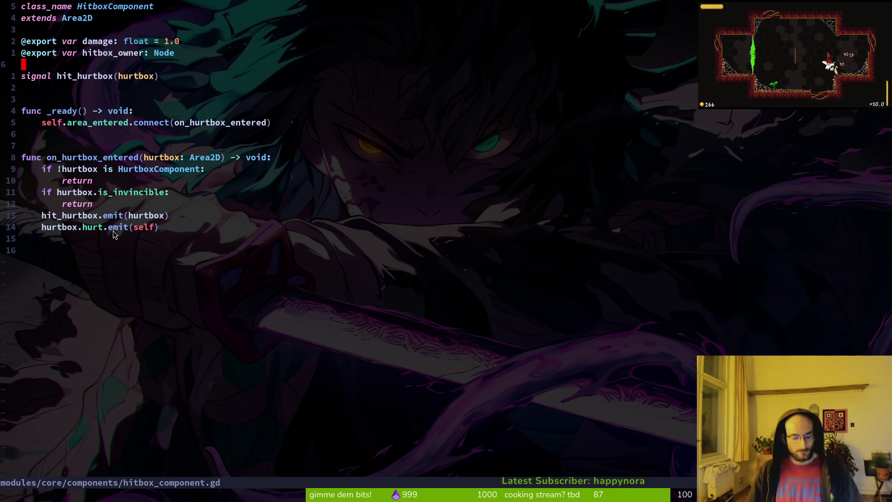
pyautogui.hotkey('ctrl', 'p')
# - Open player.manager.gd from the file finder
pyautogui.write('playerma')
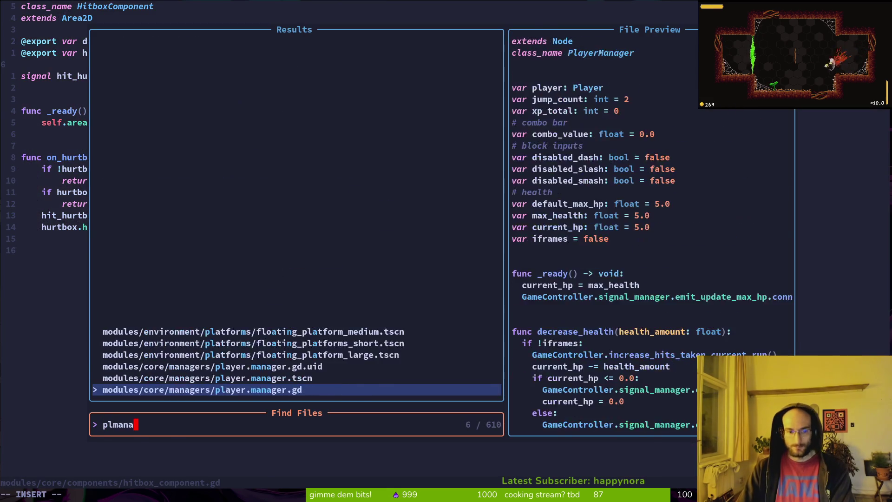
pyautogui.press('Return')
pyautogui.scroll(-6, 253, 323)
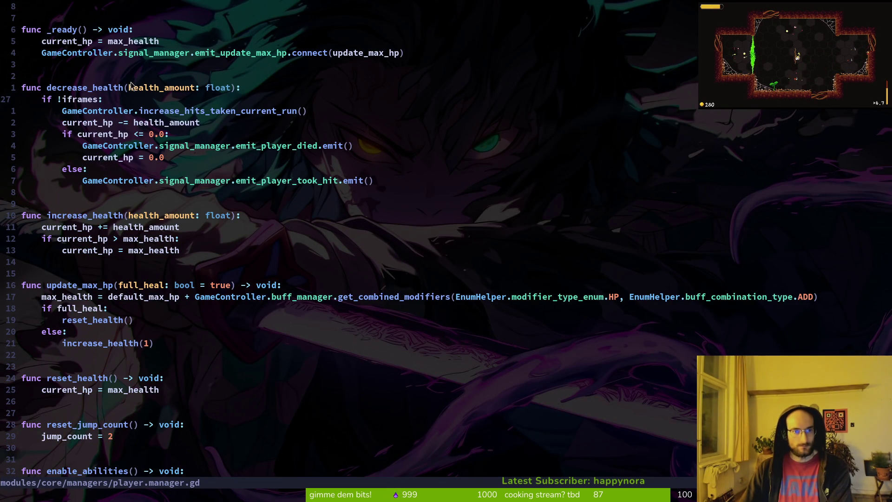
pyautogui.scroll(3, 184, 145)
# - Grep the project for decrease_health and jump to its call in hurt_component.gd
pyautogui.press('k')
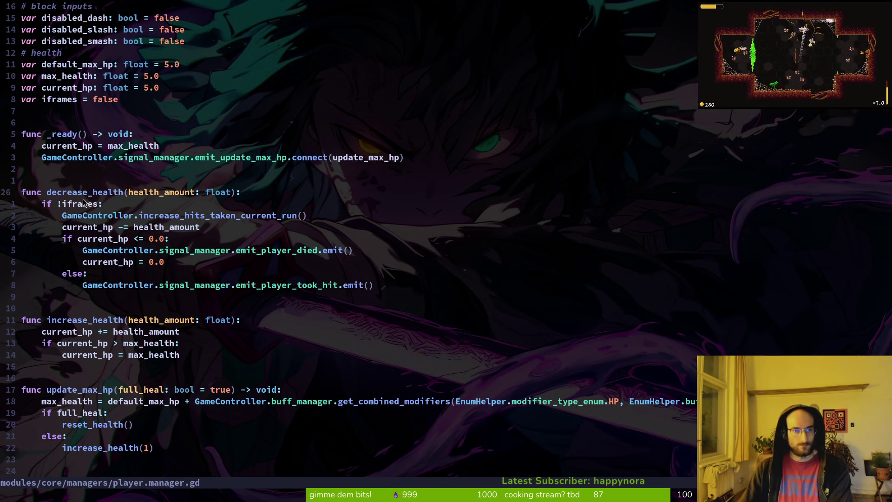
pyautogui.press('space')
pyautogui.press('s')
pyautogui.press('w')
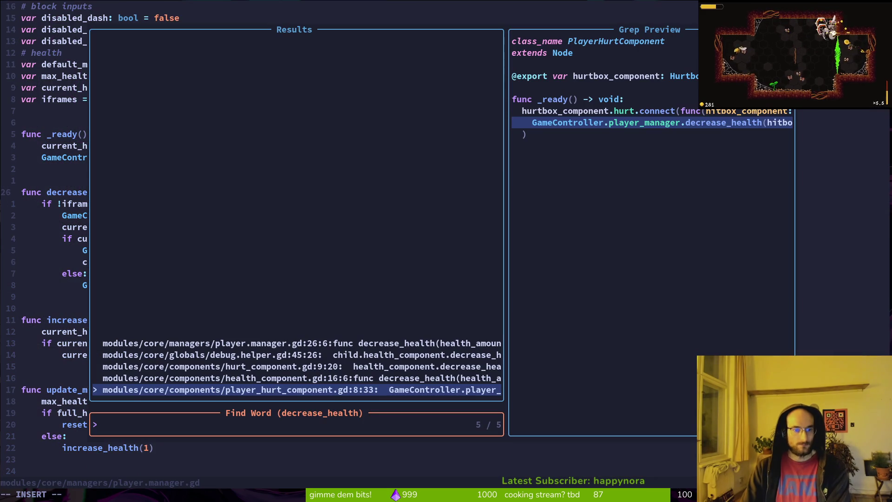
pyautogui.press('Up')
pyautogui.press('Up')
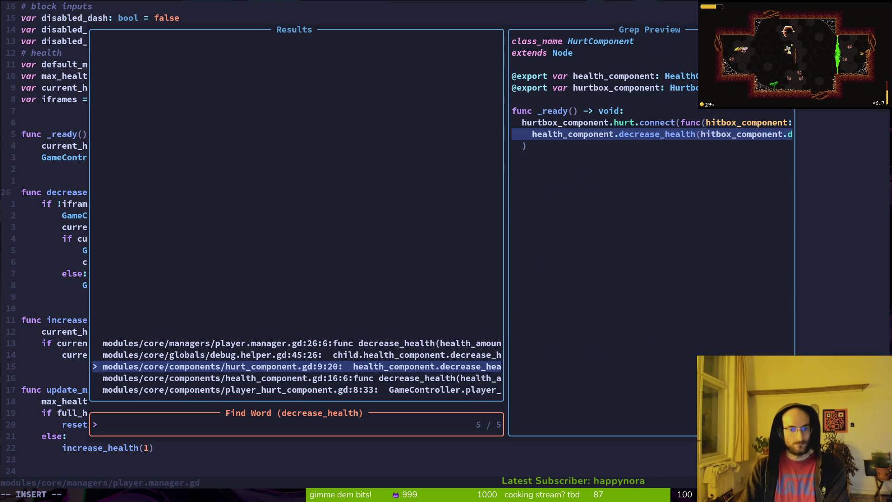
pyautogui.press('Return')
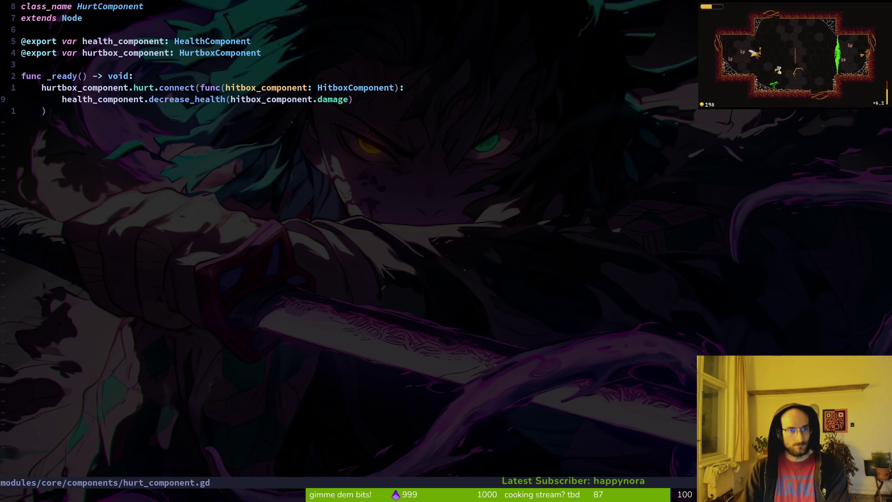
pyautogui.press('k')
pyautogui.press('j')
pyautogui.press('j')
# - Add print_debug(hitbox_component.hitbox_owner) below the decrease_health call and save
pyautogui.write('o')
pyautogui.write('prde')
pyautogui.press('Return')
pyautogui.write('hitb')
pyautogui.press('Return')
pyautogui.write('.')
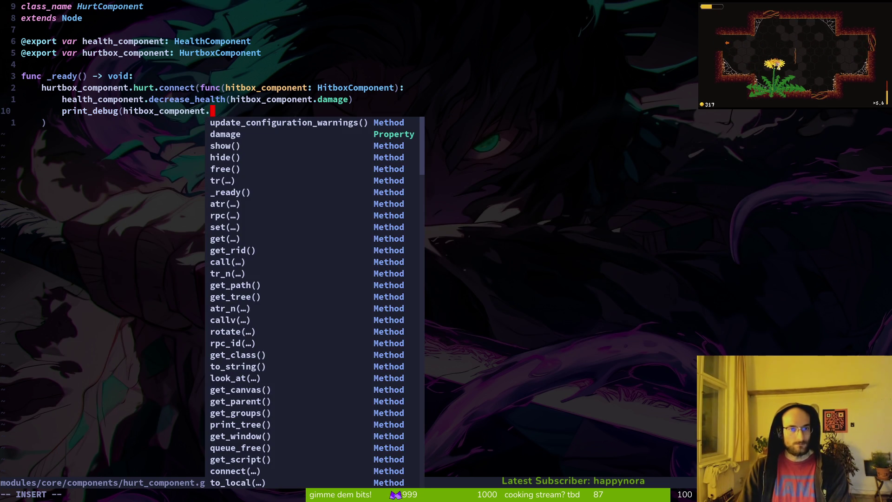
pyautogui.write('hi')
pyautogui.press('Down')
pyautogui.press('Return')
pyautogui.press('Escape')
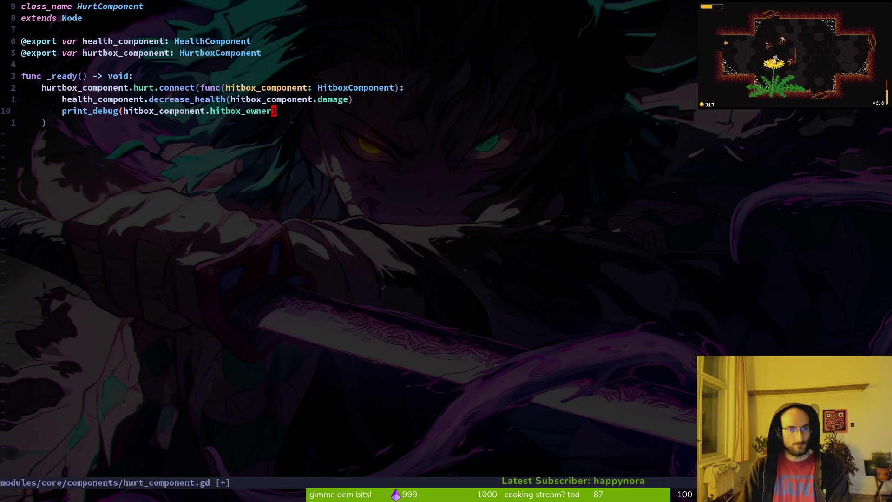
pyautogui.write(':w')
pyautogui.press('Return')
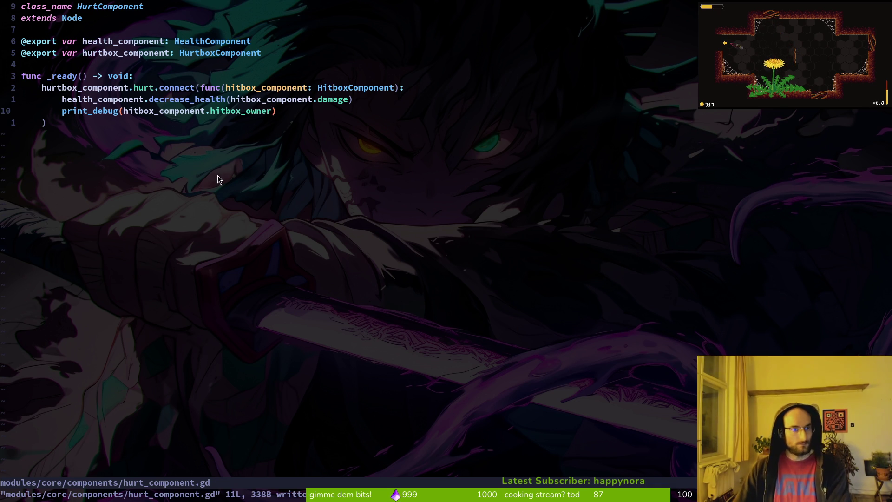
# - Close the skill_manager, HUD, level, vision_component and player scene tabs, leaving only fly
pyautogui.hotkey('alt', 'Tab')
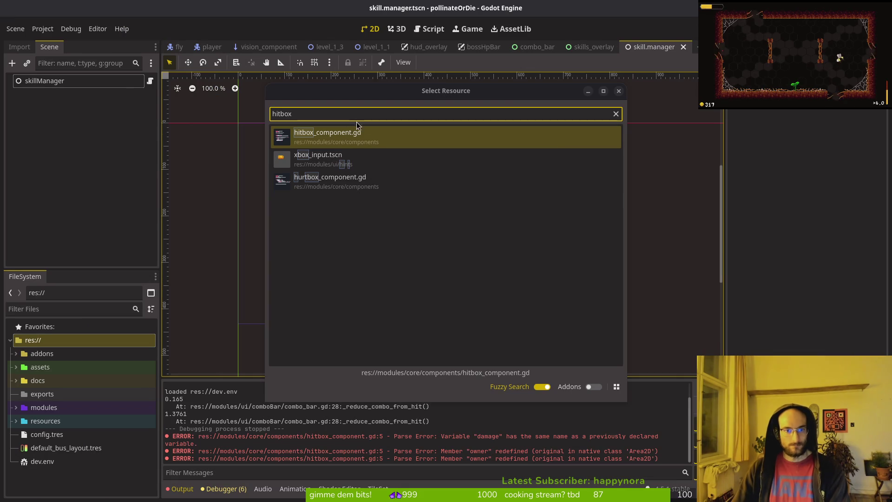
pyautogui.click(619, 91)
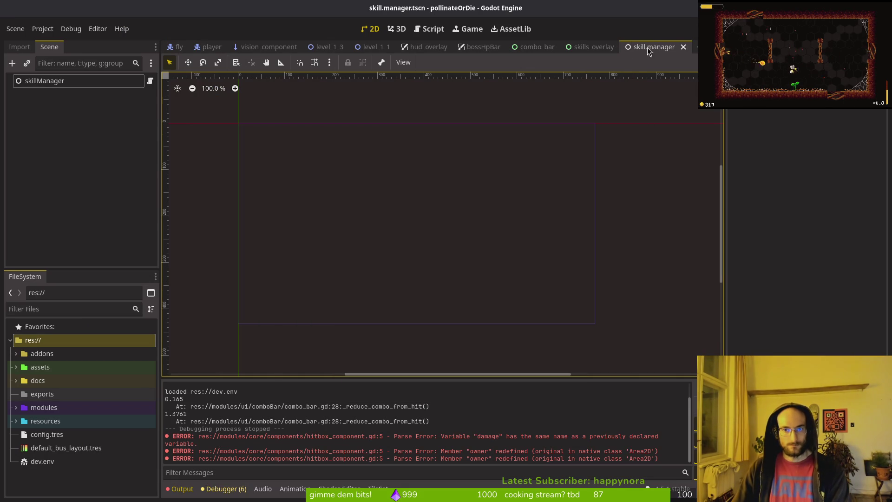
pyautogui.middleClick(649, 47)
pyautogui.middleClick(604, 47)
pyautogui.middleClick(534, 47)
pyautogui.middleClick(483, 47)
pyautogui.middleClick(427, 47)
pyautogui.middleClick(371, 47)
pyautogui.middleClick(327, 47)
pyautogui.middleClick(267, 46)
pyautogui.middleClick(209, 46)
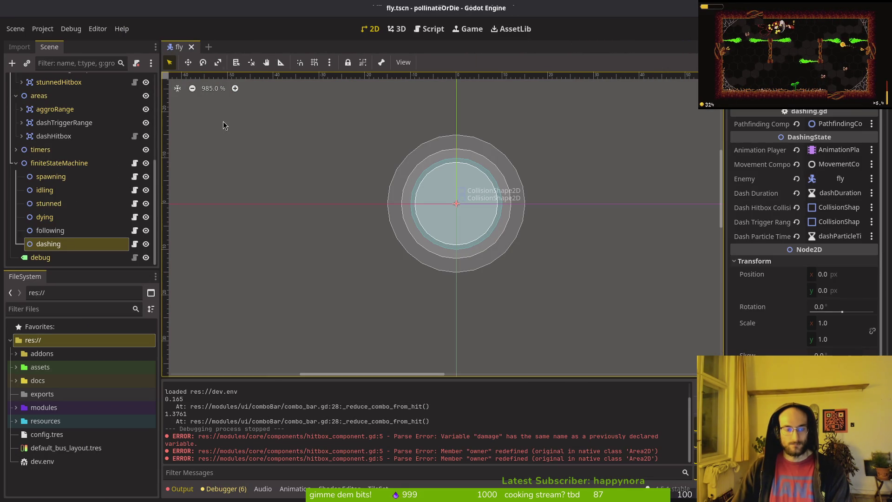
# - Assign the fly root node as areas/dashHitbox's Hitbox Owner and save the scene
pyautogui.scroll(5, 14, 222)
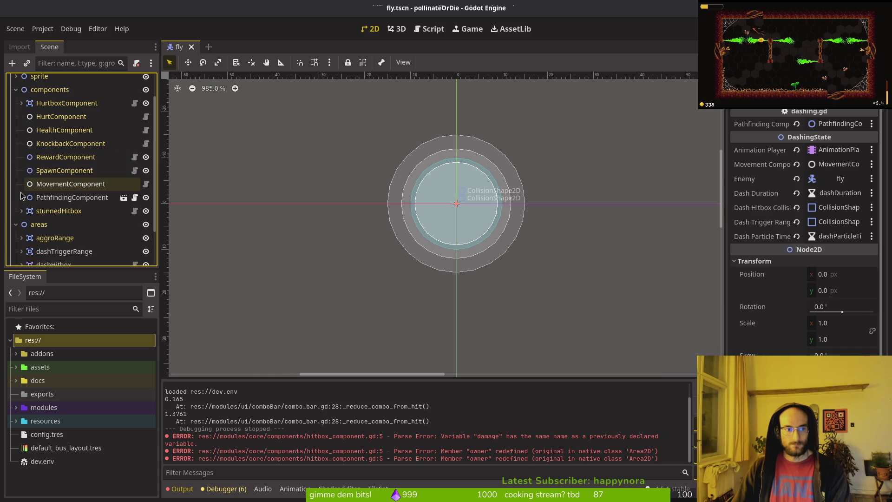
pyautogui.click(15, 224)
pyautogui.scroll(3, 19, 163)
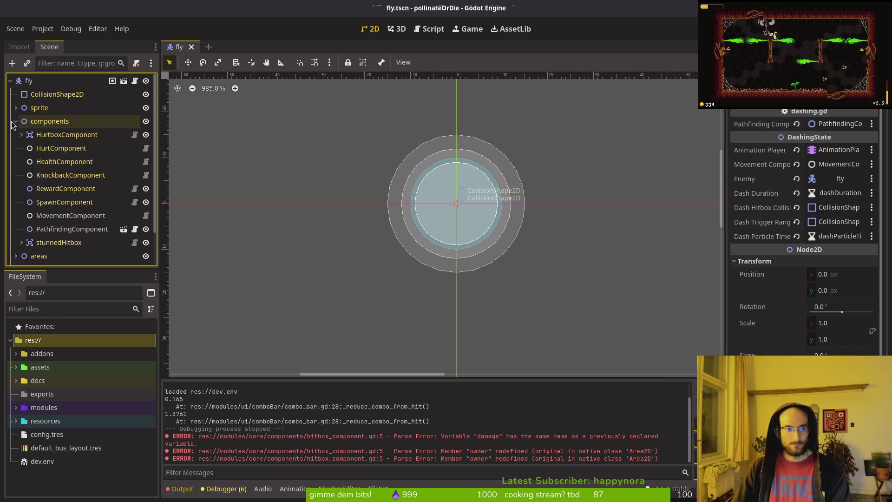
pyautogui.click(16, 121)
pyautogui.click(16, 135)
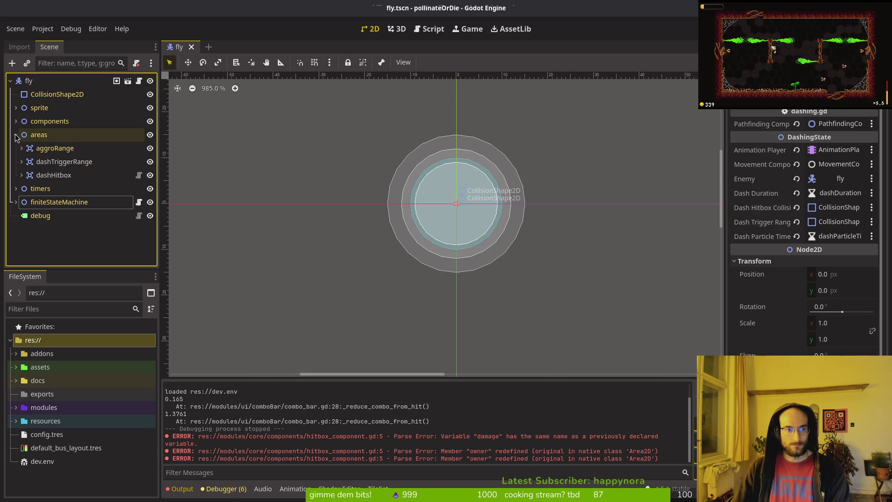
pyautogui.click(54, 174)
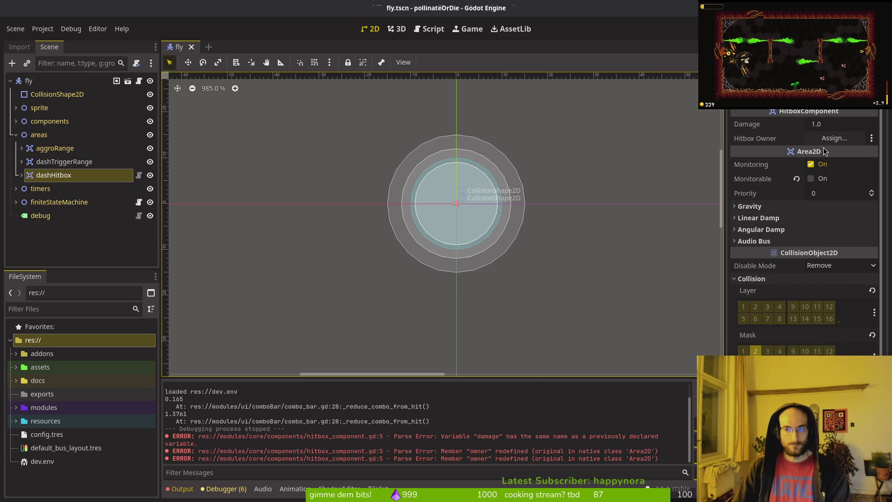
pyautogui.click(834, 138)
pyautogui.click(395, 129)
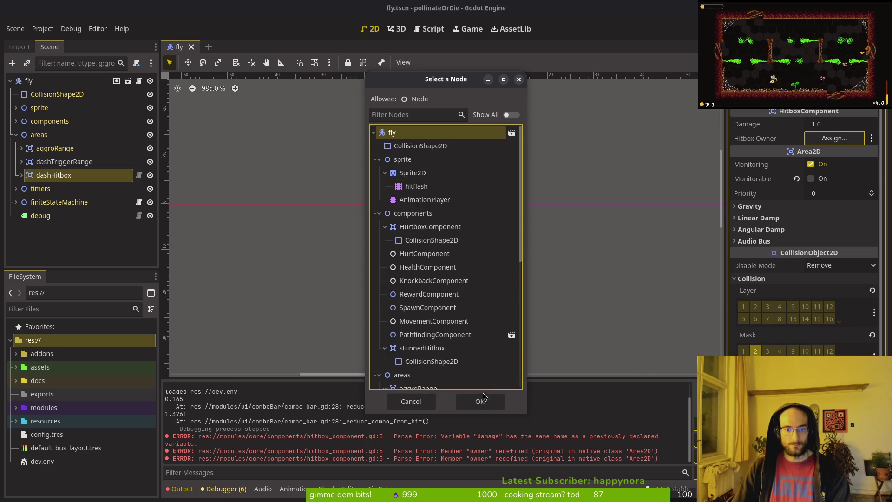
pyautogui.click(479, 399)
pyautogui.hotkey('ctrl', 's')
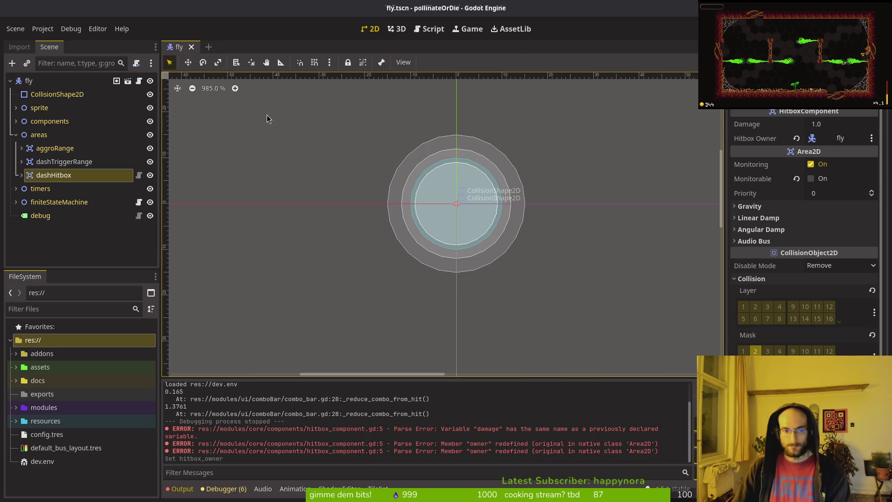
# - Test-run the game briefly, then open devlevel.tscn
pyautogui.press('F5')
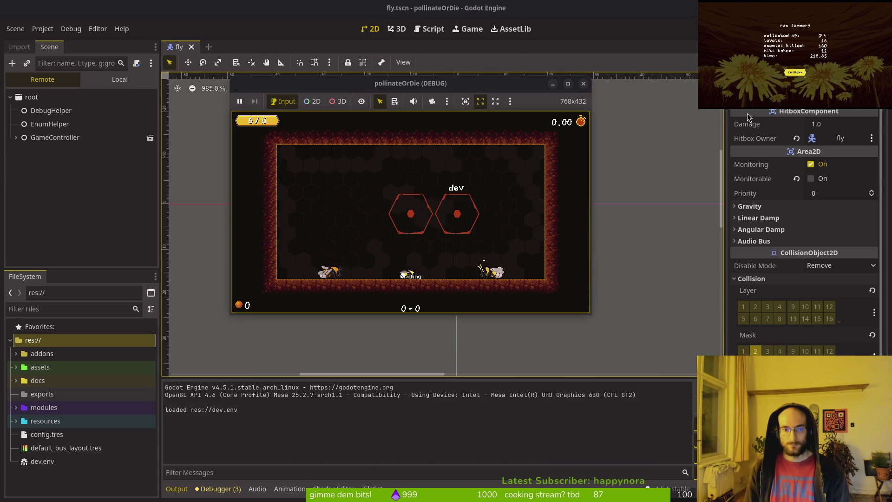
pyautogui.press('F8')
pyautogui.hotkey('shift', 'alt', 'o')
pyautogui.write('devlevel.tscn')
pyautogui.press('Return')
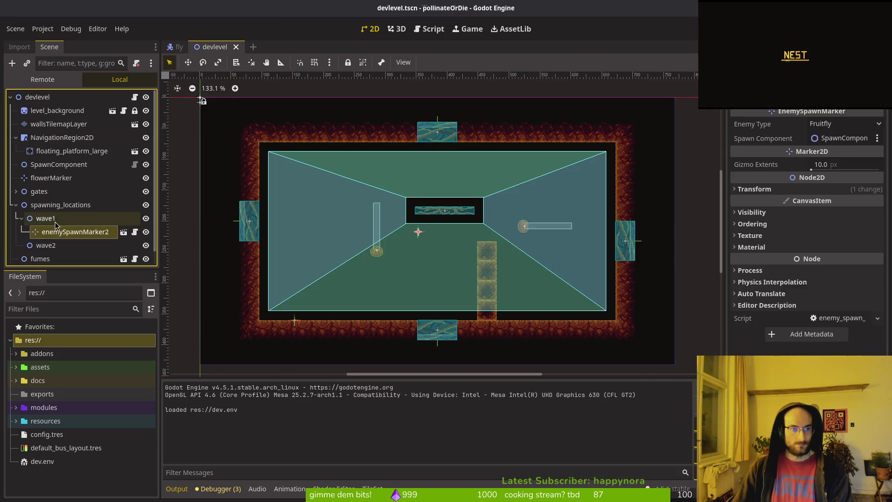
# - Paste a third spawn marker under wave1 and reposition enemySpawnMarker2 and enemySpawnMarker3
pyautogui.hotkey('ctrl', 'v')
pyautogui.moveTo(418, 232)
pyautogui.mouseDown()
pyautogui.moveTo(405, 268)
pyautogui.moveTo(321, 293)
pyautogui.moveTo(494, 221)
pyautogui.moveTo(531, 192)
pyautogui.mouseUp()
pyautogui.moveTo(418, 238)
pyautogui.mouseDown()
pyautogui.moveTo(366, 286)
pyautogui.moveTo(345, 281)
pyautogui.mouseUp()
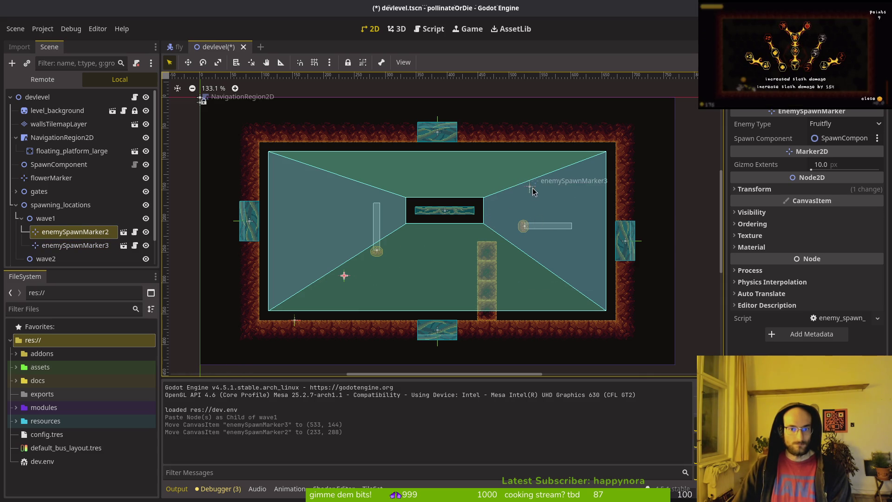
pyautogui.moveTo(533, 191); pyautogui.dragTo(528, 201)
# - Erase the bottom centre column of wall tiles, save the level, and playtest
pyautogui.click(79, 135)
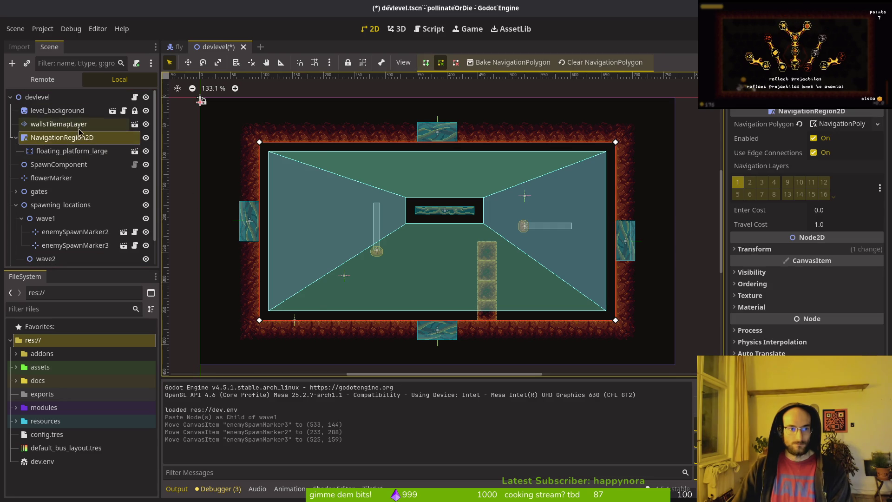
pyautogui.click(80, 130)
pyautogui.moveTo(486, 250); pyautogui.dragTo(484, 294)
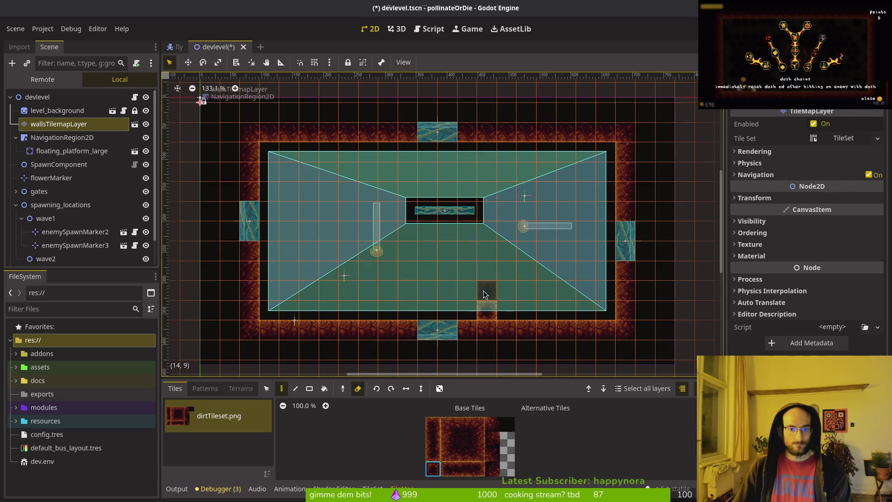
pyautogui.hotkey('ctrl', 's')
pyautogui.press('F5')
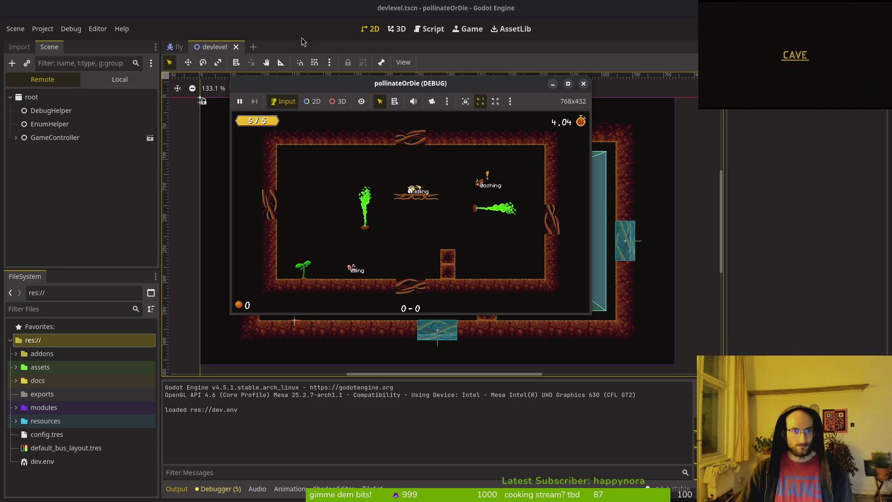
# - Set enemySpawnMarker3's Enemy Type to Fly instead of Fruitfly
pyautogui.press('F8')
pyautogui.click(70, 245)
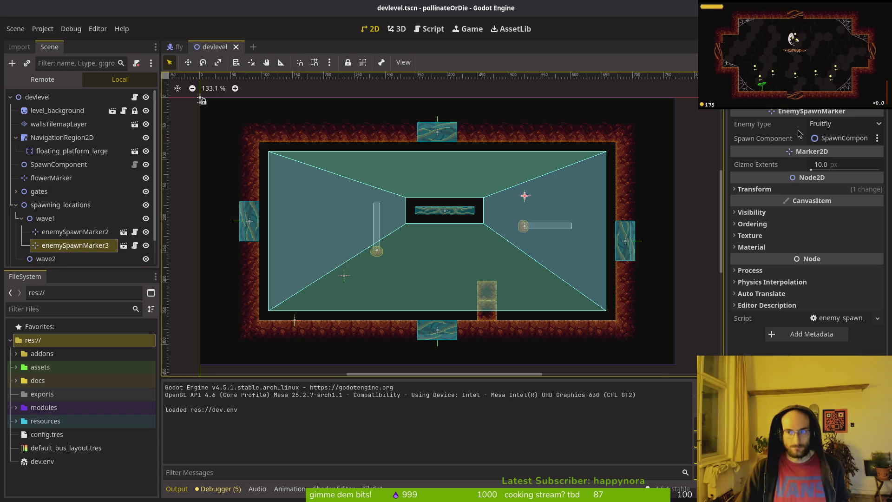
pyautogui.click(839, 129)
pyautogui.click(836, 135)
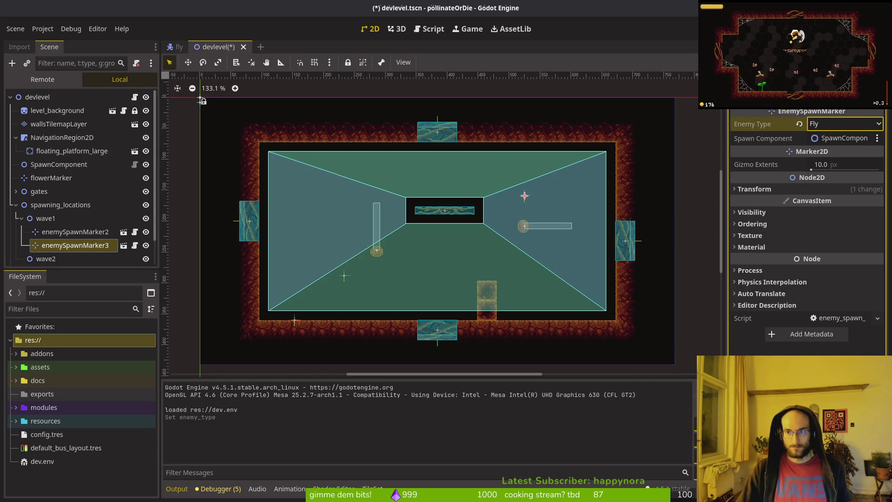
# - Playtest the level by moving and jumping the bee, then stop and return to Neovim
pyautogui.press('F6')
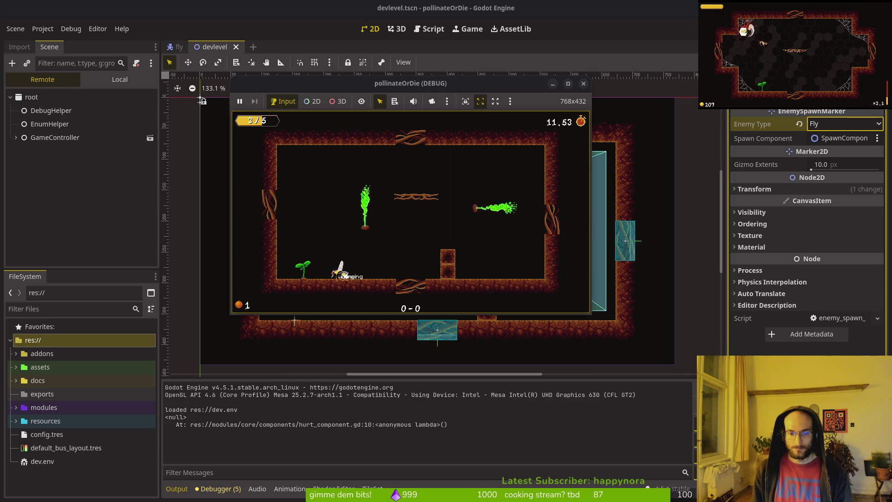
pyautogui.press('Right')
pyautogui.press('space')
pyautogui.press('Right')
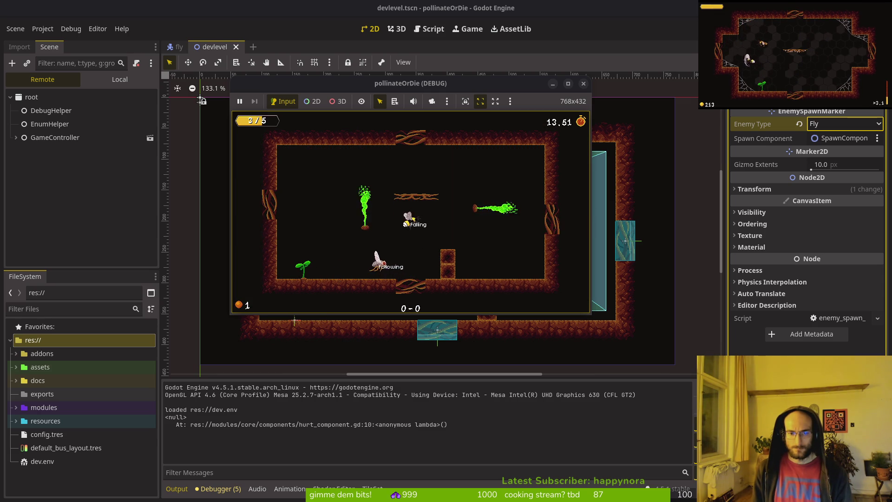
pyautogui.press('Left')
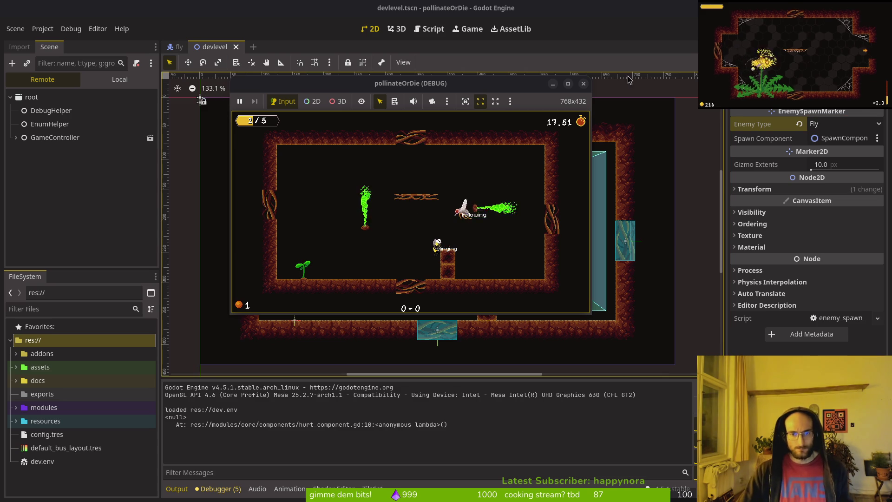
pyautogui.press('F8')
pyautogui.hotkey('alt', 'Tab')
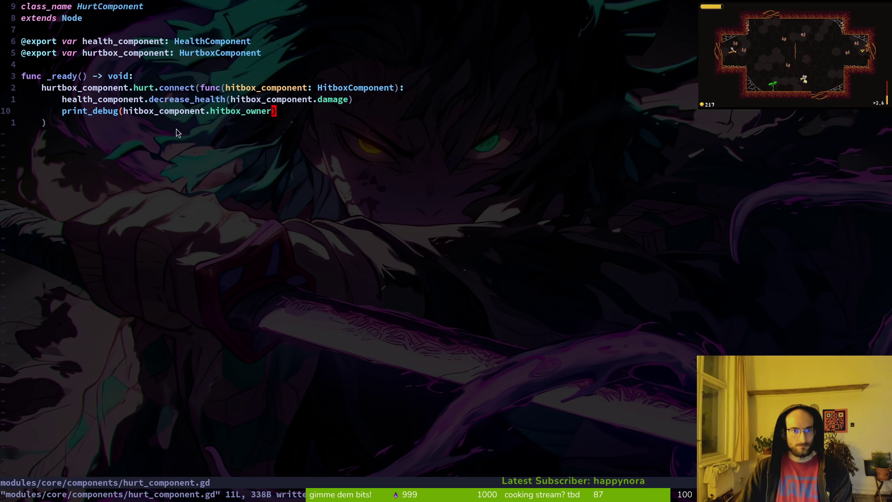
# - Locate the print_debug line beside decrease_health in hurt_component.gd
pyautogui.press('k')
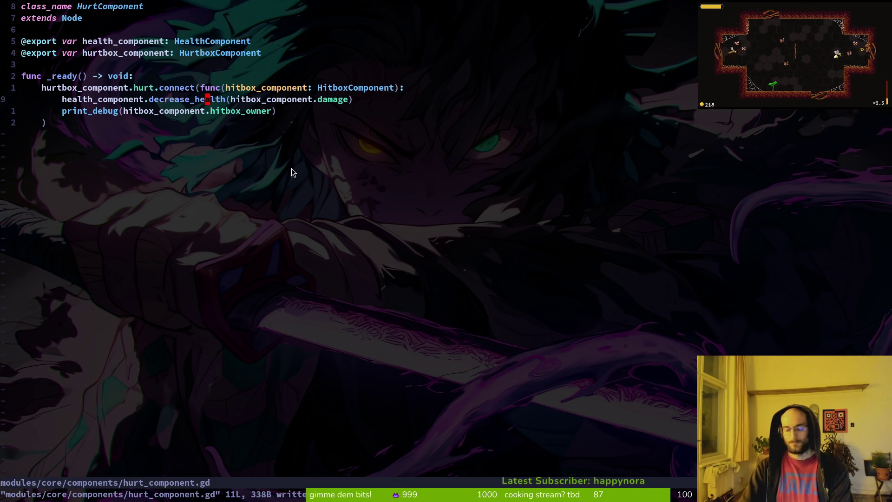
pyautogui.hotkey('alt', 'Tab')
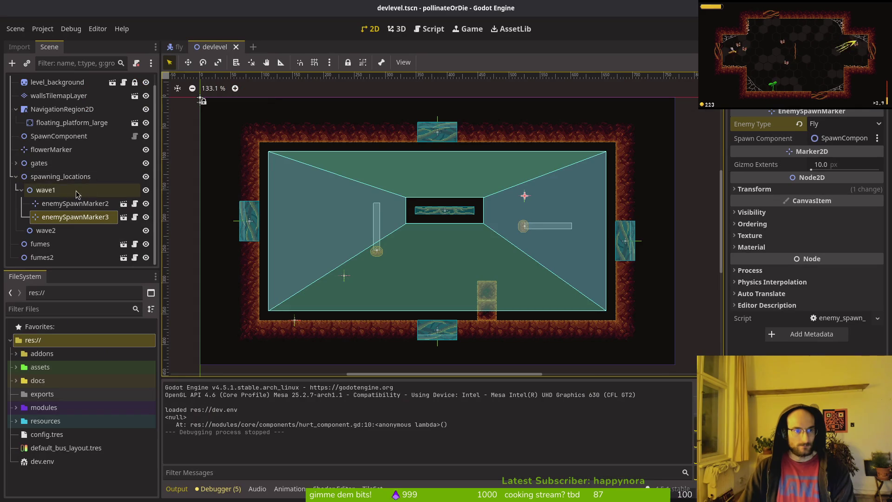
pyautogui.hotkey('alt', 'Tab')
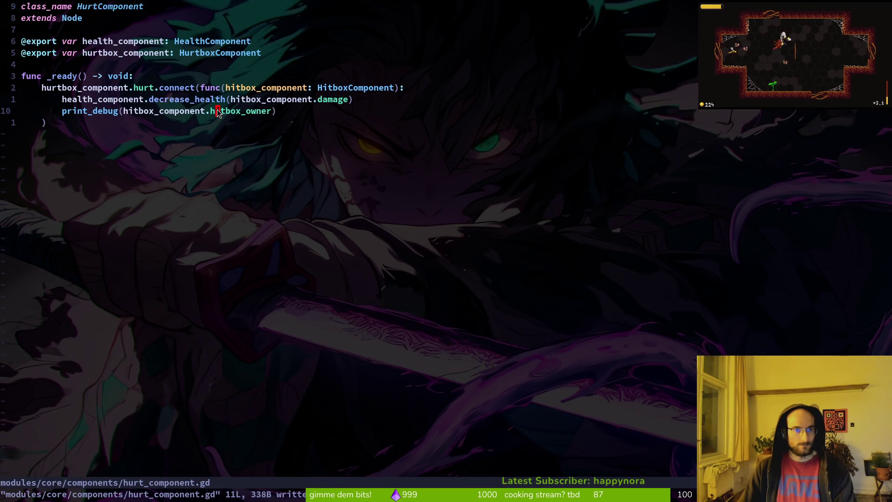
pyautogui.click(147, 112)
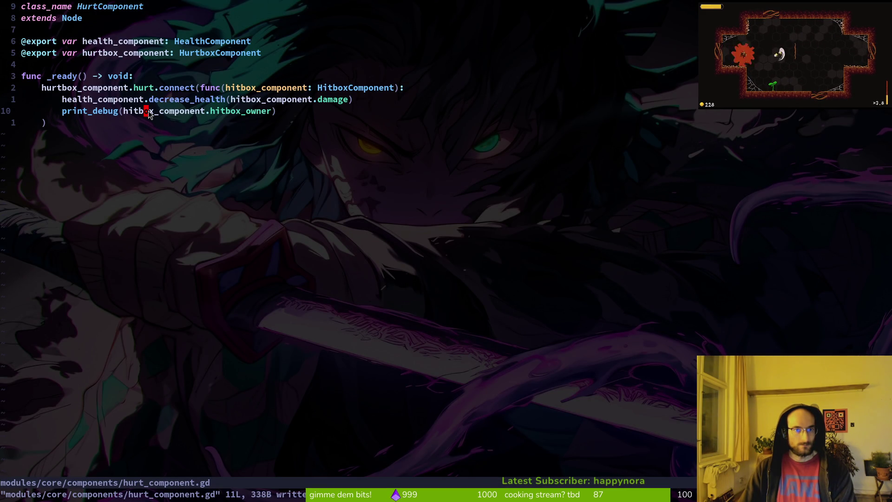
pyautogui.hotkey('alt', 'Tab')
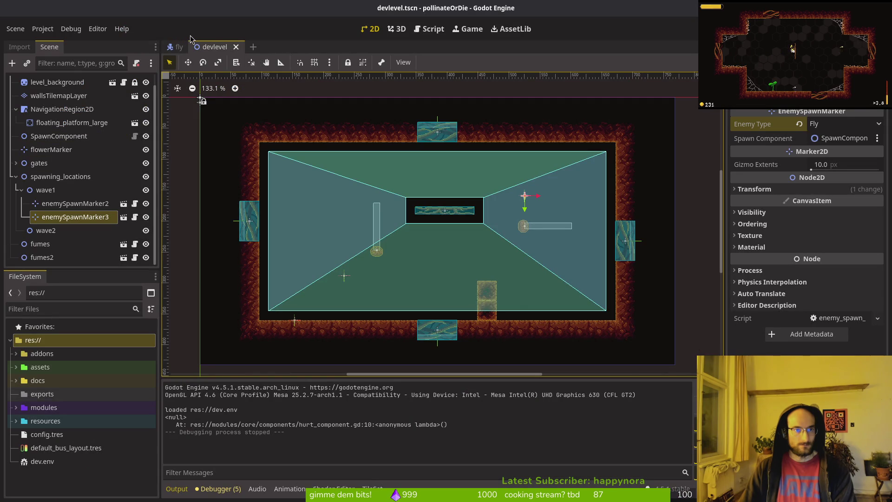
# - Open player.tscn and select PlayerHurtComponent to check which script it uses
pyautogui.hotkey('ctrl', 'shift', 'o')
pyautogui.write('player')
pyautogui.press('Return')
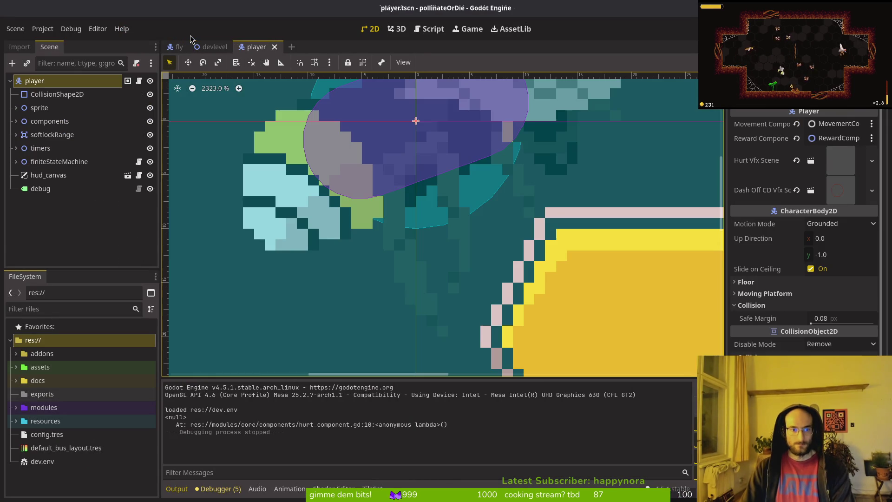
pyautogui.click(16, 120)
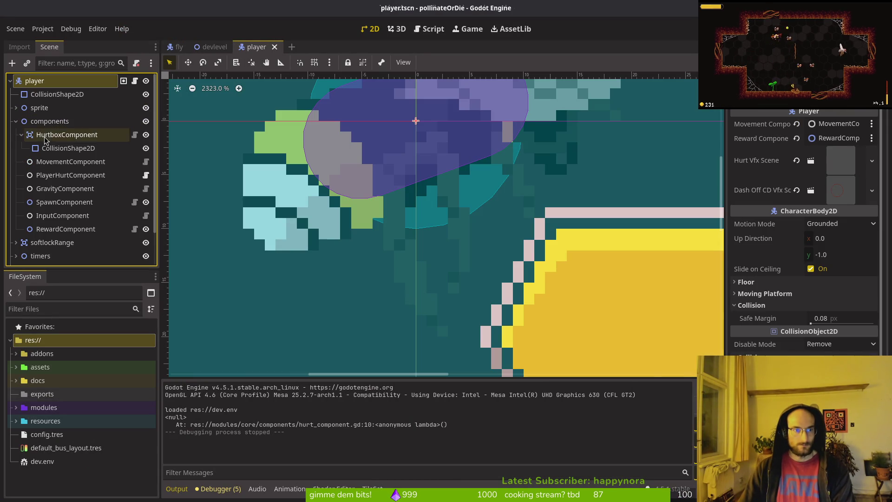
pyautogui.click(60, 177)
# - Open player_hurt_component.gd in Neovim via the project file search
pyautogui.hotkey('alt', 'Tab')
pyautogui.hotkey('ctrl', 'p')
pyautogui.write('p')
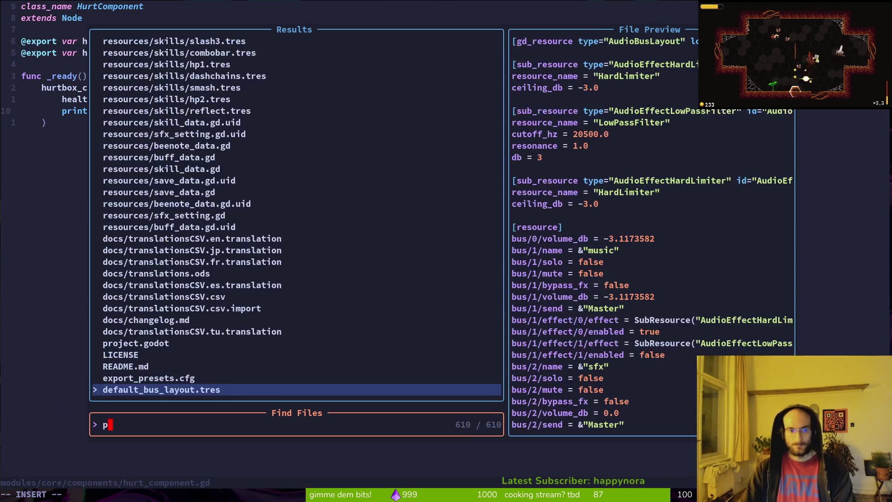
pyautogui.write('lahurt')
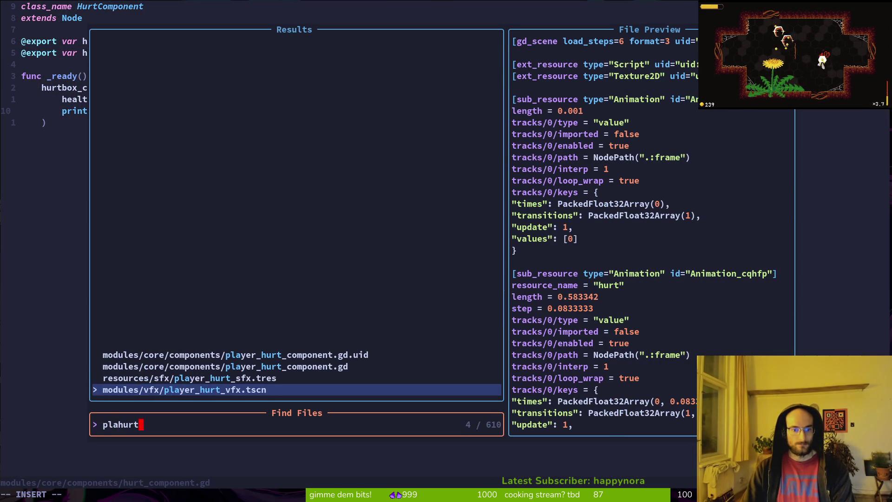
pyautogui.press('Up')
pyautogui.press('Up')
pyautogui.press('Return')
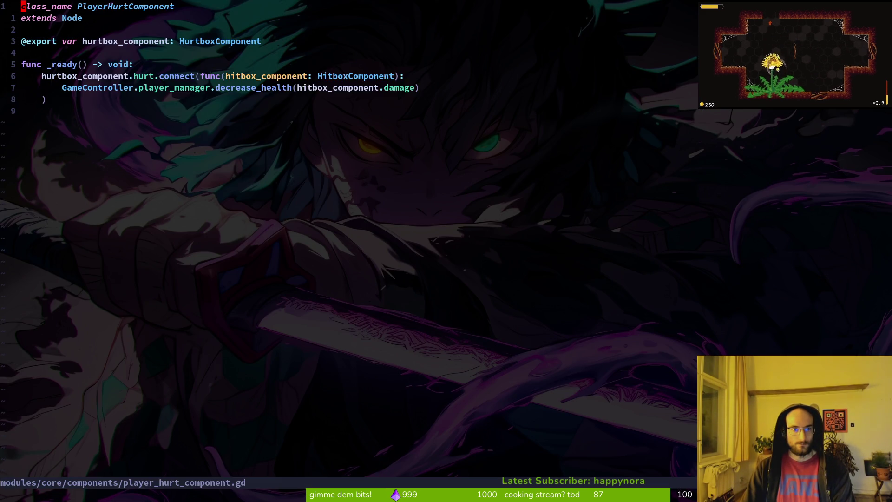
# - Cut the print_debug line out of hurt_component.gd and save the file
pyautogui.hotkey('ctrl', 'o')
pyautogui.click(146, 110)
pyautogui.press('d')
pyautogui.press('d')
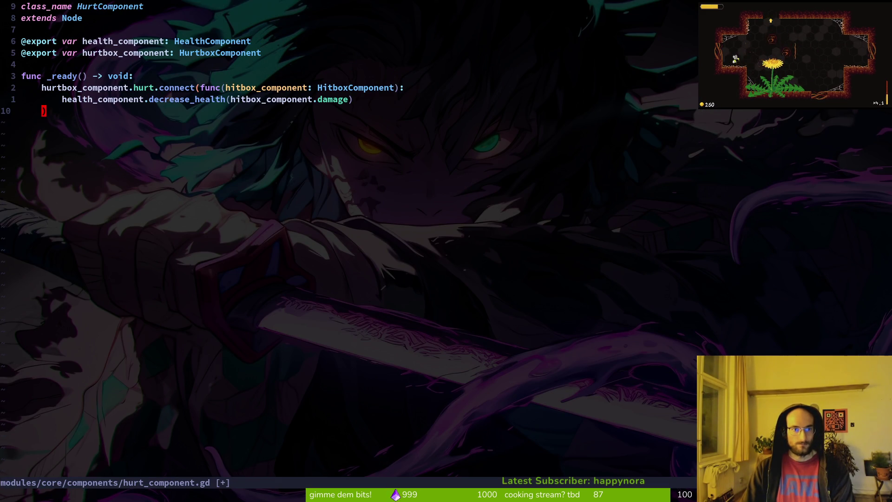
pyautogui.hotkey('ctrl', 's')
# - Paste print_debug below decrease_health in player_hurt_component.gd, save, and run the game with F5
pyautogui.hotkey('ctrl', '6')
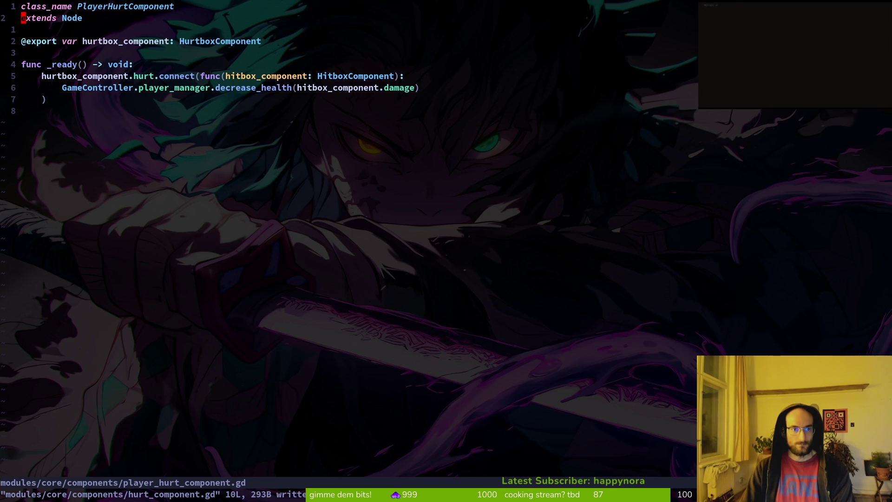
pyautogui.press('j')
pyautogui.press('j')
pyautogui.press('p')
pyautogui.hotkey('ctrl', 's')
pyautogui.hotkey('ctrl', '6')
pyautogui.hotkey('ctrl', '6')
pyautogui.press('super+2')
pyautogui.press('F5')
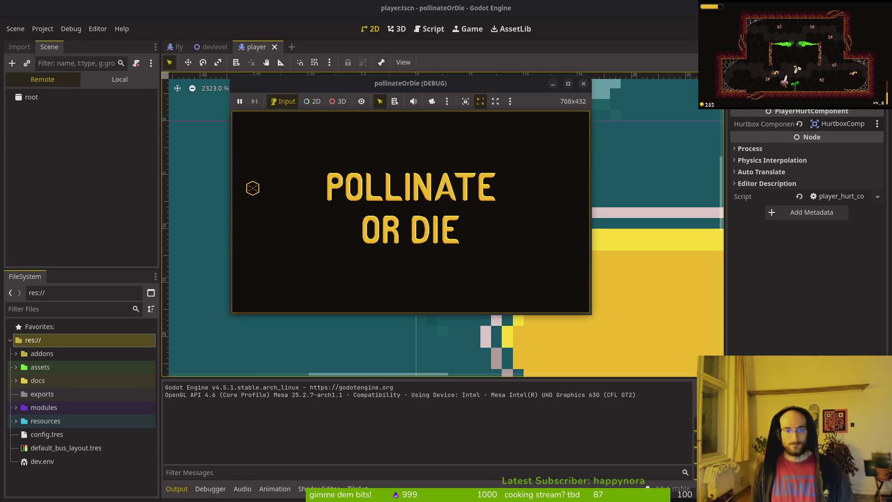
# - Fly the bee into a fly so the hitbox_owner prints, grow a dandelion, then stop with F8
pyautogui.press('w')
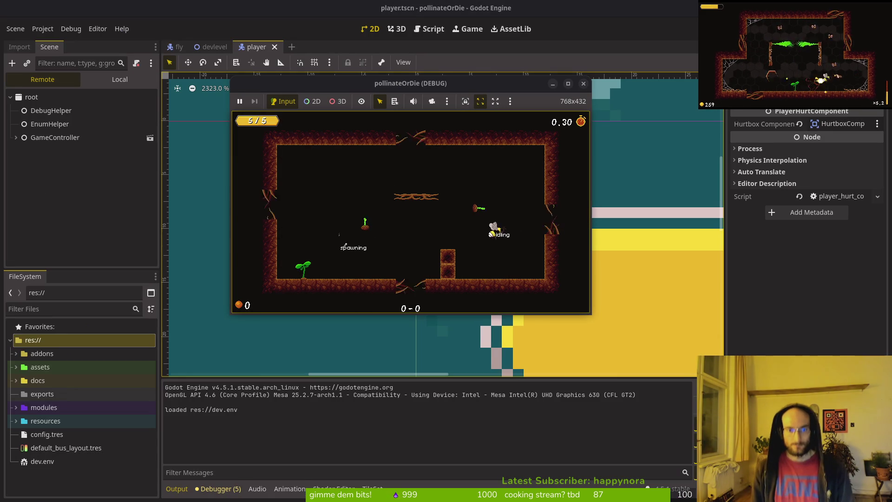
pyautogui.press('a')
pyautogui.press('d')
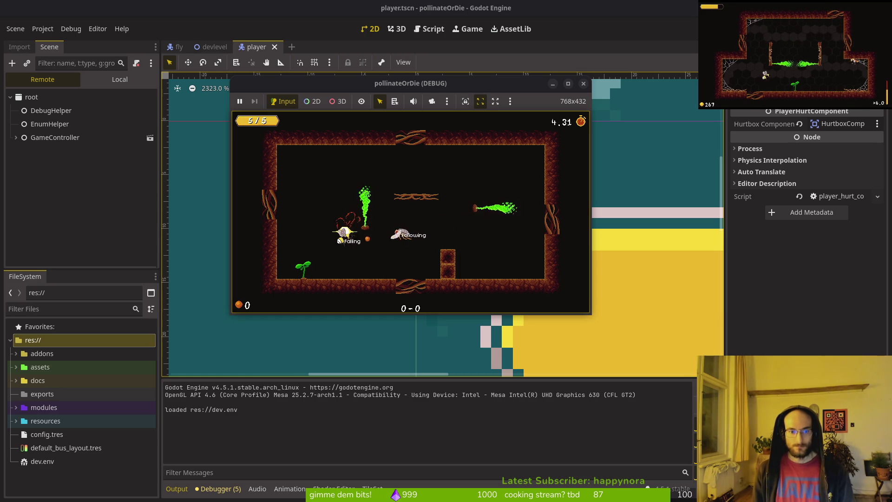
pyautogui.press('w')
pyautogui.press('d')
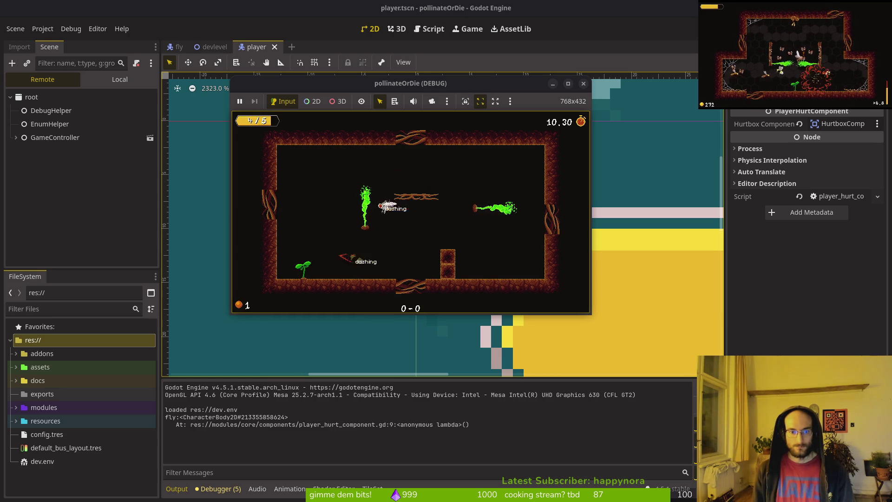
pyautogui.press('w')
pyautogui.press('d')
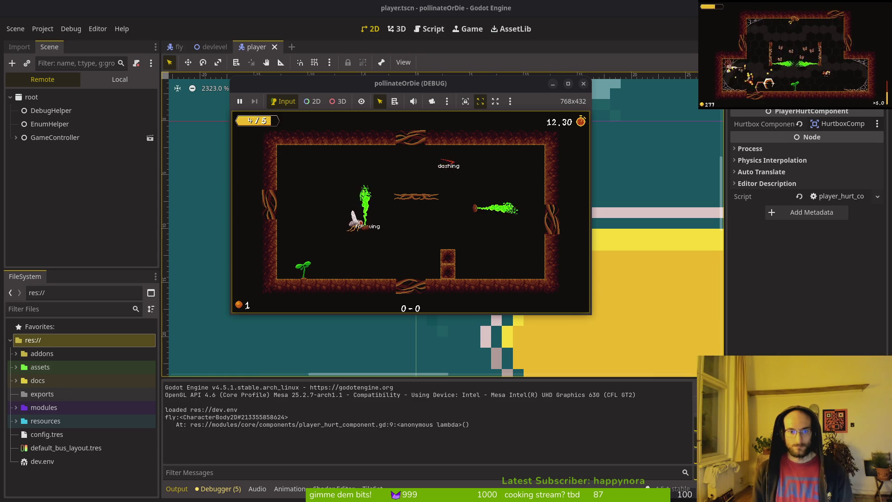
pyautogui.press('a')
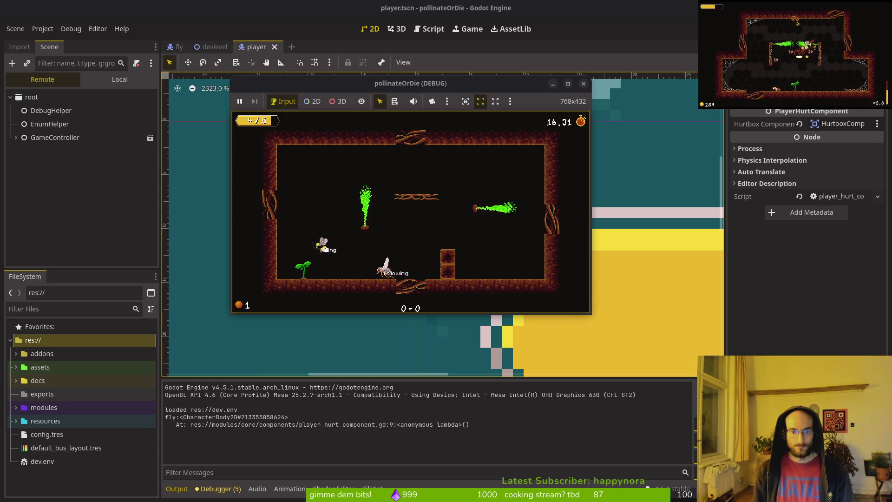
pyautogui.press('a')
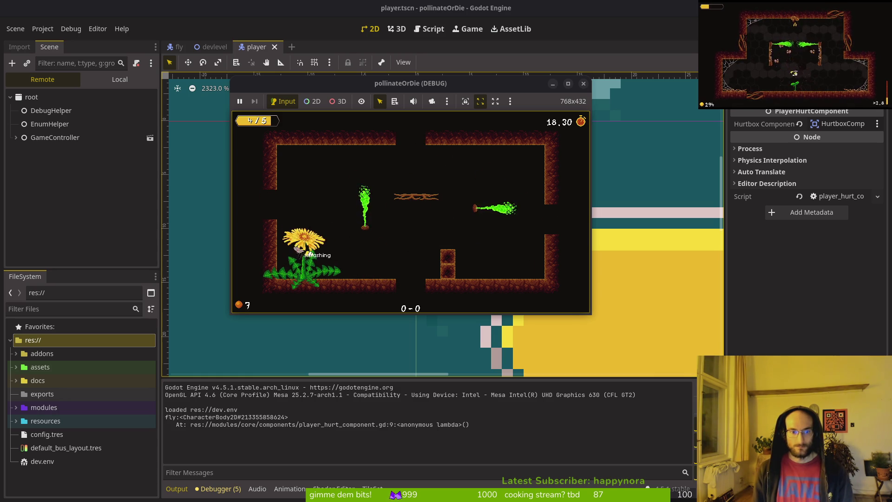
pyautogui.press('d')
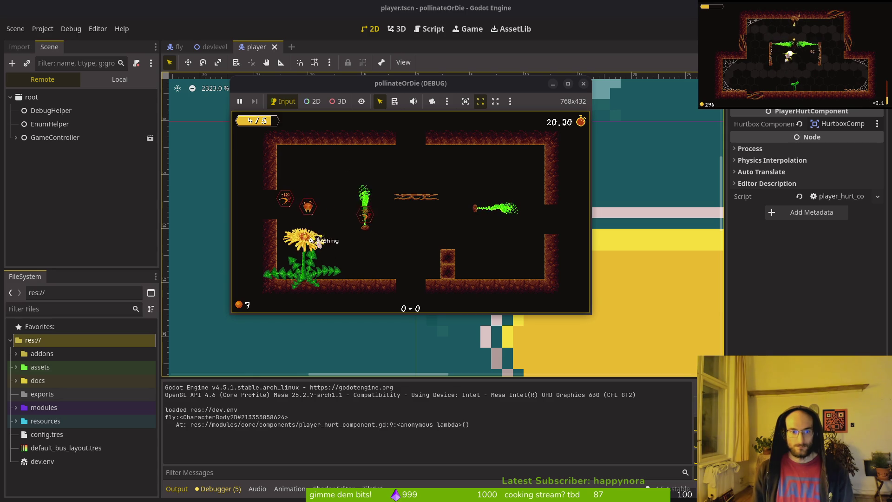
pyautogui.press('a')
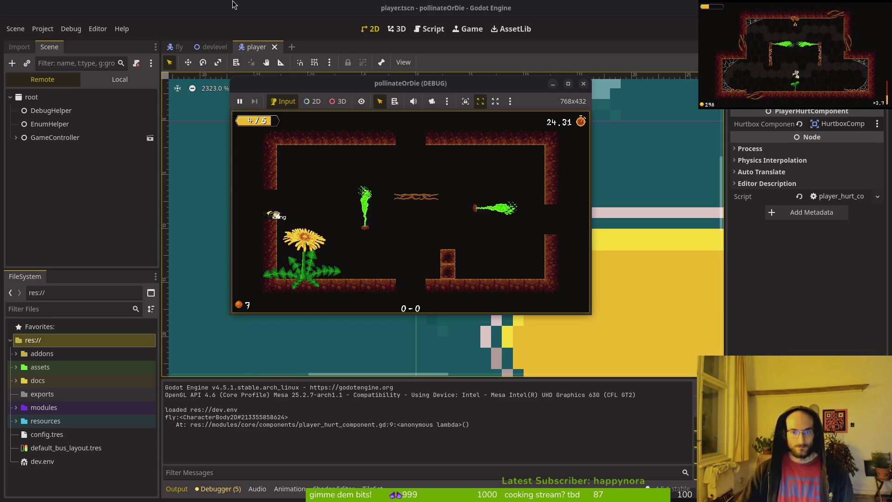
pyautogui.press('F8')
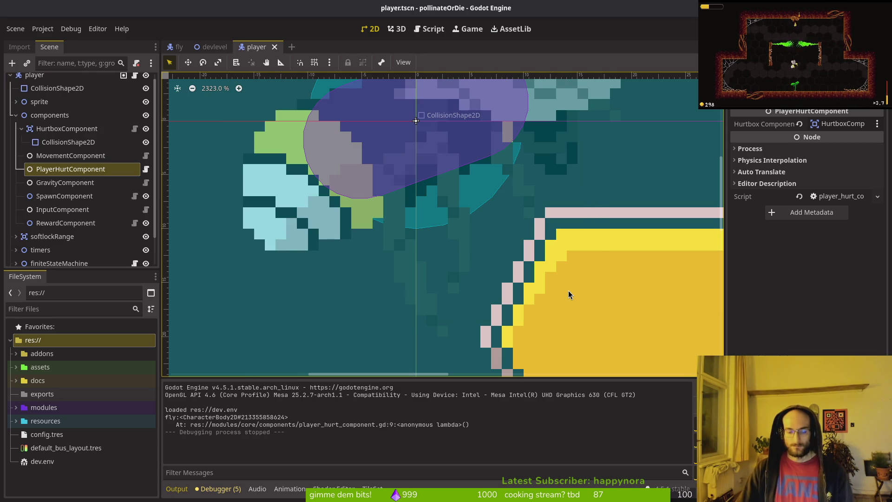
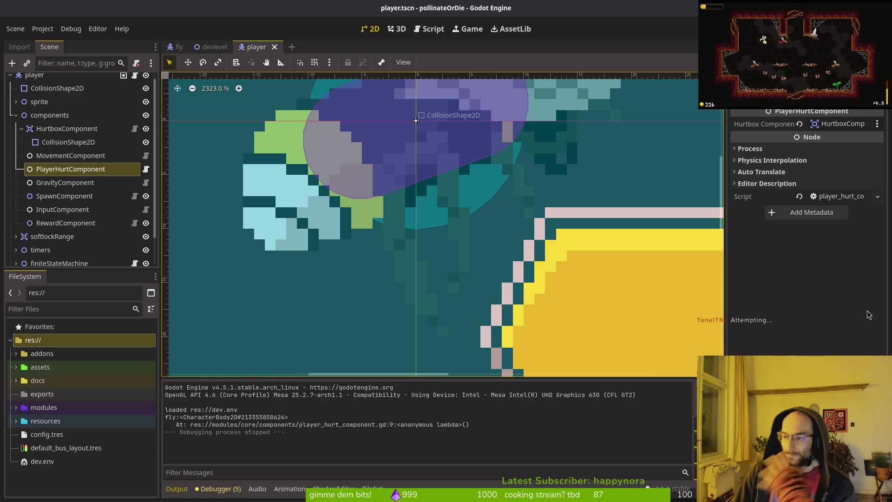
# - Delete the print_debug line from player_hurt_component.gd in Vim and save the file
pyautogui.hotkey('ctrl', 'F3')
pyautogui.write(':')
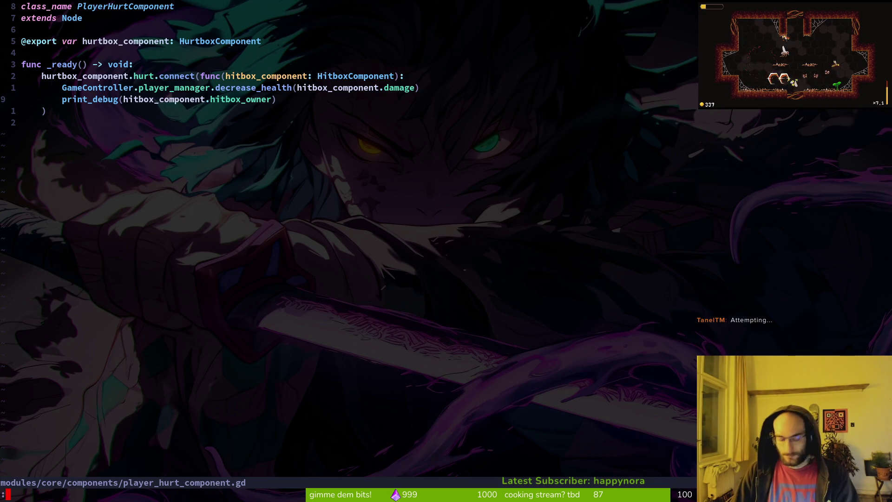
pyautogui.press('d')
pyautogui.press('d')
pyautogui.write(':wq')
pyautogui.press('Return')
# - Quit Vim and collapse the player's components node back in the Godot editor
pyautogui.write(':q')
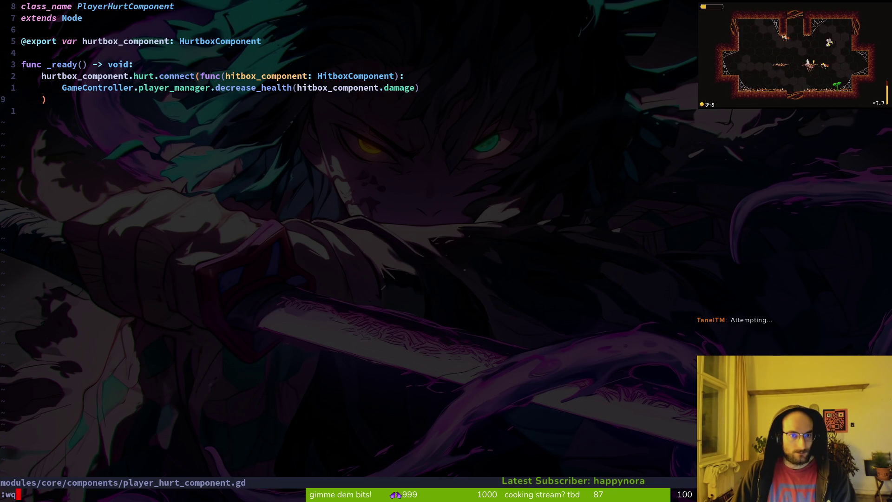
pyautogui.press('Return')
pyautogui.hotkey('ctrl', 'F1')
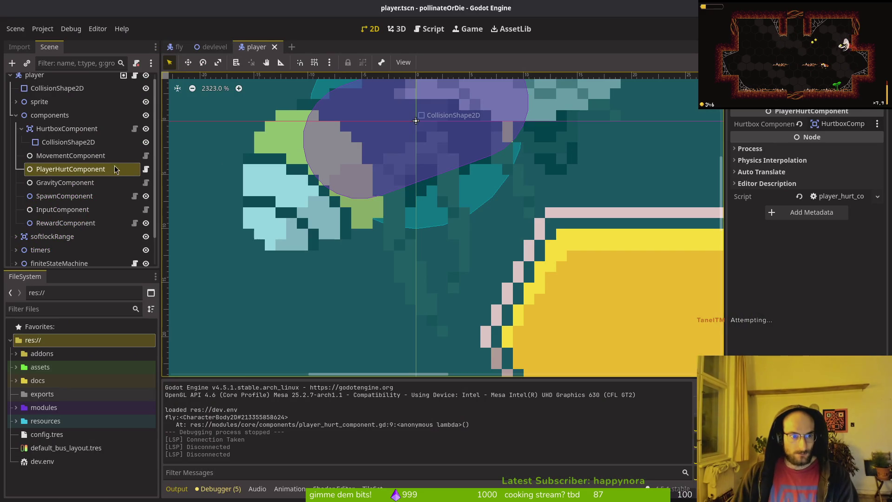
pyautogui.click(15, 115)
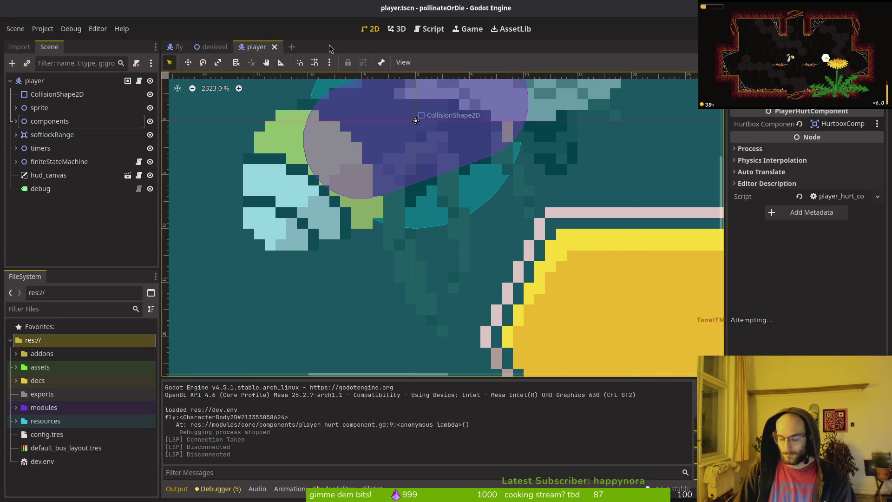
# - Open fruitfly.tscn and select its areas > dashHitbox node
pyautogui.hotkey('ctrl', 'shift', 'o')
pyautogui.write('fruitfly')
pyautogui.press('Return')
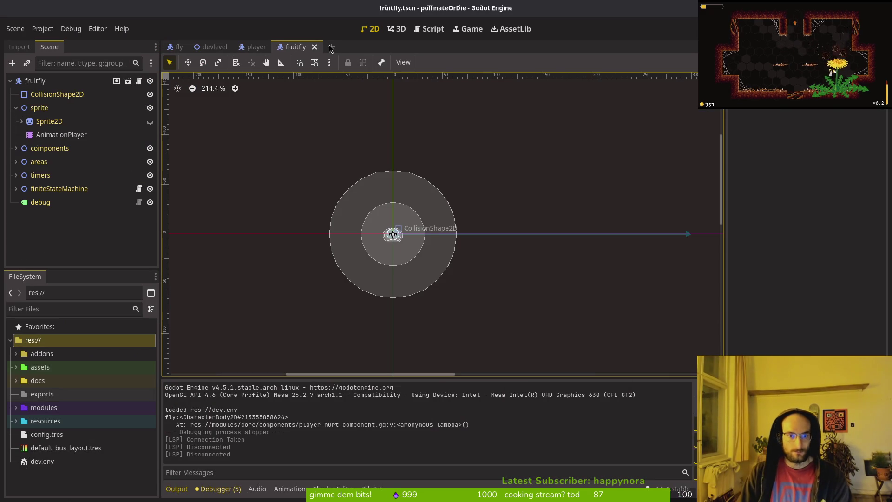
pyautogui.click(16, 188)
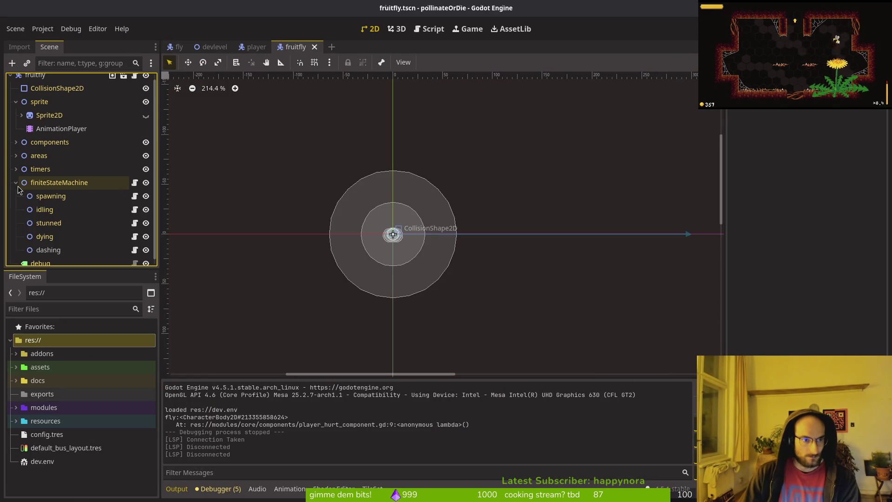
pyautogui.click(15, 182)
pyautogui.click(15, 162)
pyautogui.click(53, 202)
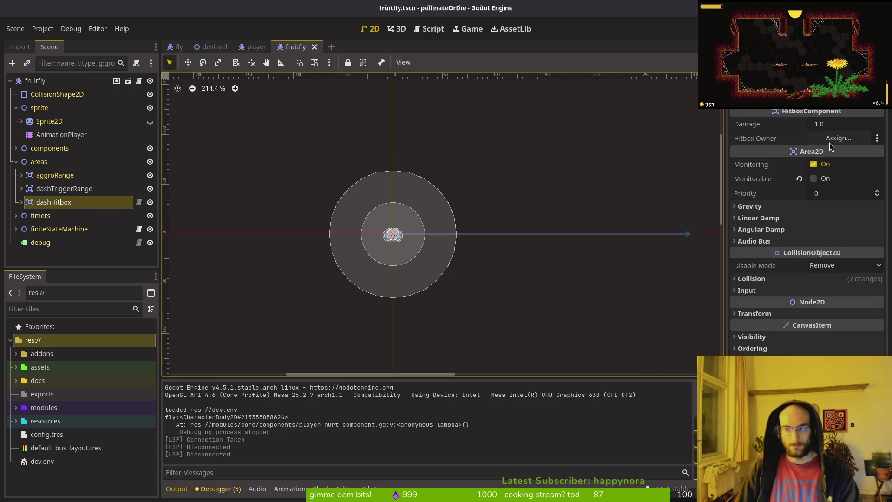
# - Assign fruitfly as the dashHitbox's Hitbox Owner and save the fruitfly scene
pyautogui.click(831, 140)
pyautogui.click(409, 124)
pyautogui.click(477, 399)
pyautogui.hotkey('ctrl', 's')
# - Quick-open the blood_explosion.tscn scene
pyautogui.hotkey('alt', 'shift', 'o')
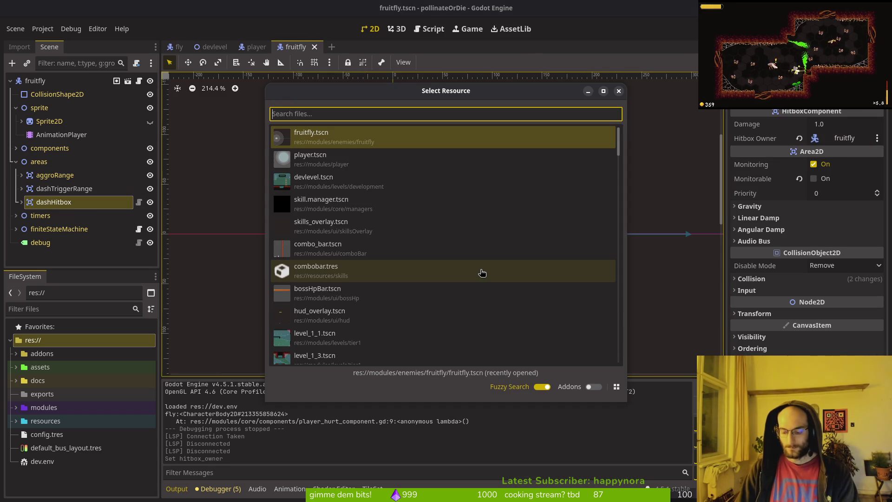
pyautogui.write('blo')
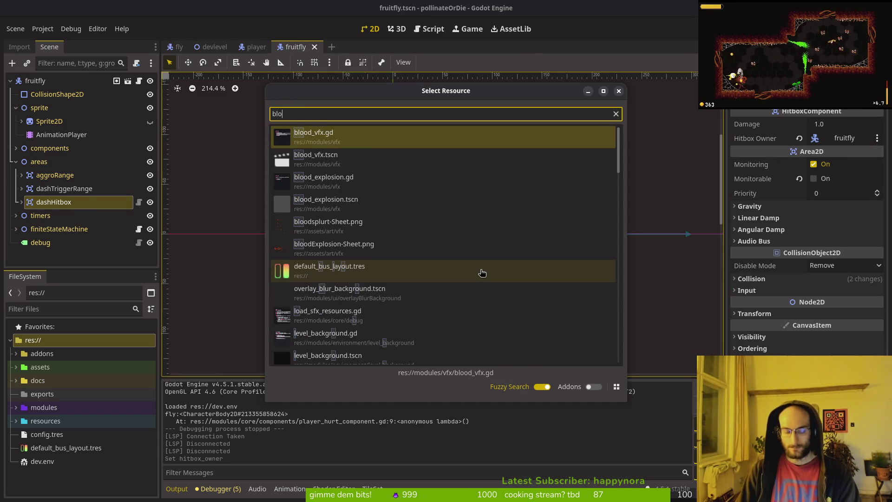
pyautogui.write('ext')
pyautogui.press('Return')
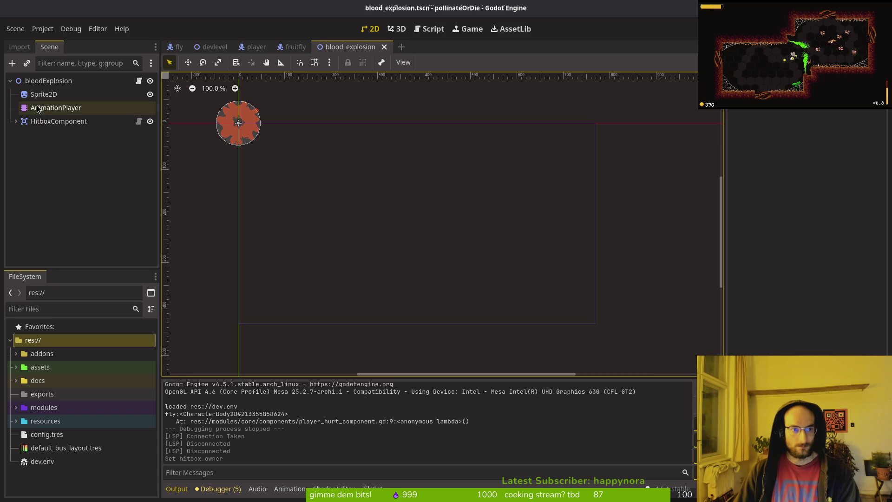
# - Browse to modules/enemies/mosquito and drag mosquito.tscn onto the explosion's Hitbox Owner field
pyautogui.click(845, 143)
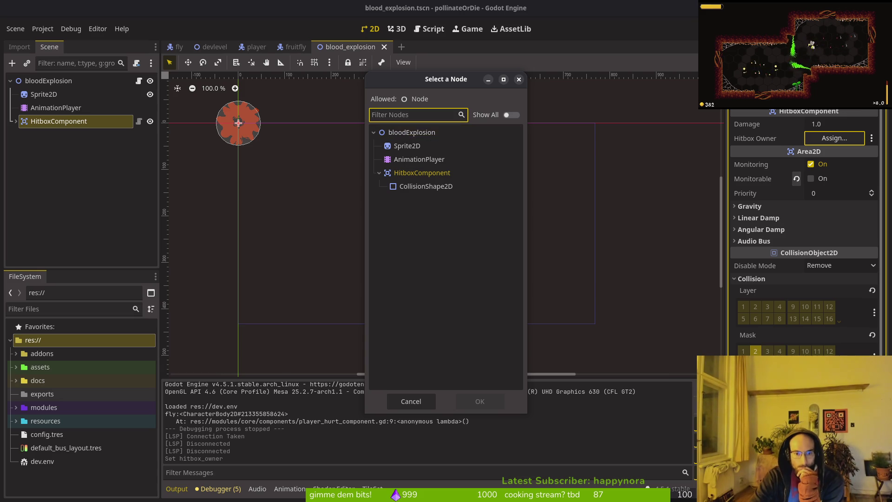
pyautogui.click(411, 401)
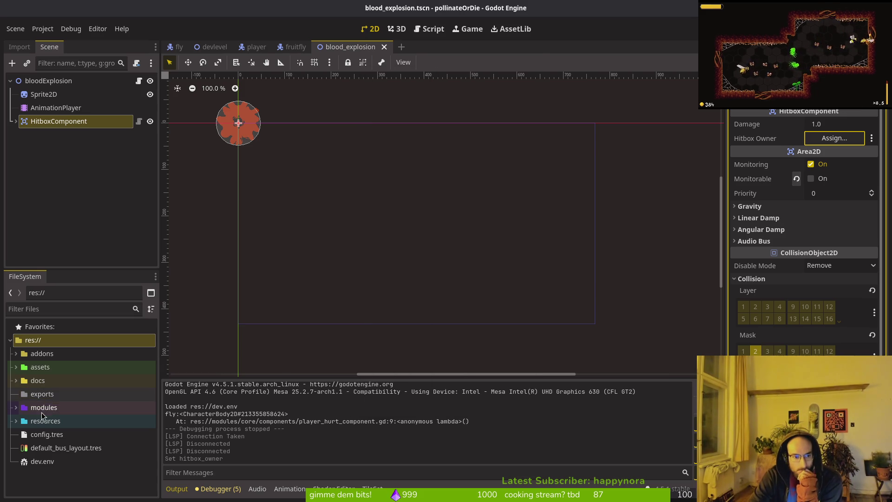
pyautogui.click(16, 408)
pyautogui.doubleClick(58, 436)
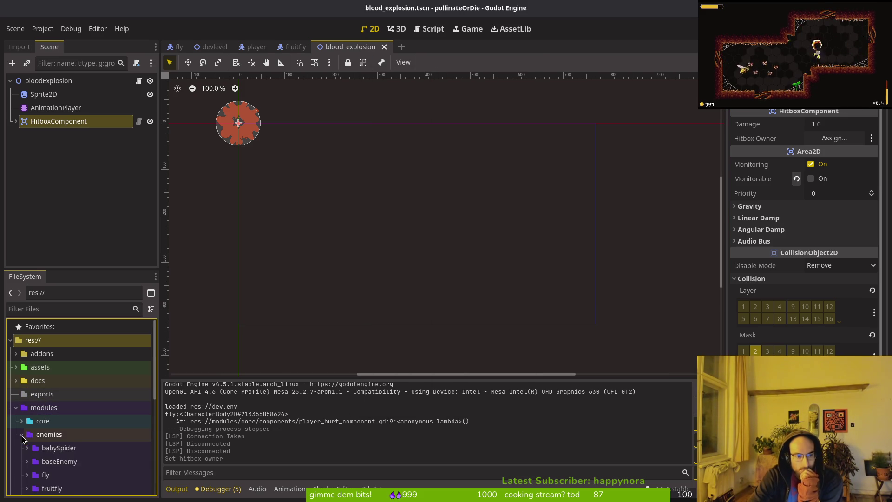
pyautogui.scroll(-3, 64, 442)
pyautogui.doubleClick(56, 414)
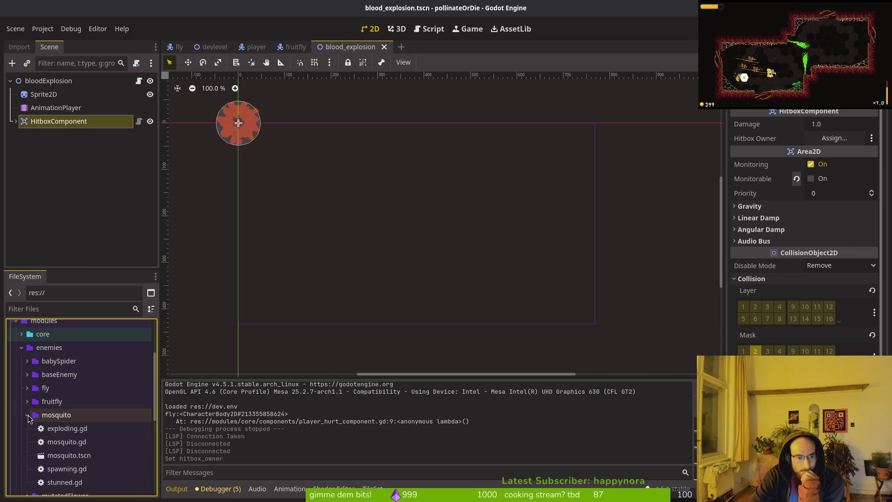
pyautogui.click(68, 458)
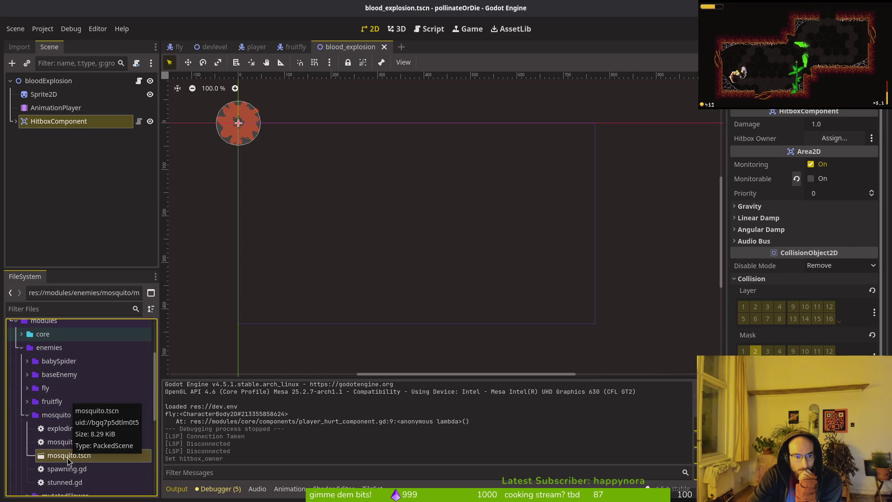
pyautogui.moveTo(62, 458)
pyautogui.mouseDown()
pyautogui.moveTo(707, 259)
pyautogui.moveTo(836, 139)
pyautogui.moveTo(831, 146)
pyautogui.mouseUp()
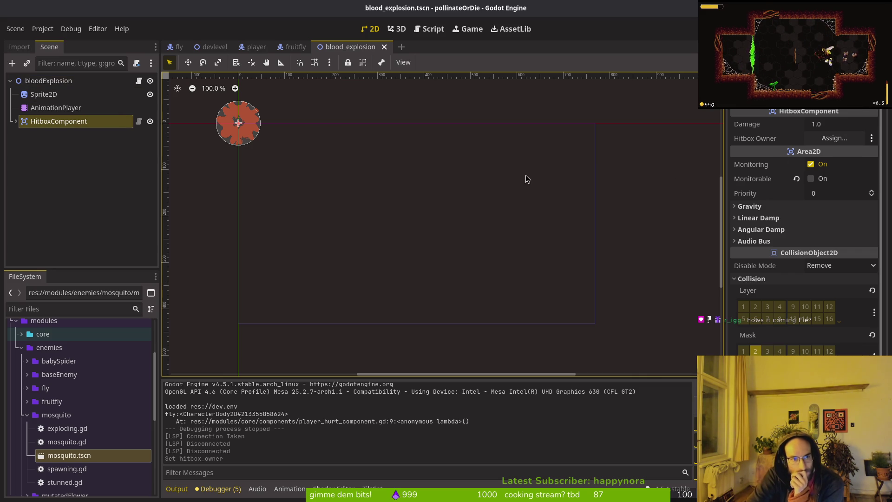
# - Open the mosquito's exploding.gd in Vim through the terminal file finder
pyautogui.press('super+1')
pyautogui.press('Return')
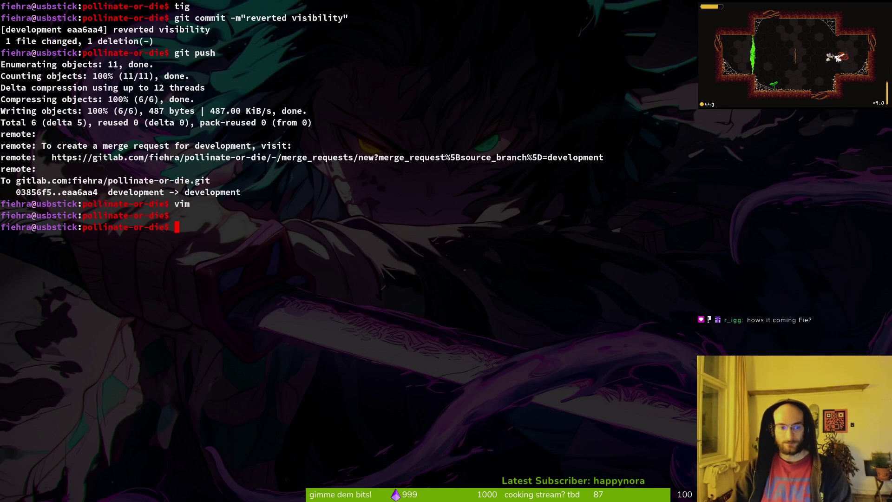
pyautogui.write('vim')
pyautogui.press('Return')
pyautogui.write('bl')
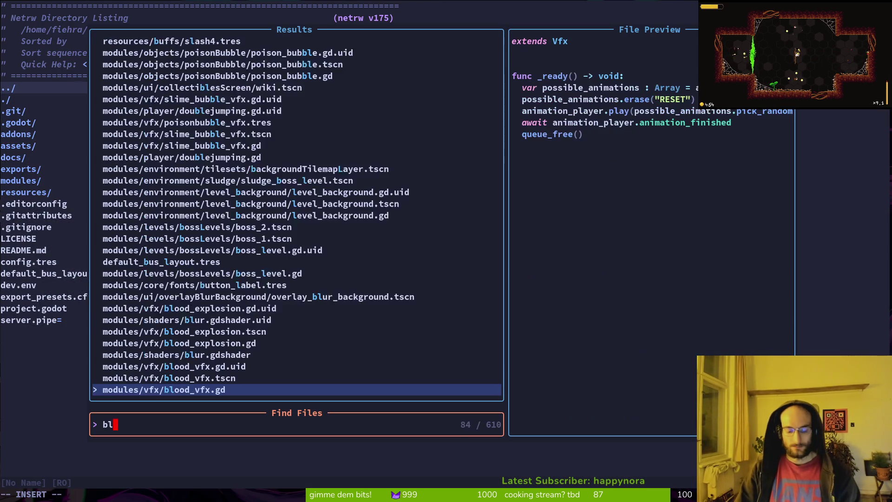
pyautogui.press('BackSpace')
pyautogui.press('BackSpace')
pyautogui.write('explo')
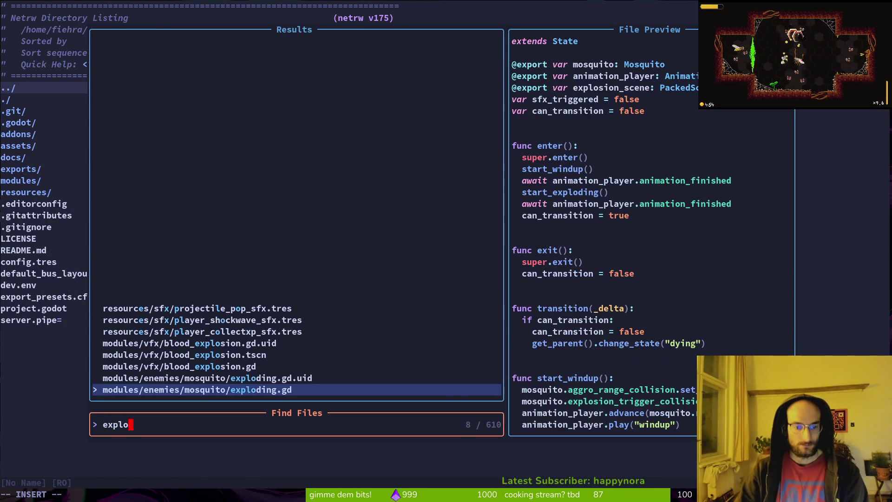
pyautogui.press('Return')
# - In instantiate_explosion, add a line explosion.hurtbox_owner below the position line
pyautogui.scroll(-5, 91, 266)
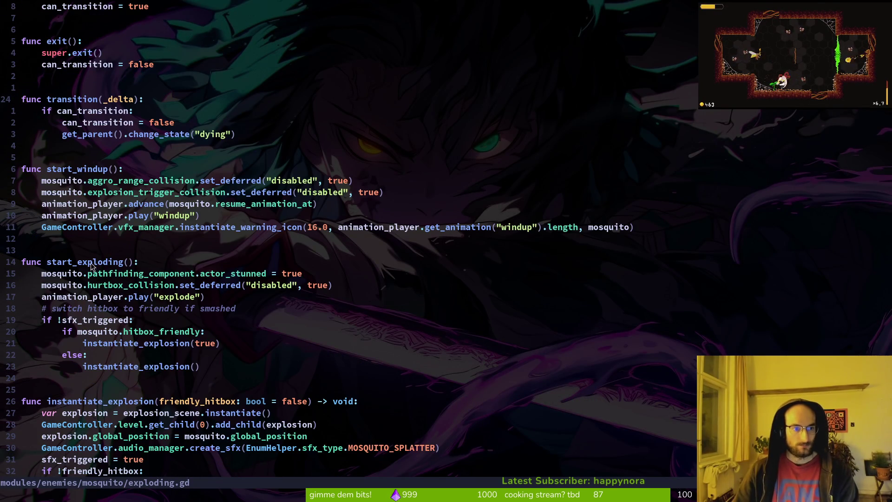
pyautogui.scroll(-4, 164, 283)
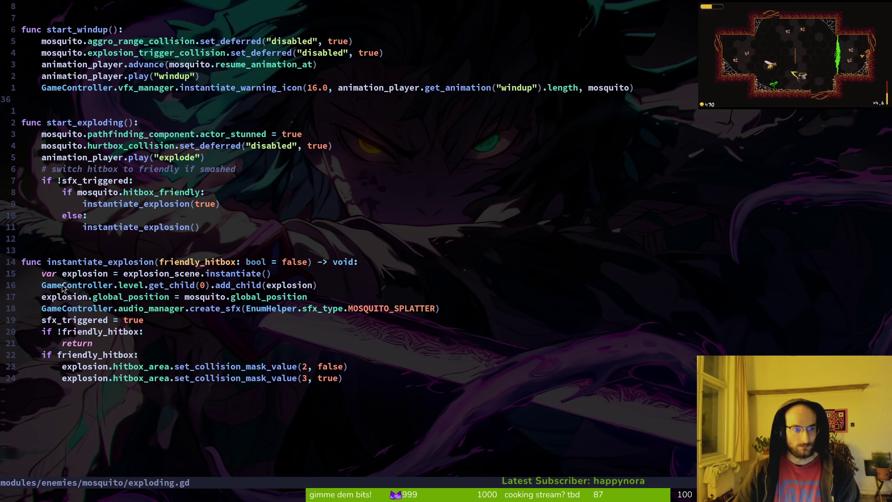
pyautogui.click(171, 274)
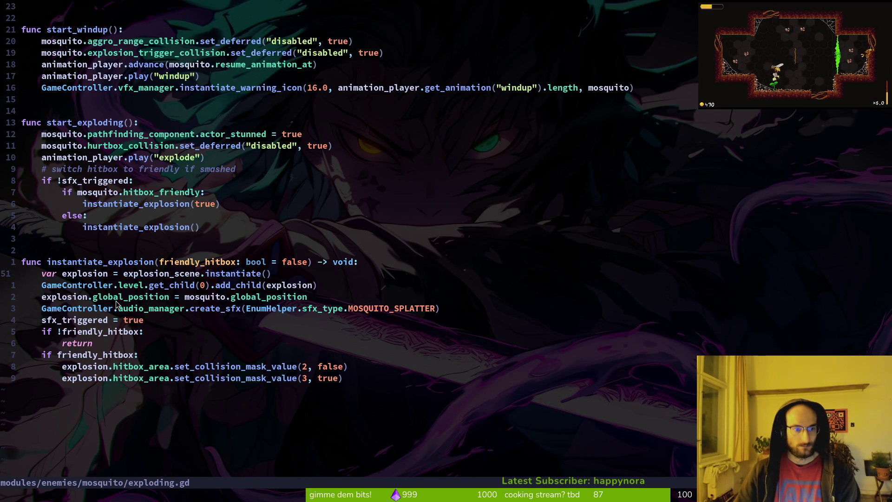
pyautogui.click(106, 294)
pyautogui.write('oexp')
pyautogui.press('Tab')
pyautogui.write('.hur')
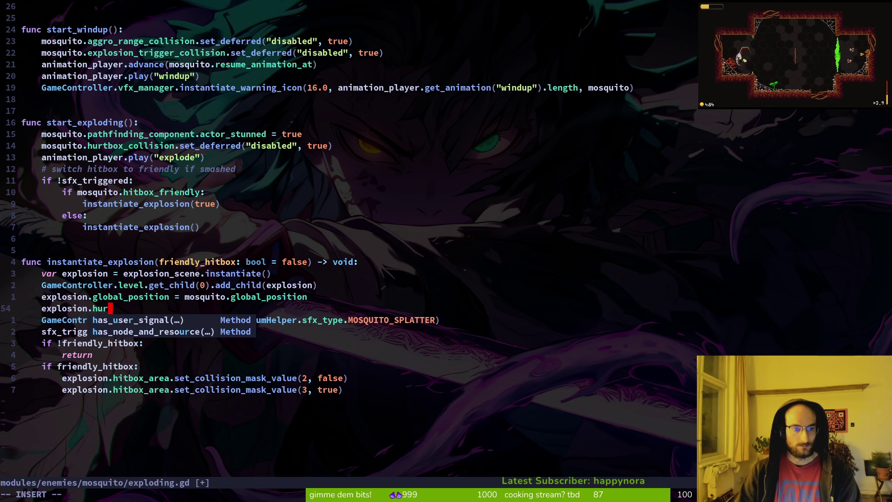
pyautogui.write('tbox_owner')
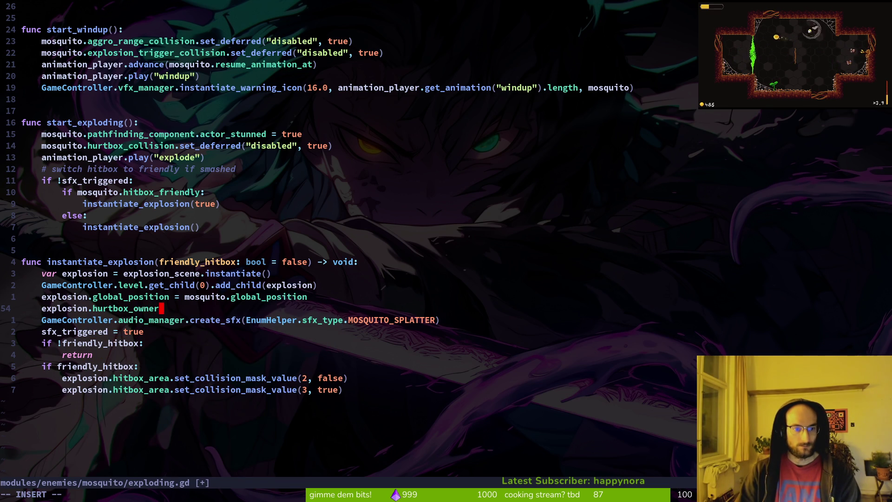
# - Search the file finder for the blood explosion file, then close it without opening anything
pyautogui.press('Escape')
pyautogui.press('space')
pyautogui.press('f')
pyautogui.press('f')
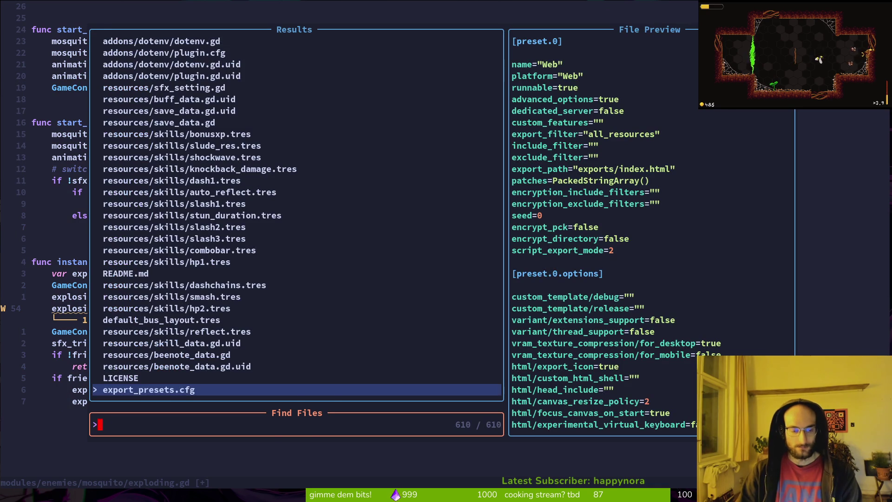
pyautogui.press('Escape')
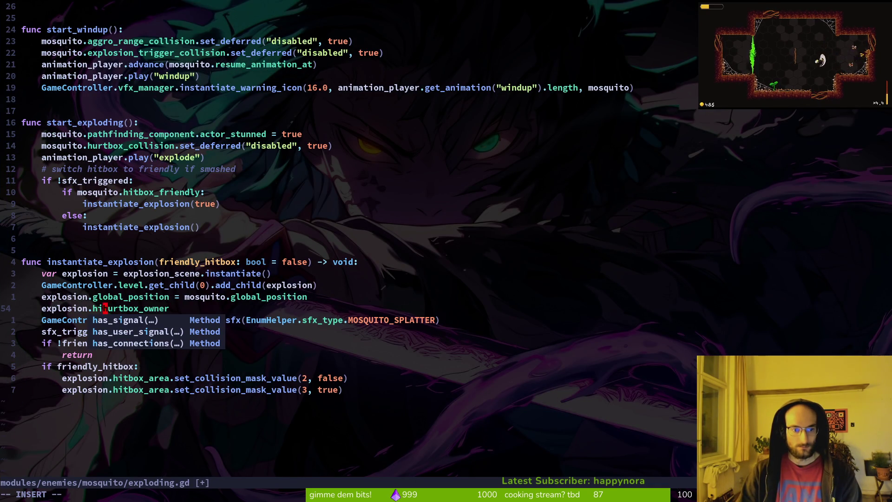
pyautogui.press('Escape')
pyautogui.press('space')
pyautogui.press('f')
pyautogui.press('f')
pyautogui.write('ex')
pyautogui.press('BackSpace')
pyautogui.press('BackSpace')
pyautogui.press('BackSpace')
pyautogui.write('bloodexp')
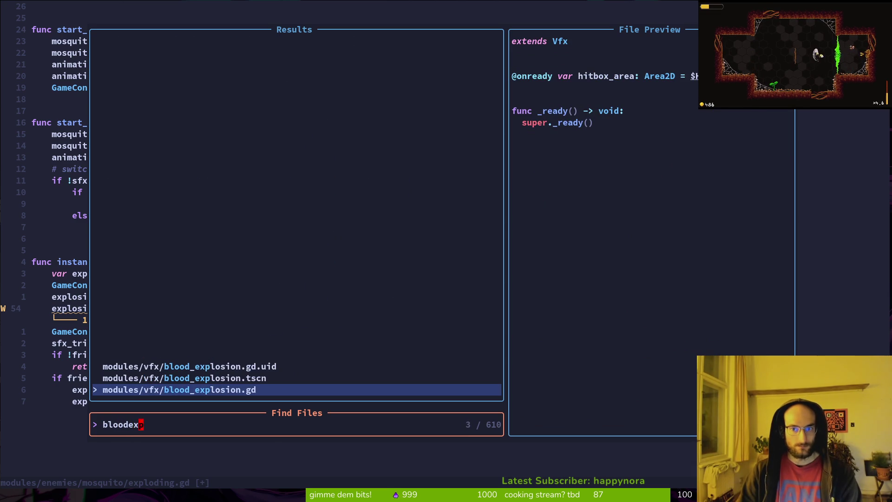
pyautogui.press('Escape')
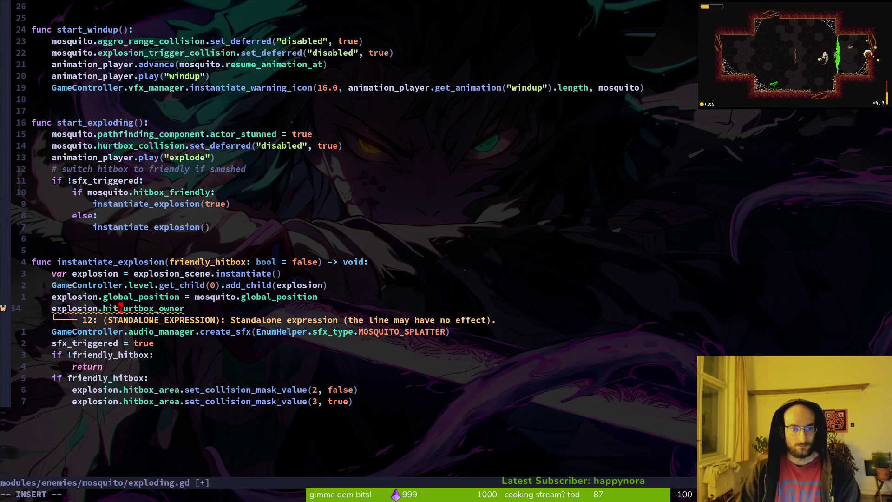
# - Correct it to explosion.hitbox_area.hurtbox_owner, remove the stray line, save, and begin appending ' ='
pyautogui.write('i')
pyautogui.write('tbox_area.')
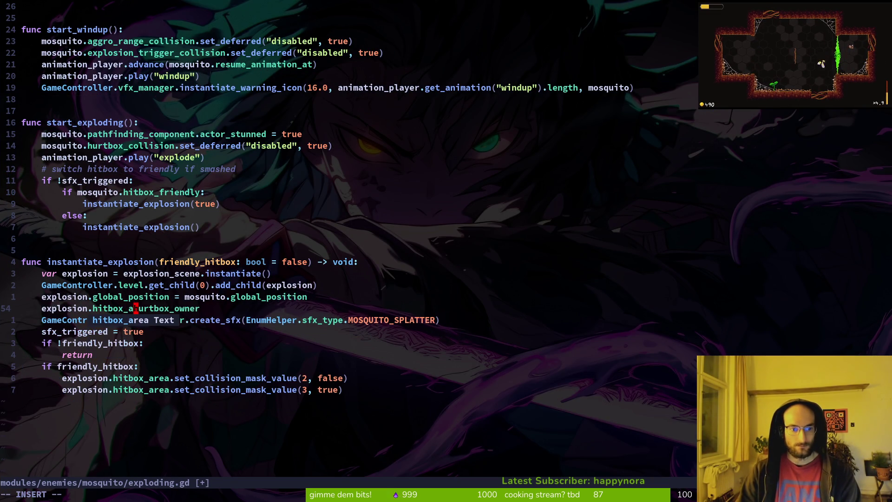
pyautogui.press('Escape')
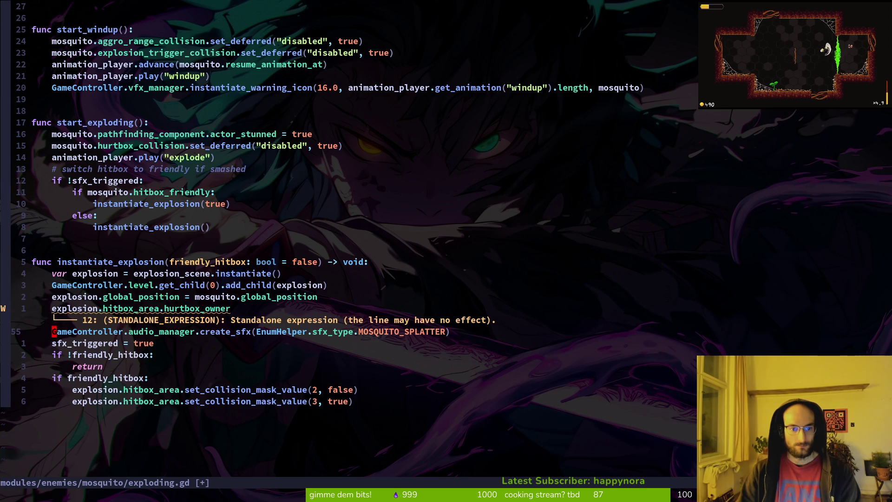
pyautogui.press('k')
pyautogui.press('k')
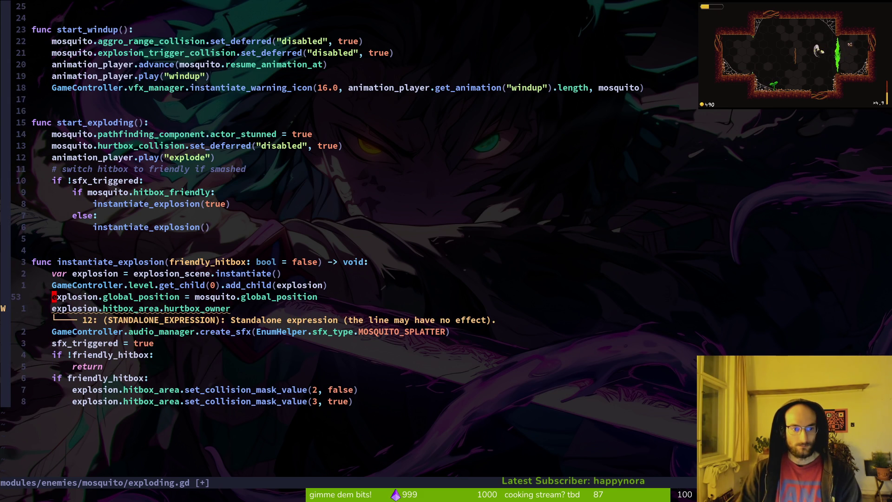
pyautogui.write('o')
pyautogui.write('V')
pyautogui.press('Escape')
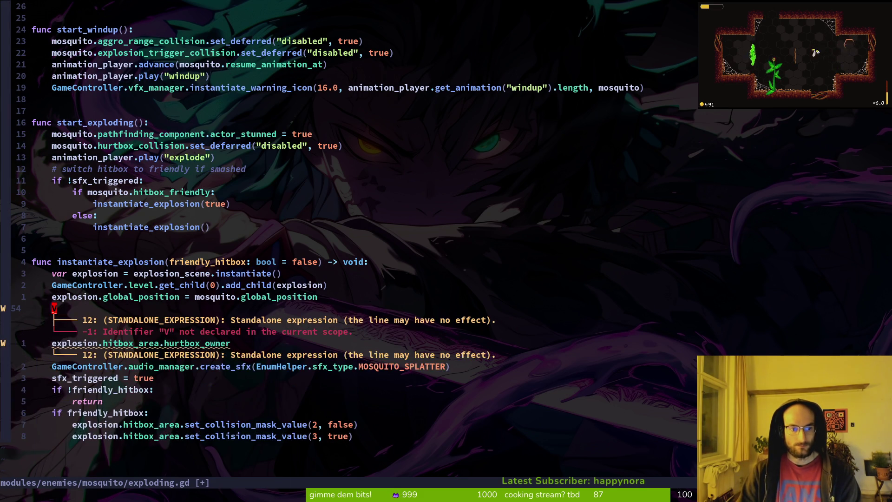
pyautogui.press('d')
pyautogui.press('d')
pyautogui.write(':w')
pyautogui.press('Return')
pyautogui.write('A')
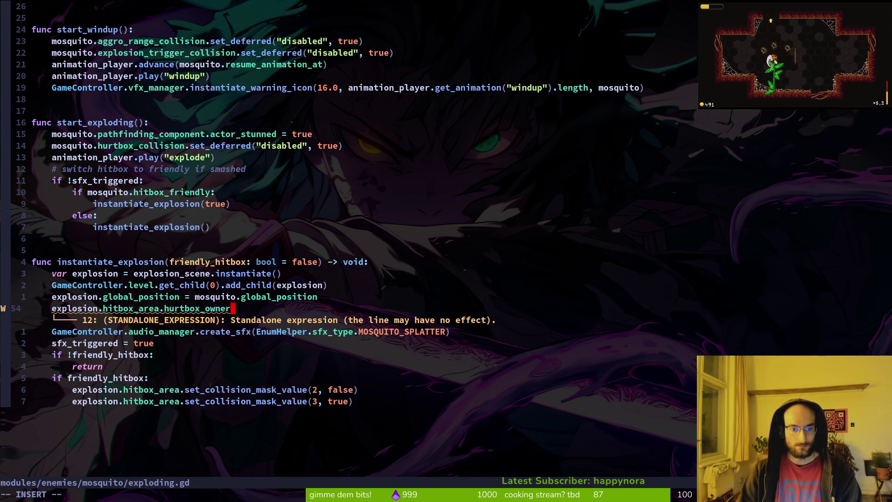
pyautogui.write(' =')
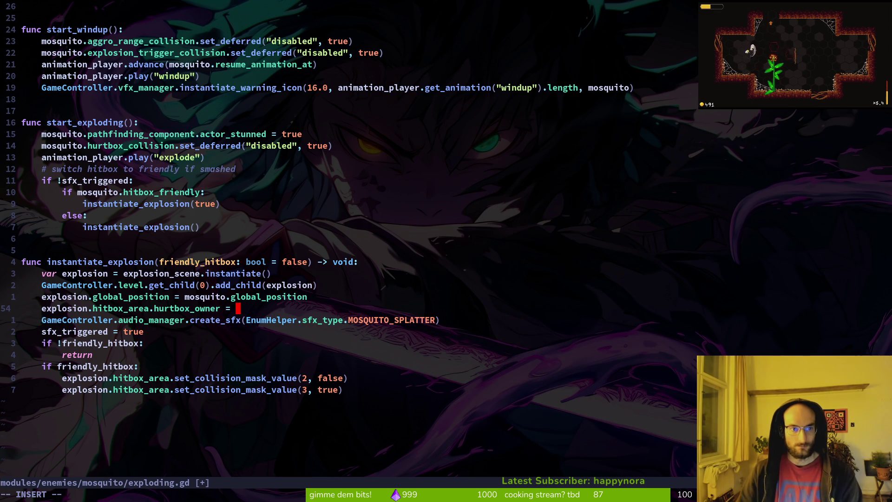
# - Finish the line as explosion.hitbox_area.hurtbox_owner = mosquito, undoing a stray '15'
pyautogui.scroll(9, 138, 241)
pyautogui.scroll(-3, 121, 148)
pyautogui.scroll(-7, 223, 163)
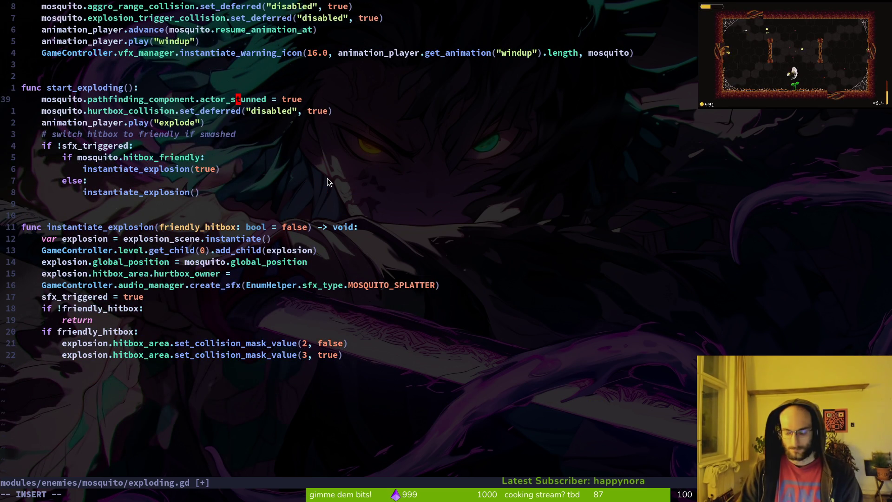
pyautogui.write('15')
pyautogui.press('Escape')
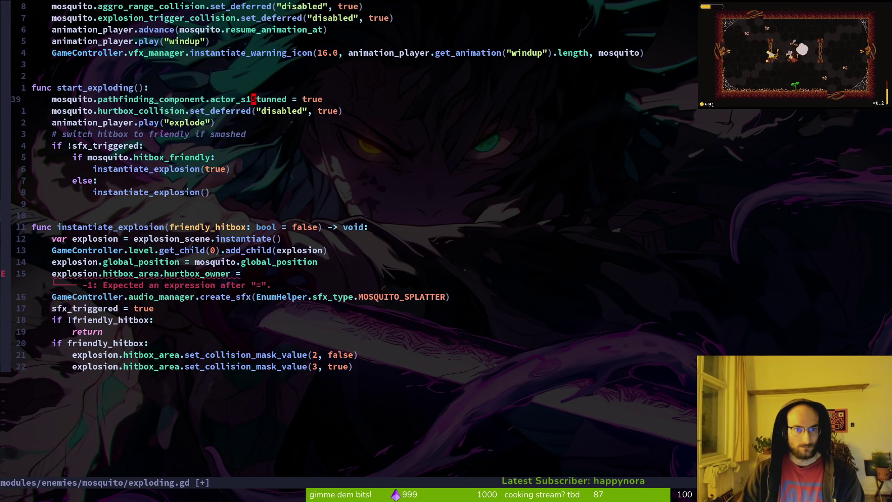
pyautogui.press('u')
pyautogui.press('A')
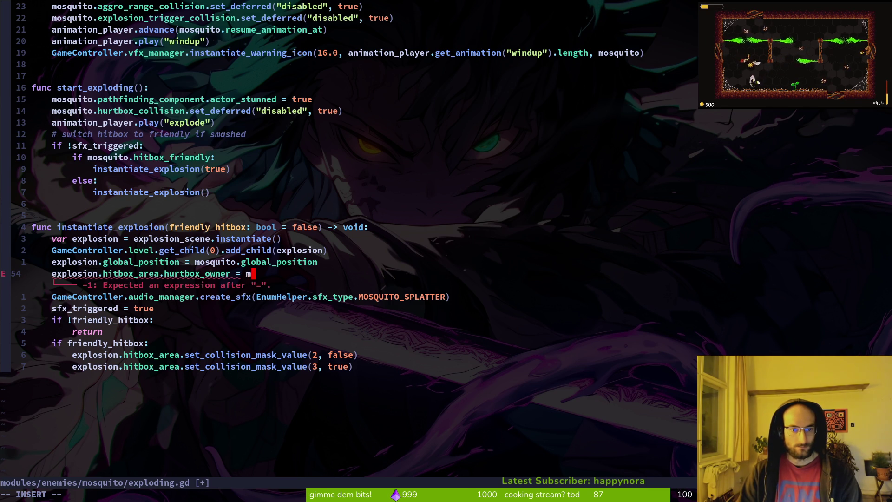
pyautogui.write('osquito')
pyautogui.press('Return')
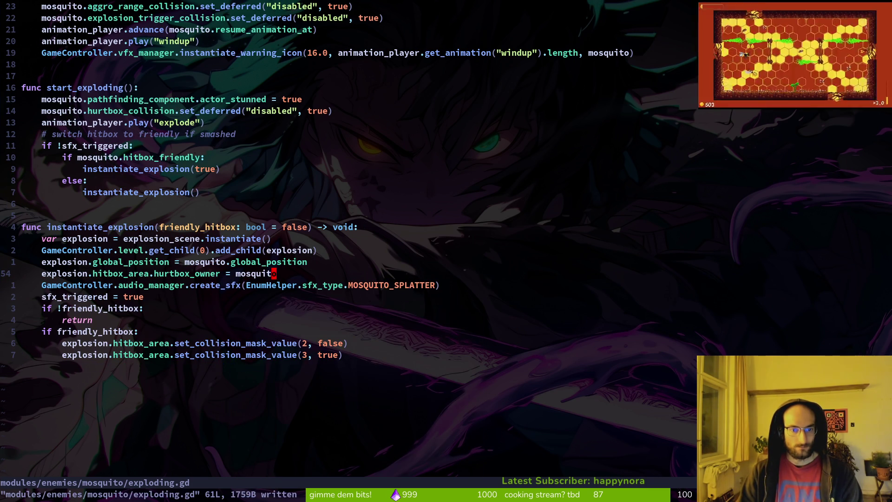
# - Add print_debug(explosion.hitbox_area.hurtbox_owner) on a new line and save exploding.gd
pyautogui.write('oprint_debug(explosion.')
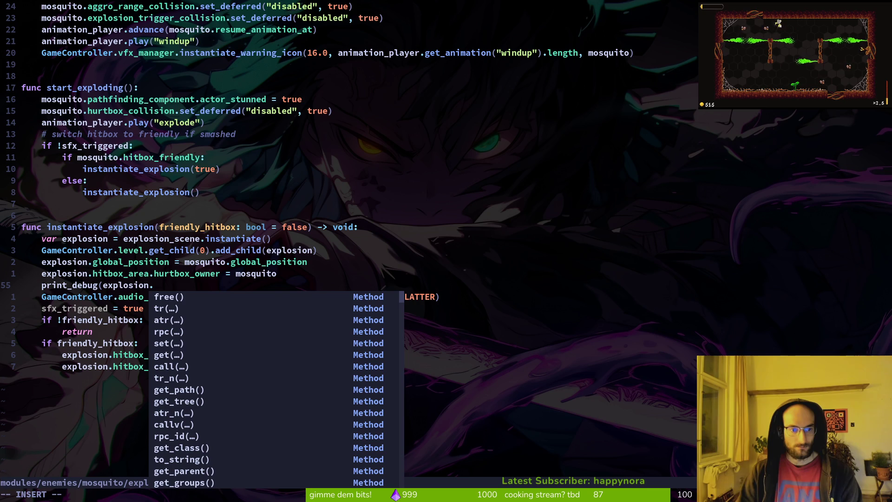
pyautogui.write('hit')
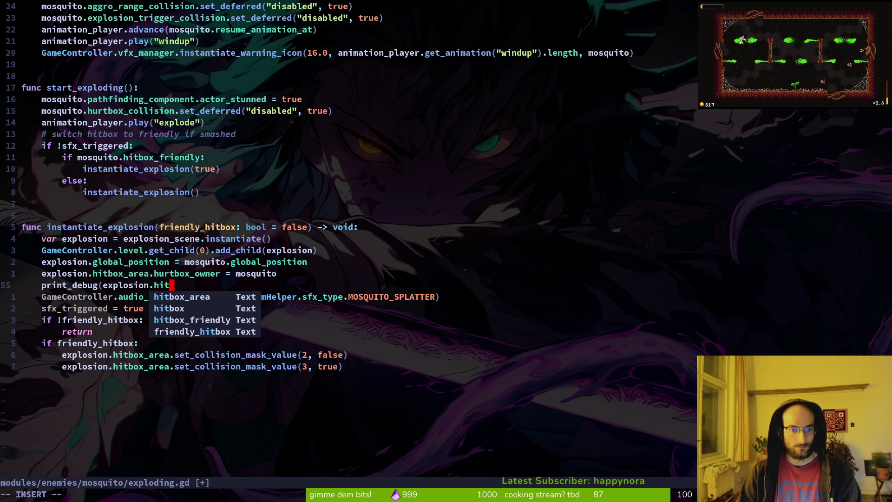
pyautogui.press('Tab')
pyautogui.write('.hu')
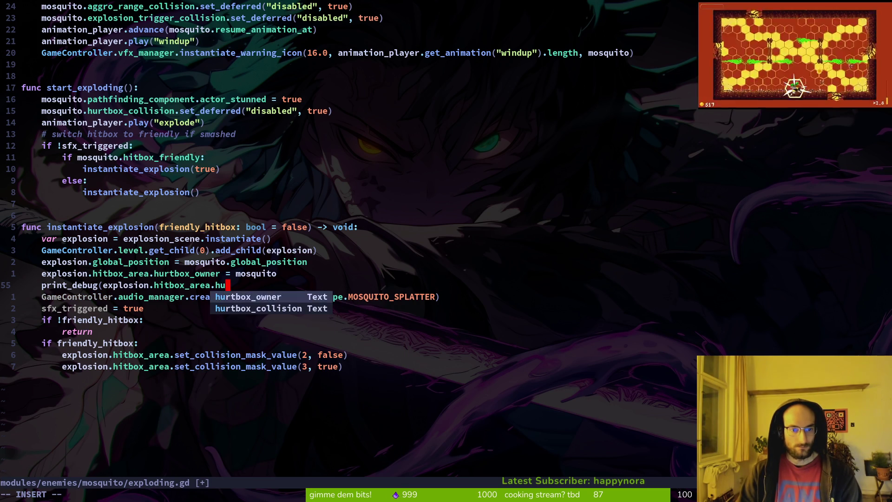
pyautogui.press('Tab')
pyautogui.press('Escape')
pyautogui.write(':w')
pyautogui.press('Return')
pyautogui.hotkey('alt', 'Tab')
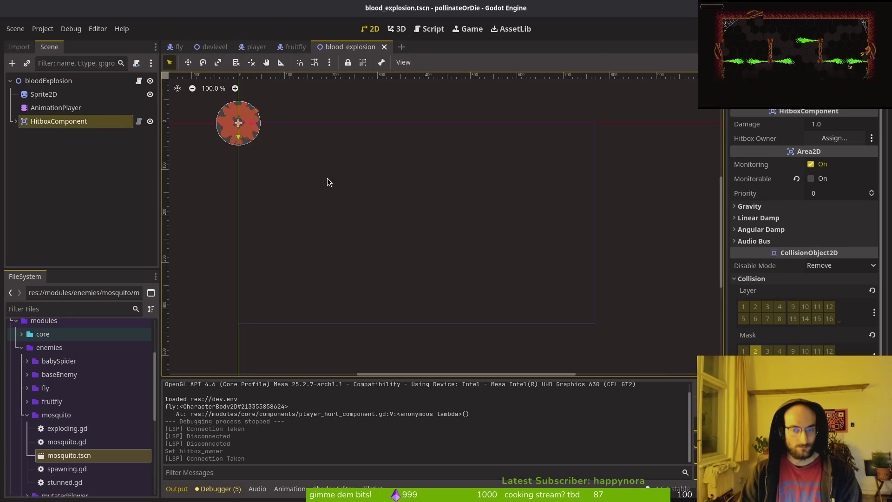
# - Run the game, start a new game and fly into the teleporter to trigger the hurtbox_owner error
pyautogui.press('F5')
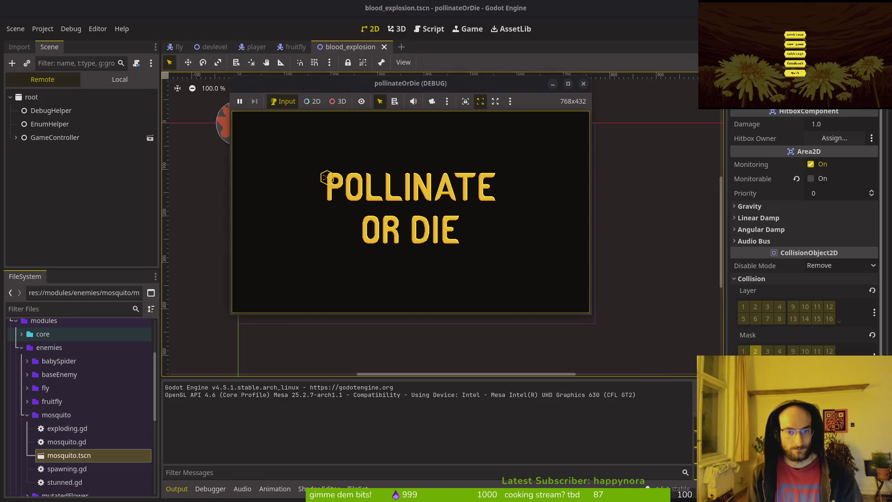
pyautogui.press('Return')
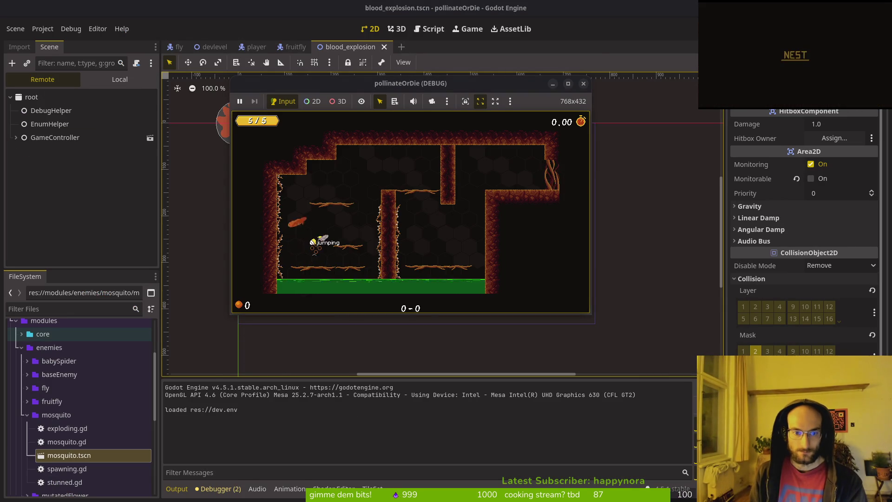
pyautogui.press('Up')
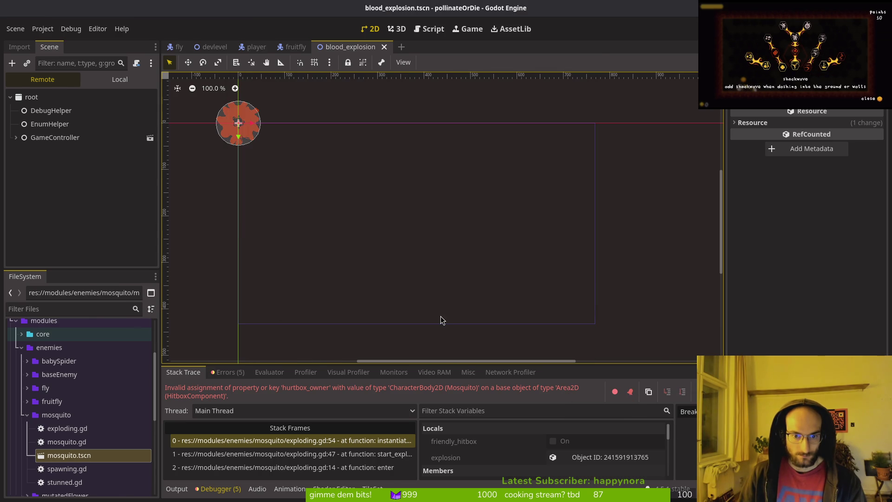
pyautogui.hotkey('alt', 'Tab')
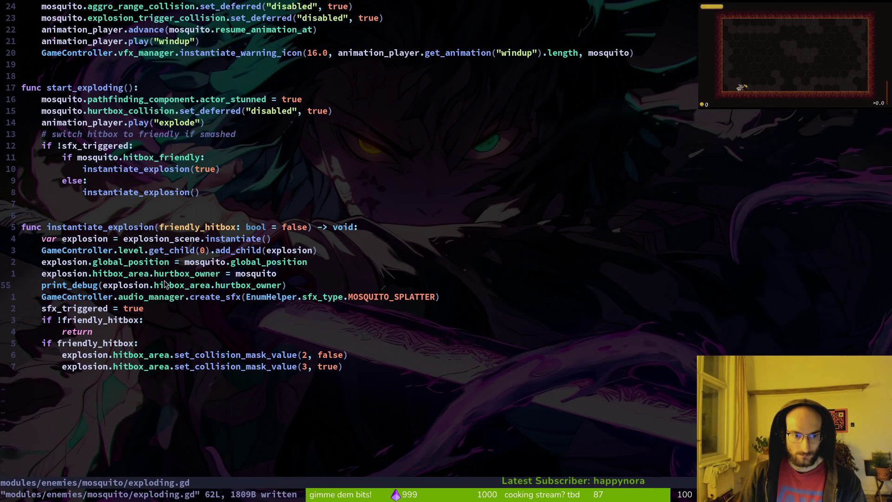
# - Compare the debugger error against hitbox_component.gd, found via the Telescope file search
pyautogui.hotkey('alt', 'Tab')
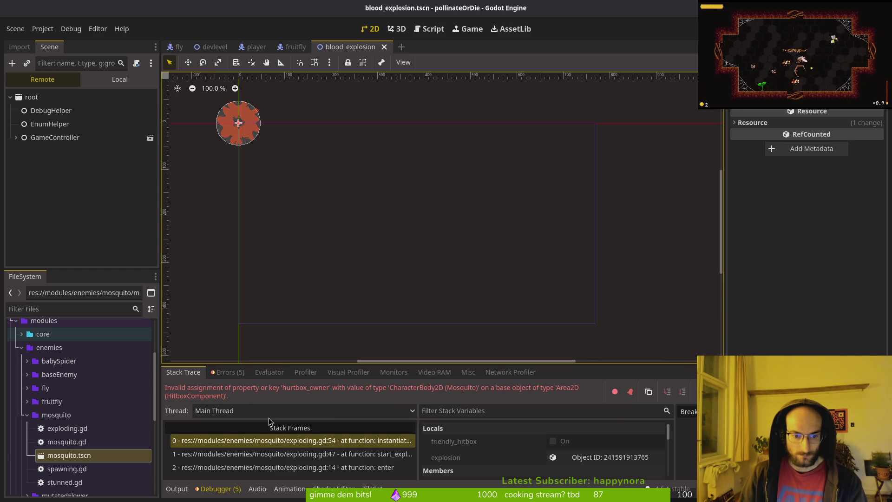
pyautogui.hotkey('alt', 'Tab')
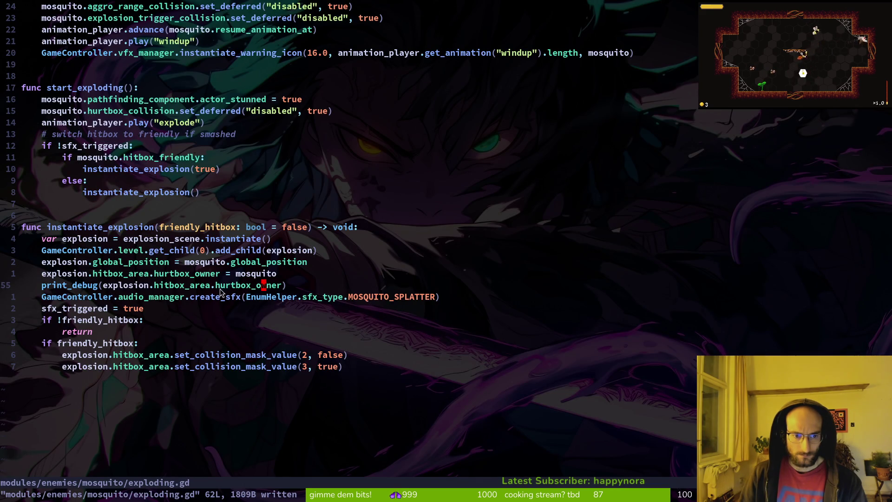
pyautogui.click(186, 287)
pyautogui.hotkey('alt', 'Tab')
pyautogui.hotkey('alt', 'Tab')
pyautogui.press('space')
pyautogui.press('f')
pyautogui.press('f')
pyautogui.write('hitba')
pyautogui.press('BackSpace')
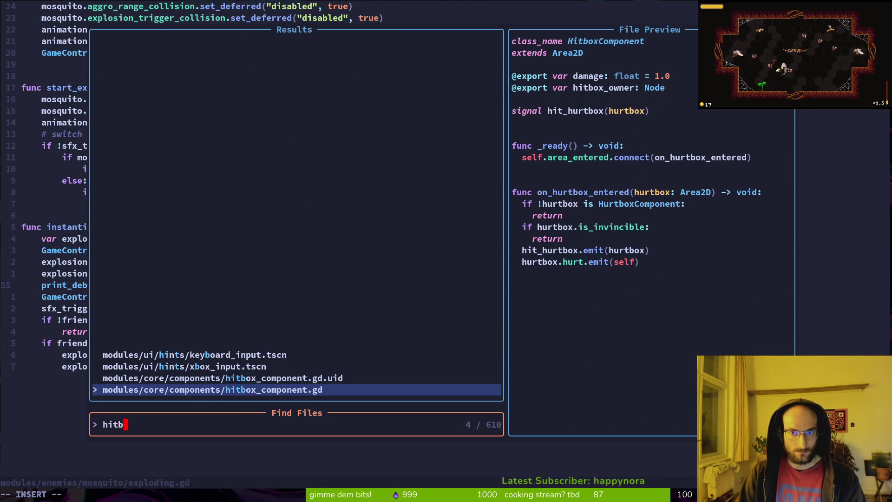
pyautogui.press('Escape')
pyautogui.press('Escape')
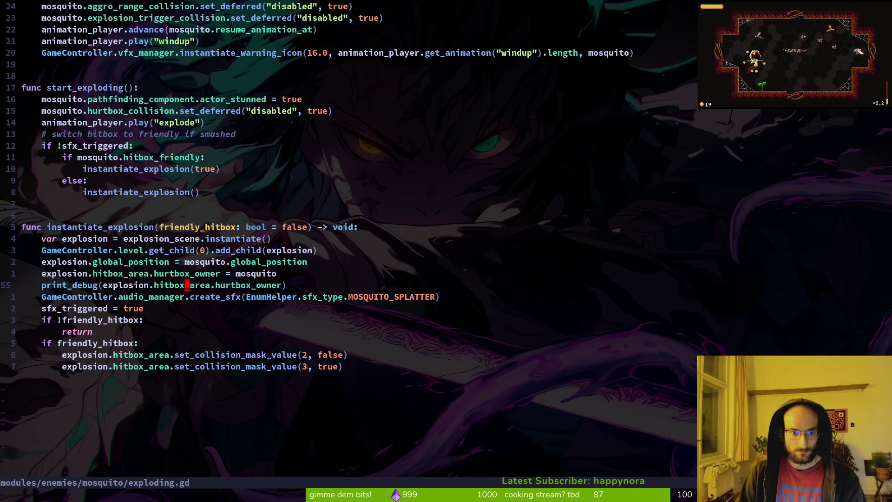
pyautogui.write('wcehitb')
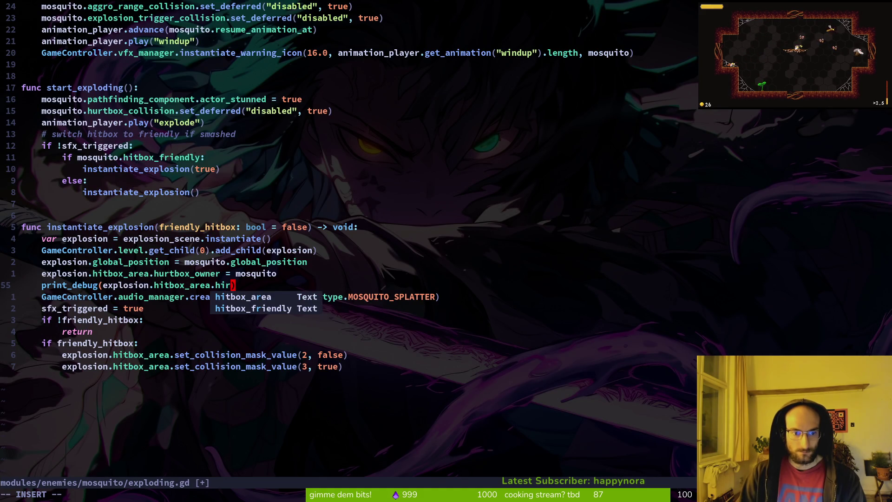
# - Change the print_debug argument to explosion.hitbox_area.hitbox_owner
pyautogui.hotkey('ctrl', 'n')
pyautogui.press('Escape')
pyautogui.press('^')
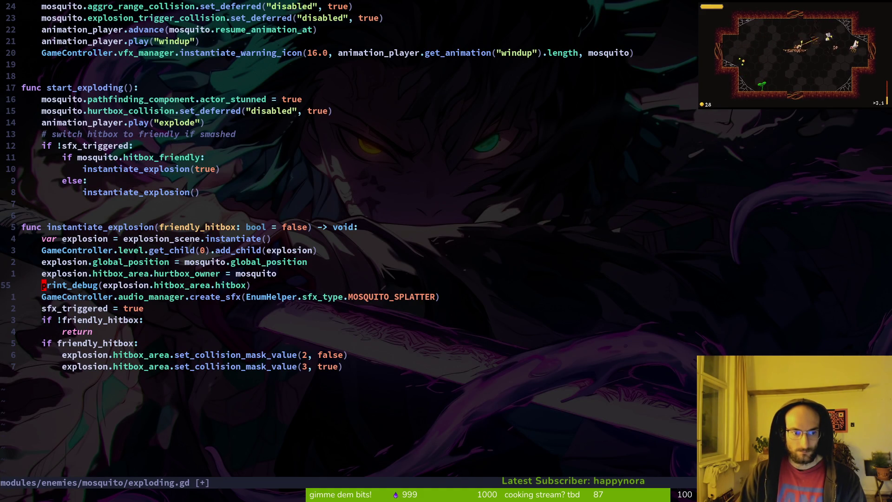
pyautogui.write('_o')
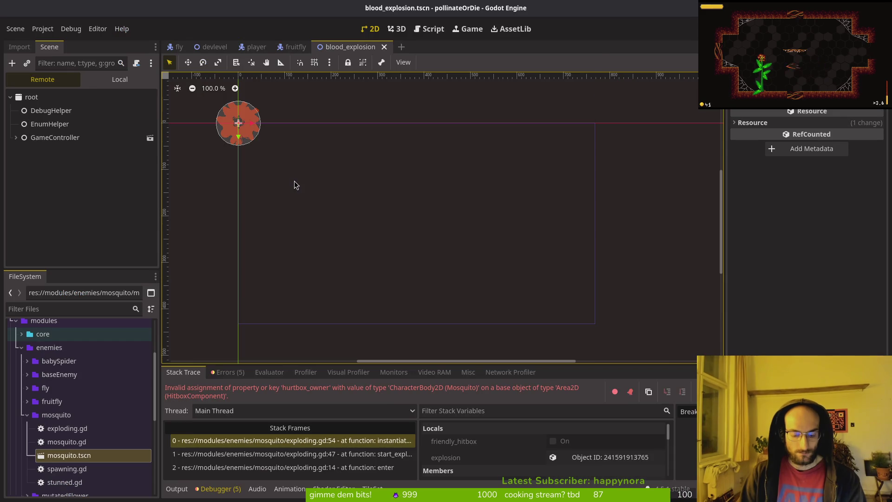
# - Rerun the game and dash into the teleporter, which still crashes with the error
pyautogui.press('F5')
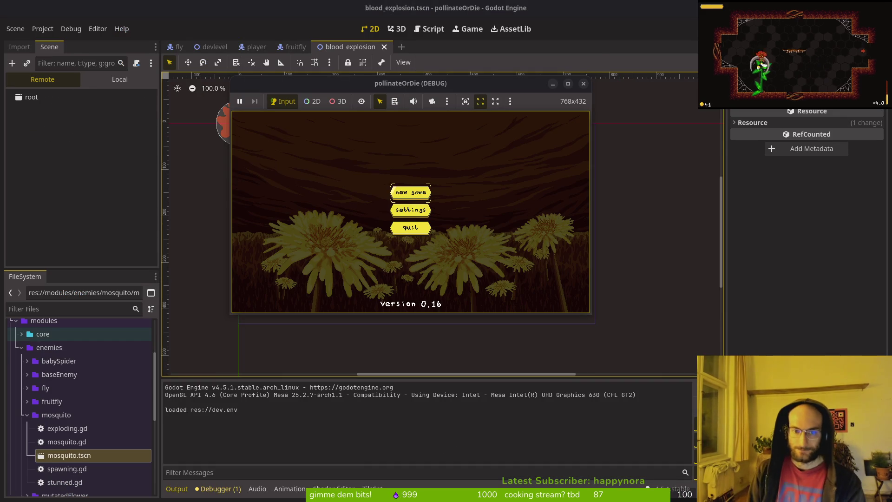
pyautogui.click(421, 191)
pyautogui.press('space')
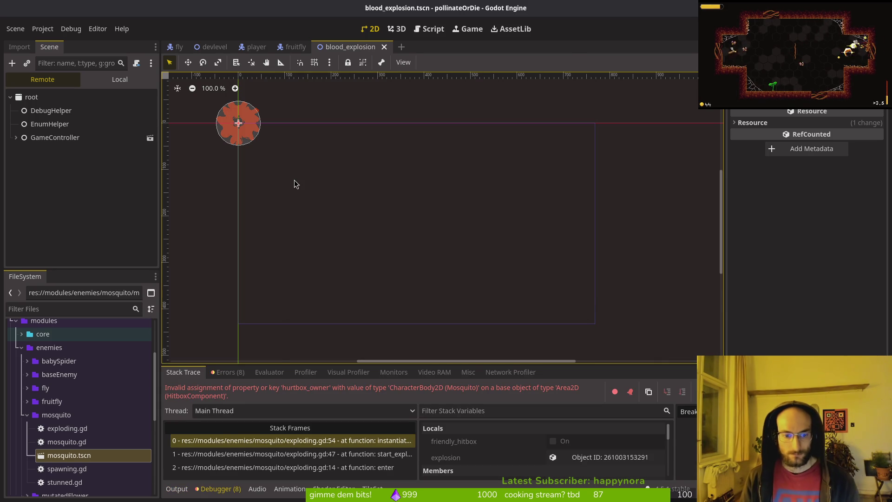
pyautogui.hotkey('alt', 'Tab')
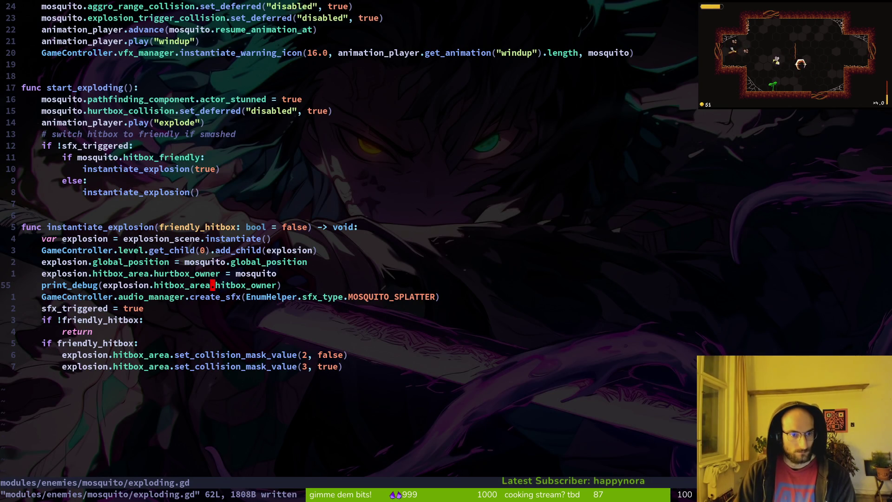
# - Rename the hurtbox_owner assignment to hitbox_owner in exploding.gd and save
pyautogui.write('cwhitbox_owner')
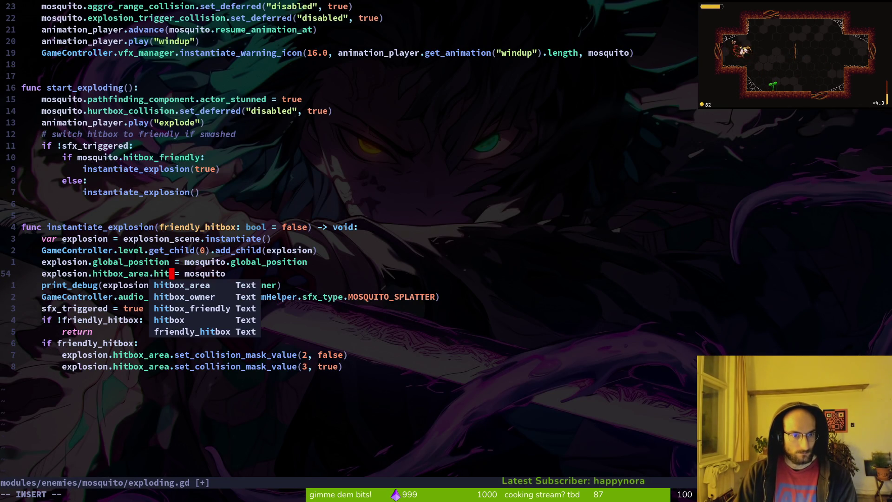
pyautogui.press('Escape')
pyautogui.write(':w')
pyautogui.press('Return')
# - Run a new game in Godot, confirm Output prints the mosquito owner, then close the game
pyautogui.hotkey('alt', 'Tab')
pyautogui.press('F5')
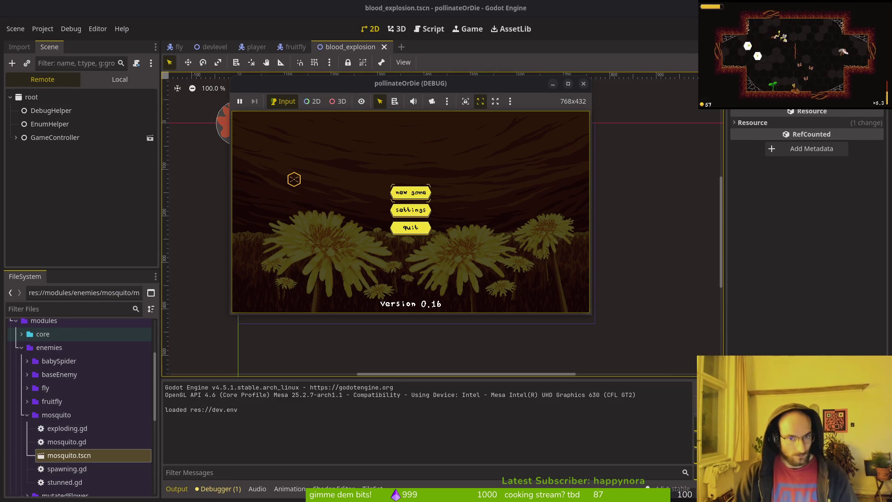
pyautogui.press('Return')
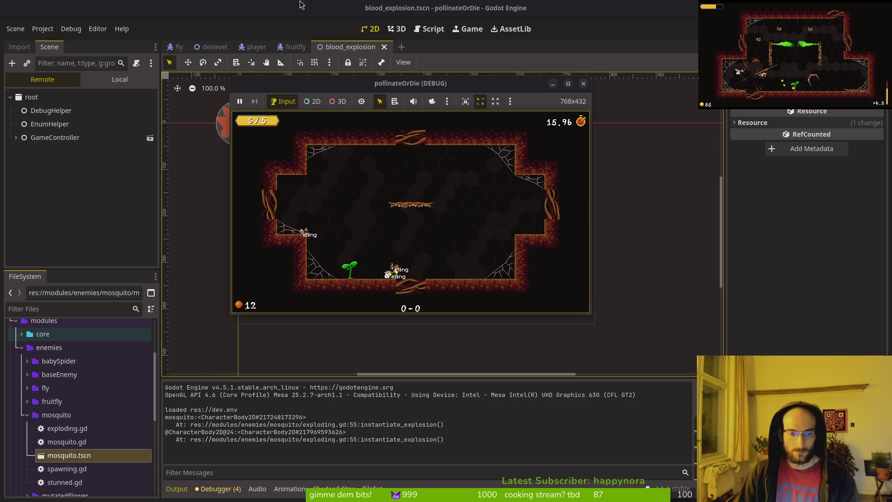
pyautogui.click(584, 84)
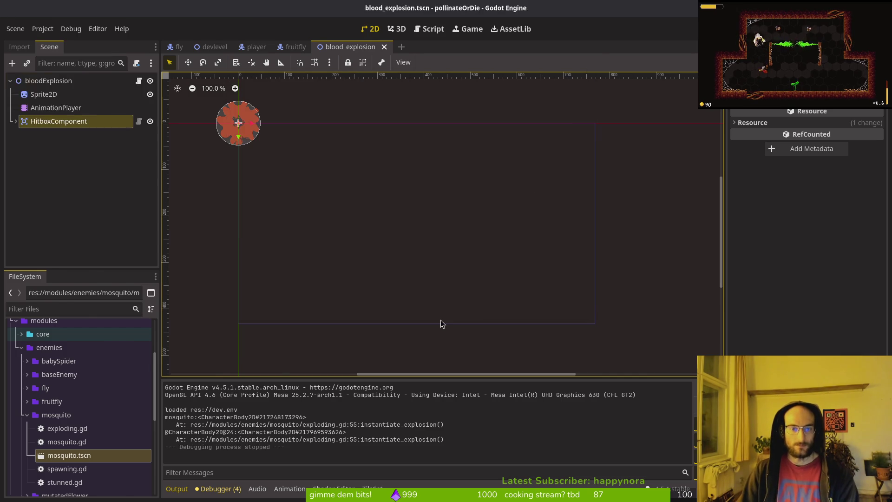
pyautogui.hotkey('alt', 'Tab')
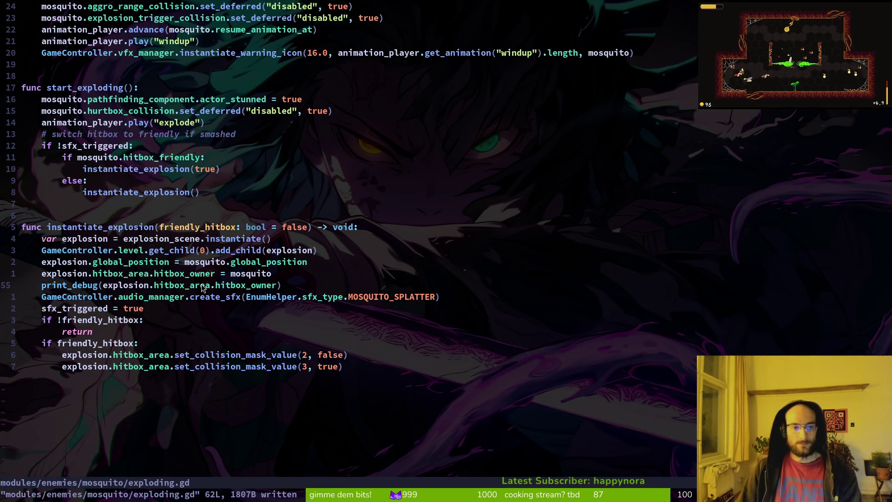
# - Comment out the leftover print_debug line in exploding.gd, then save and quit
pyautogui.press('j')
pyautogui.press('d')
pyautogui.press('d')
pyautogui.write(':w')
pyautogui.press('Return')
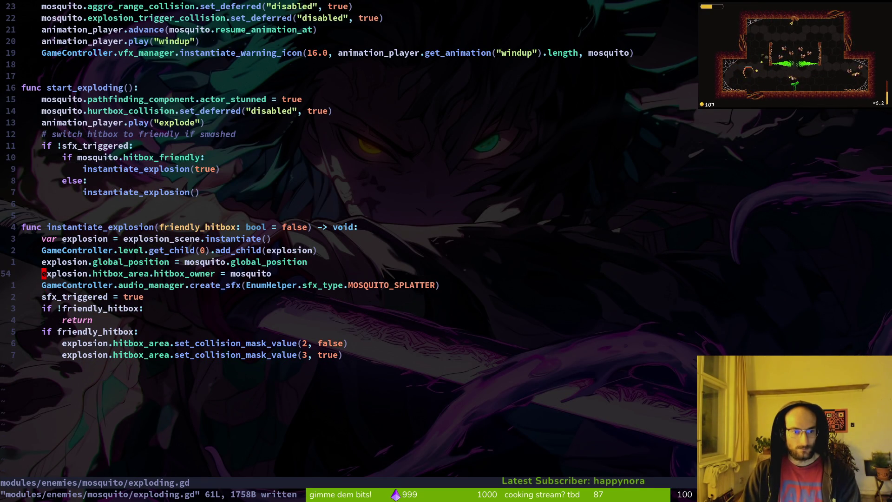
pyautogui.write('i#')
pyautogui.press('Escape')
pyautogui.write(':w')
pyautogui.press('Return')
pyautogui.write(':wq')
pyautogui.press('Return')
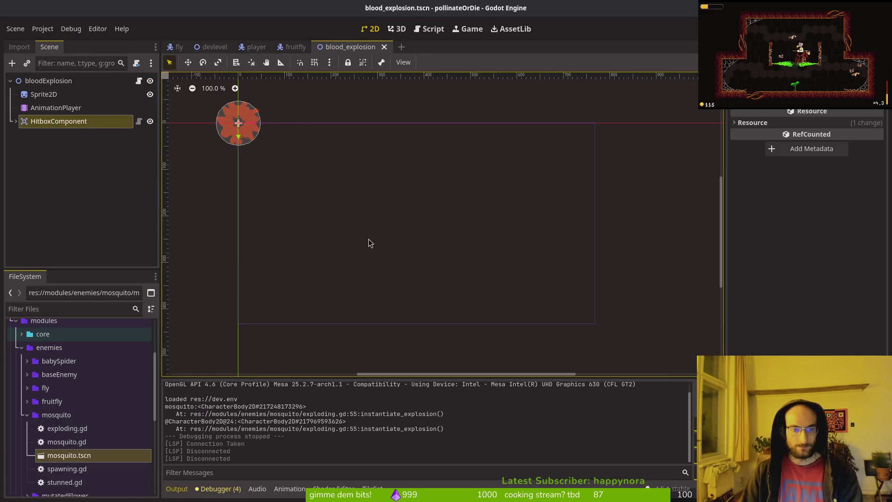
# - Check the changed files in tig status, then preview hitbox_component.gd in the editor's file finder
pyautogui.write('tig status')
pyautogui.press('Return')
pyautogui.press('j')
pyautogui.press('j')
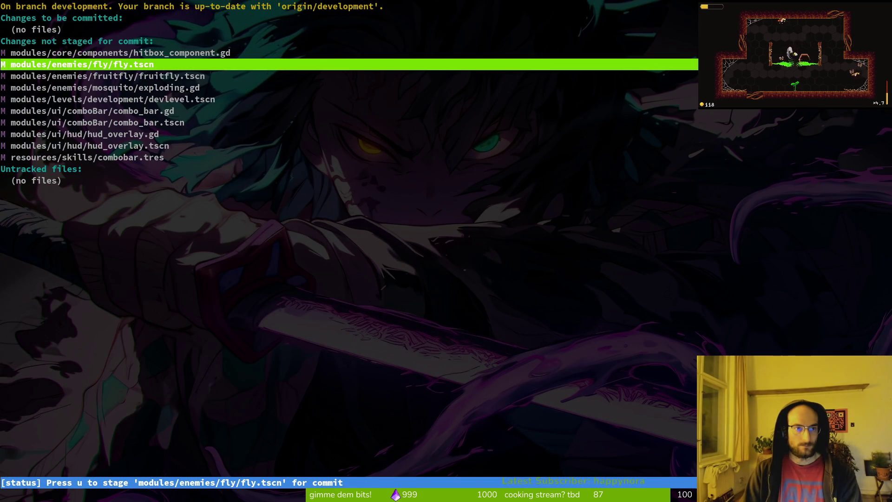
pyautogui.press('k')
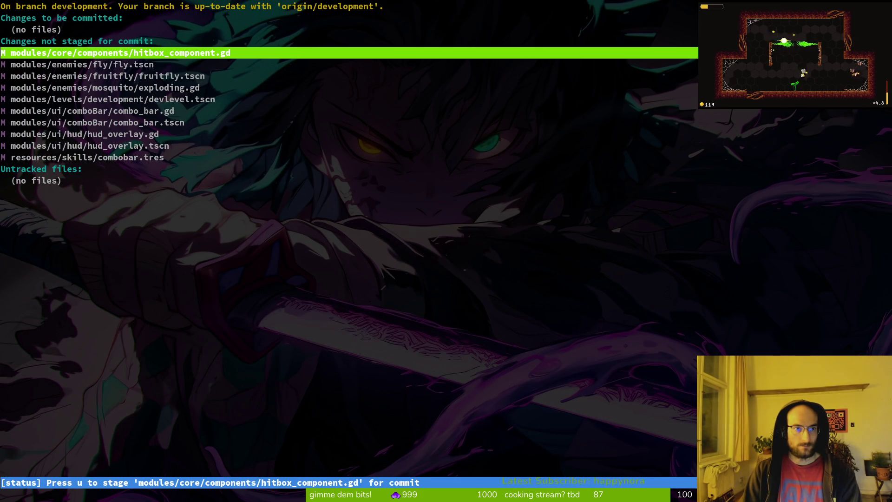
pyautogui.write('qvi')
pyautogui.press('Return')
pyautogui.press('space')
pyautogui.press('f')
pyautogui.press('f')
pyautogui.write('hit')
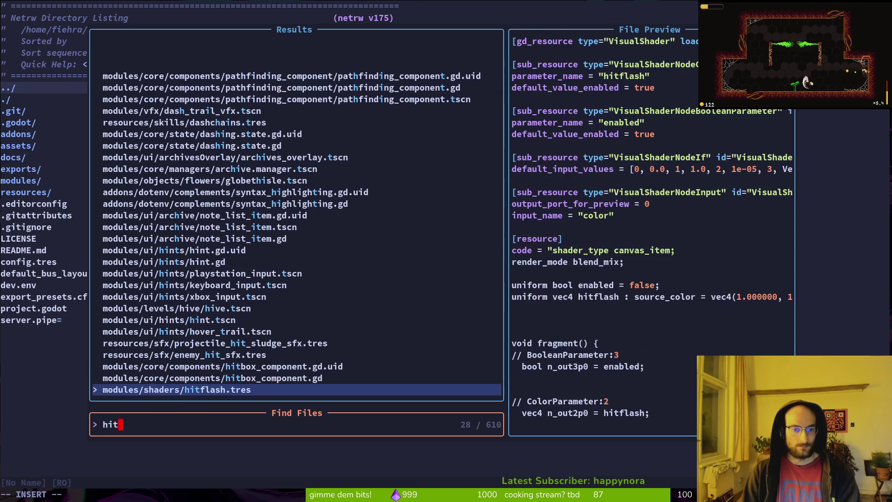
pyautogui.click(212, 378)
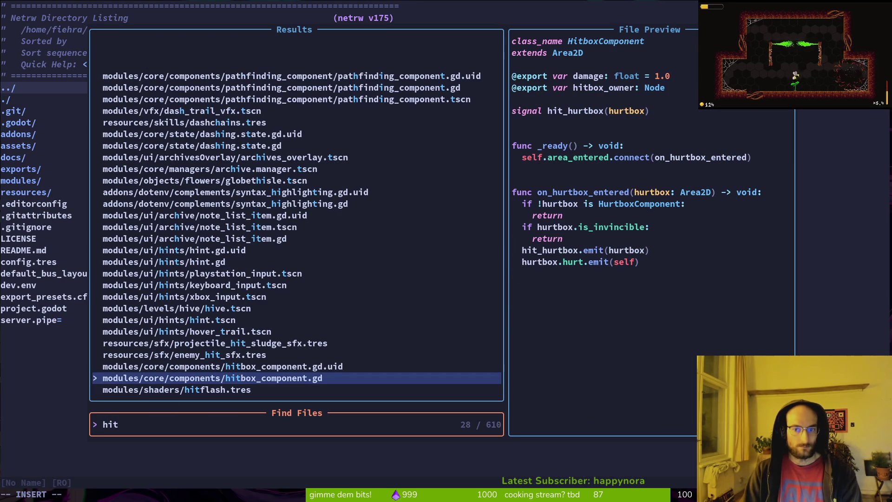
pyautogui.press('Escape')
# - Preview player_hurt_component.gd, then quit the editor back to git status
pyautogui.press('space')
pyautogui.press('f')
pyautogui.press('f')
pyautogui.write('plhu')
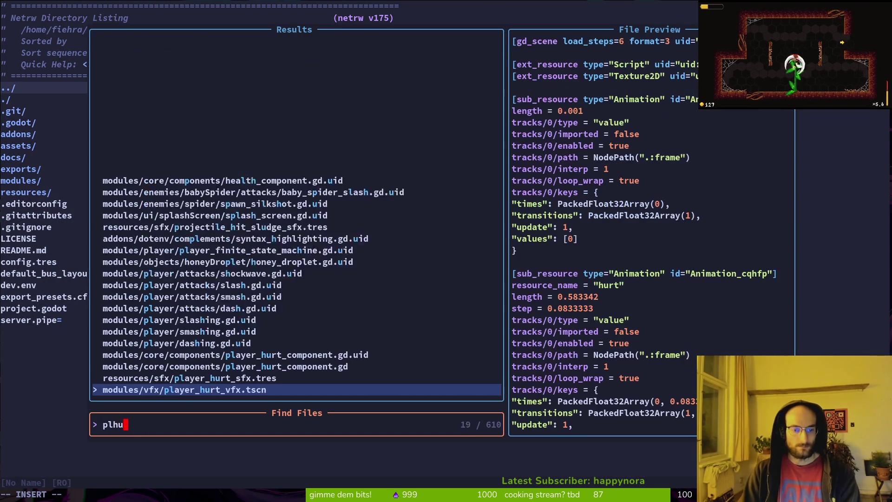
pyautogui.write('rt')
pyautogui.click(225, 366)
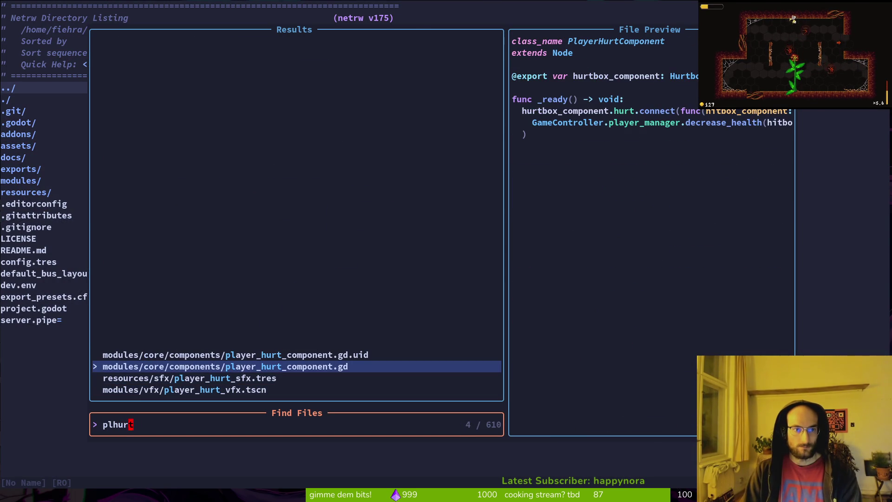
pyautogui.press('Escape')
pyautogui.write('w')
pyautogui.press('Return')
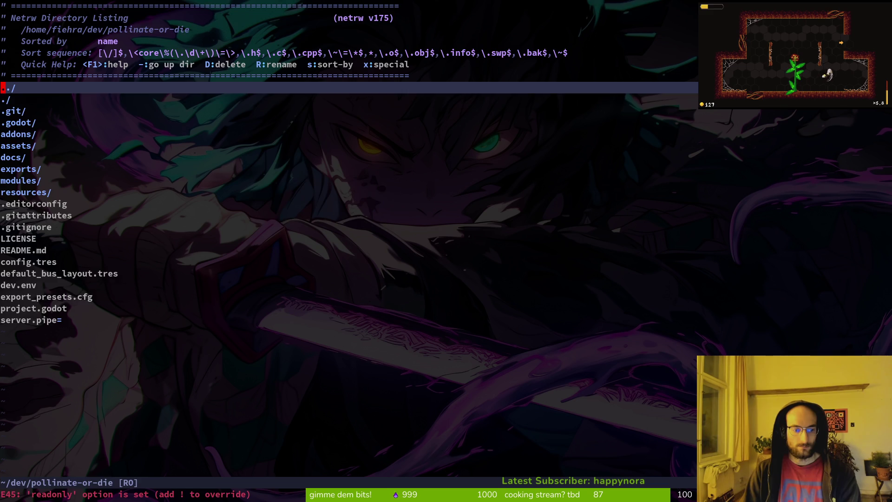
pyautogui.write('t')
pyautogui.write(':q')
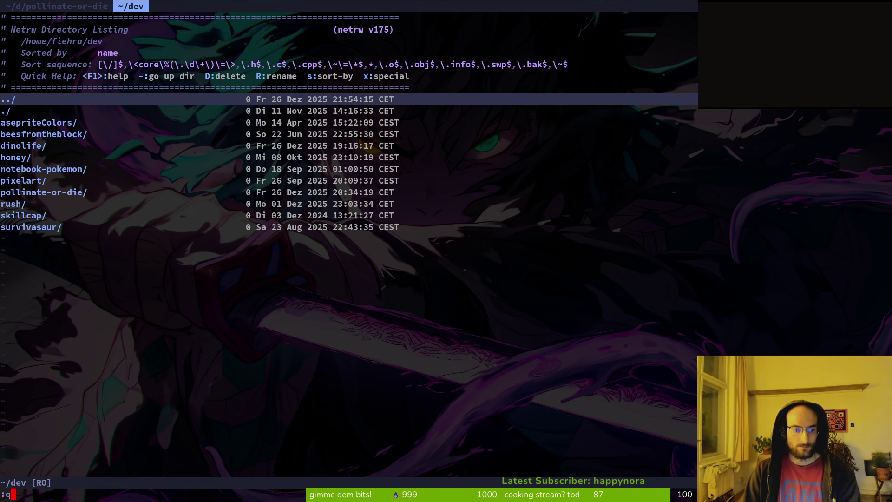
pyautogui.press('Return')
pyautogui.write(':q')
pyautogui.press('Return')
# - Review the fruitfly.tscn diff and compare it with the fruitfly's AnimationPlayer animations in Godot
pyautogui.press('Down')
pyautogui.press('Down')
pyautogui.press('Down')
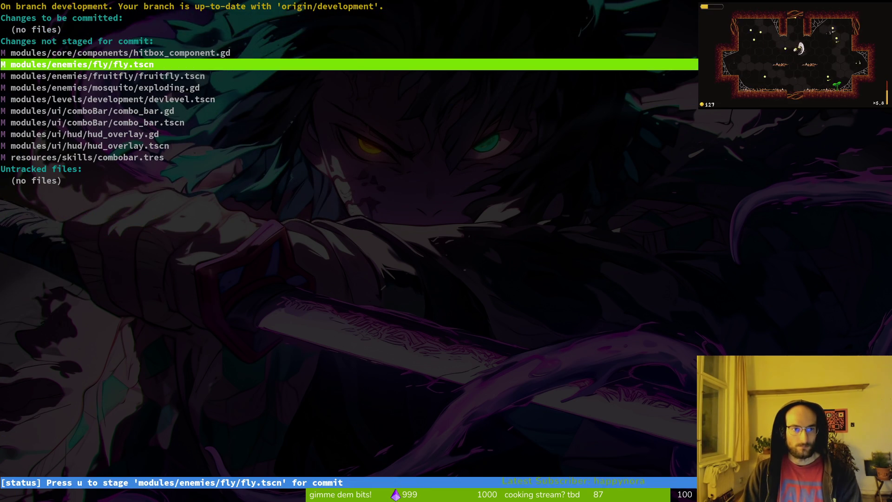
pyautogui.press('Return')
pyautogui.press('q')
pyautogui.press('Return')
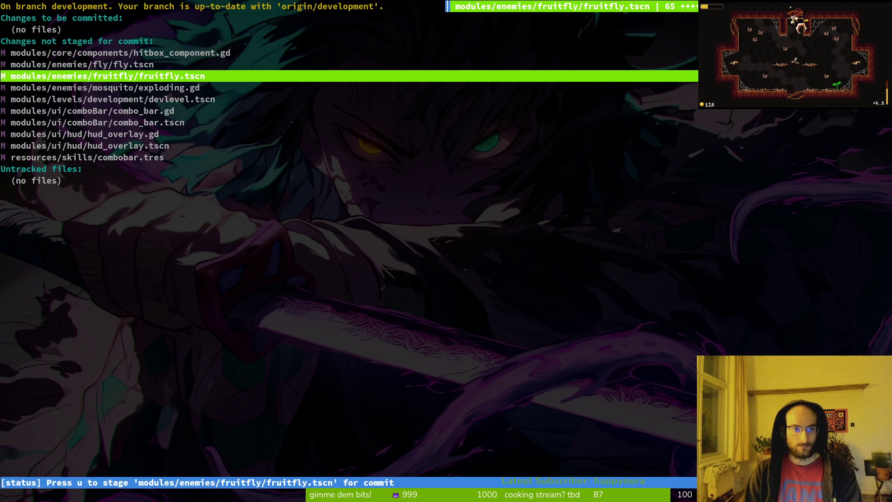
pyautogui.hotkey('ctrl', 'd')
pyautogui.hotkey('ctrl', 'd')
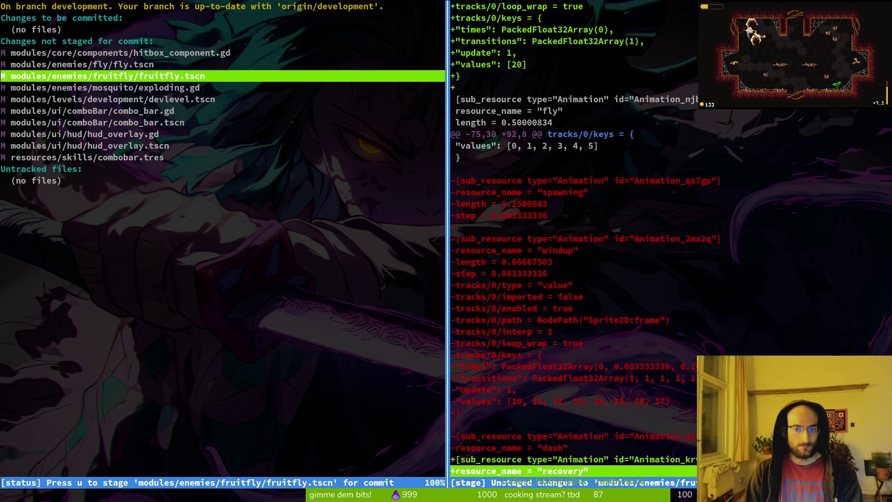
pyautogui.hotkey('ctrl', 'd')
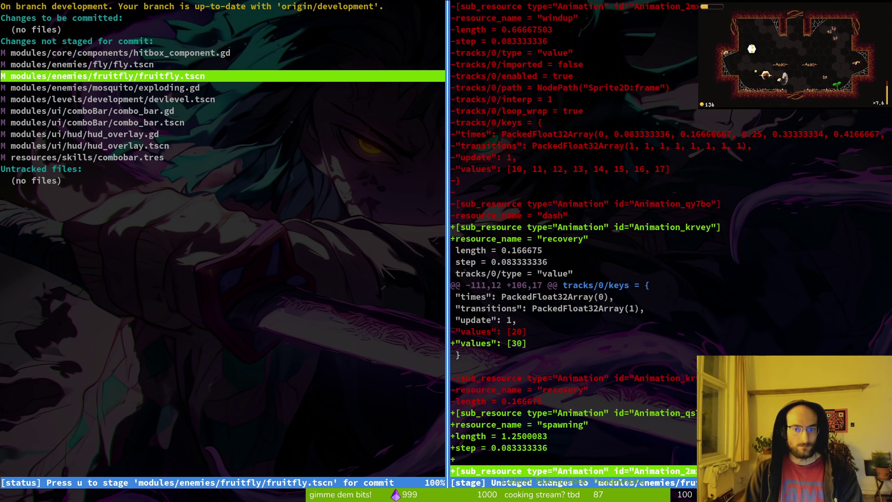
pyautogui.hotkey('ctrl', 'd')
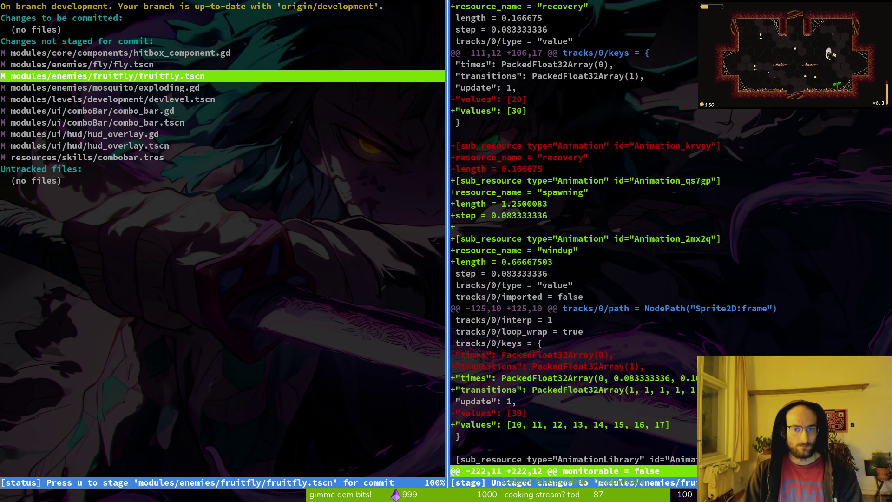
pyautogui.hotkey('alt', 'Tab')
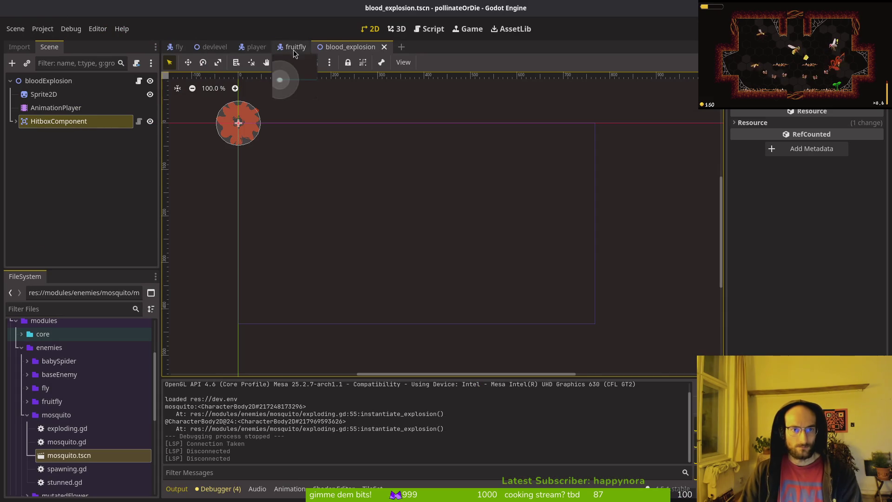
pyautogui.click(294, 46)
pyautogui.click(49, 134)
pyautogui.hotkey('alt', 'Tab')
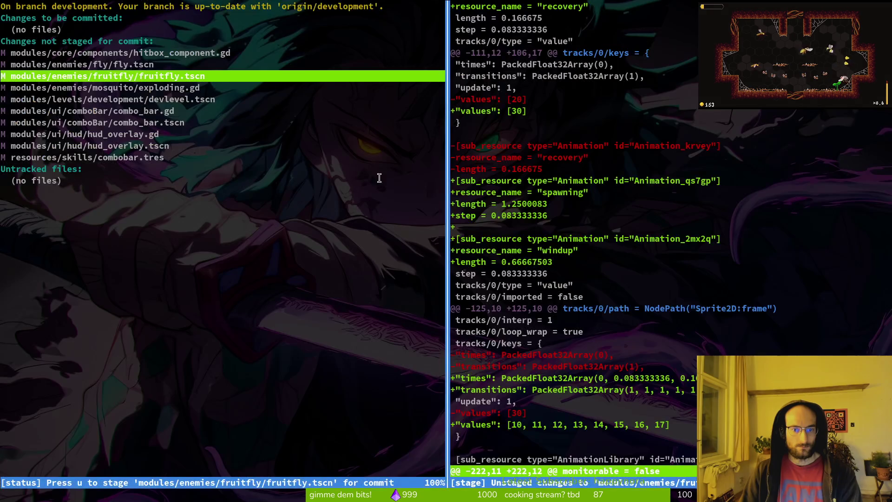
# - View the full-screen fruitfly.tscn unstaged diff, including the windup animation frame changes
pyautogui.press('Down')
pyautogui.press('Down')
pyautogui.press('Down')
pyautogui.press('Up')
pyautogui.press('Up')
pyautogui.press('Up')
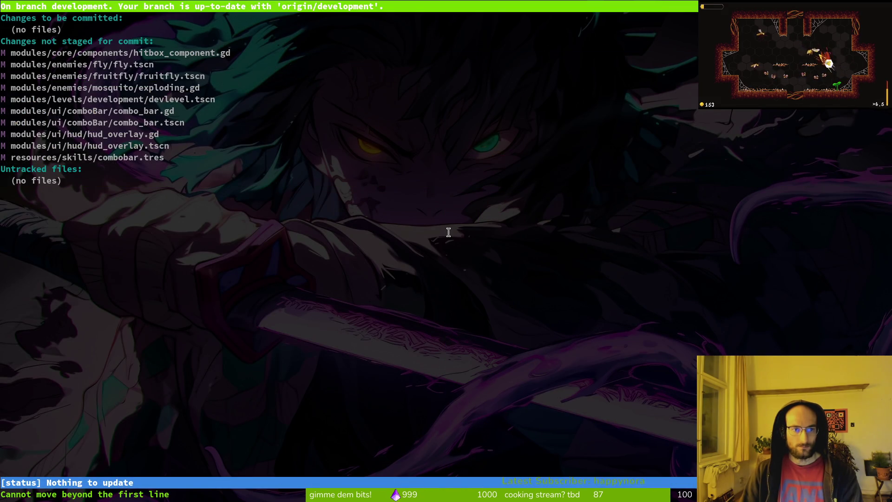
pyautogui.press('Down')
pyautogui.press('Down')
pyautogui.press('Down')
pyautogui.press('Return')
pyautogui.press('u')
pyautogui.press('Down')
pyautogui.press('Down')
pyautogui.press('Down')
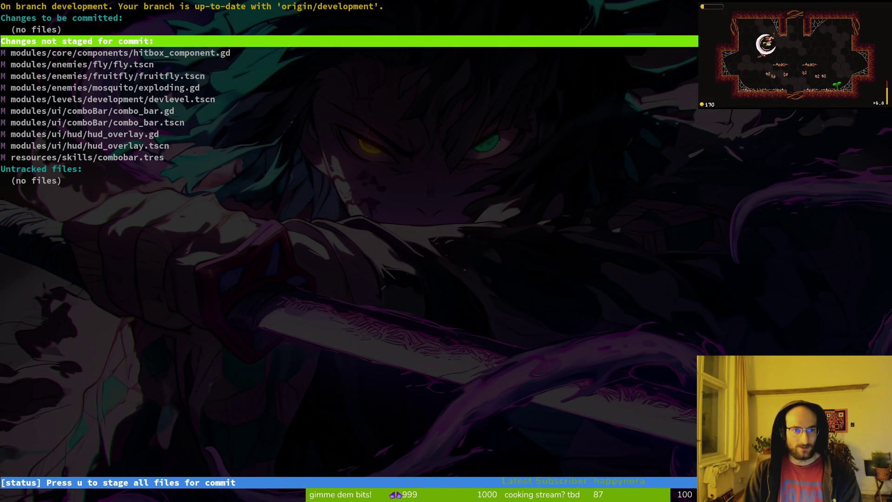
pyautogui.press('Return')
pyautogui.hotkey('shift', 'o')
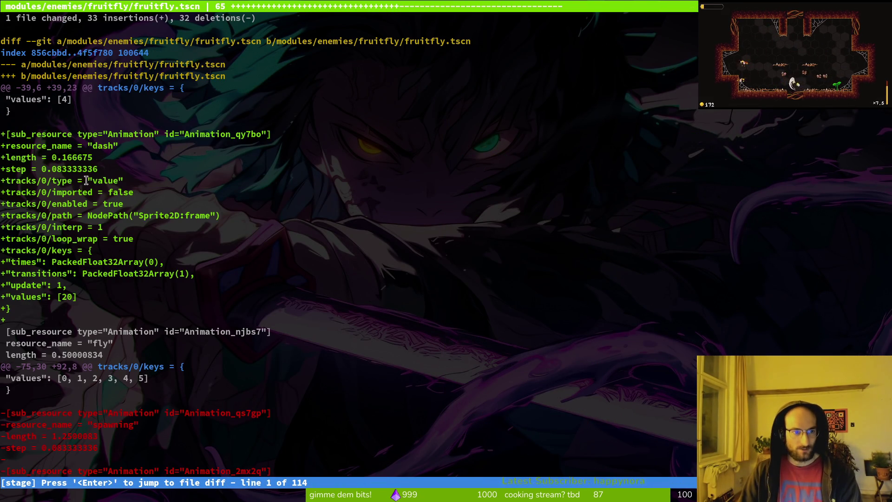
pyautogui.press('Down')
pyautogui.press('Down')
pyautogui.press('Down')
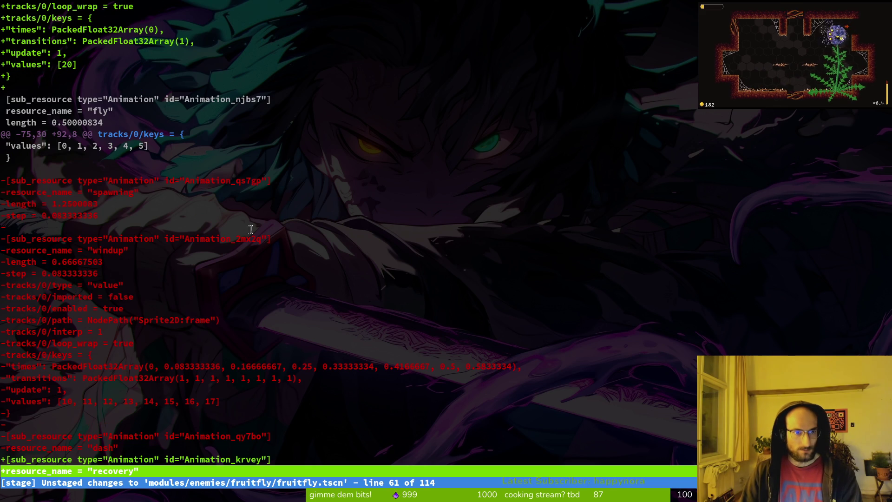
pyautogui.hotkey('ctrl', 'd')
pyautogui.hotkey('ctrl', 'd')
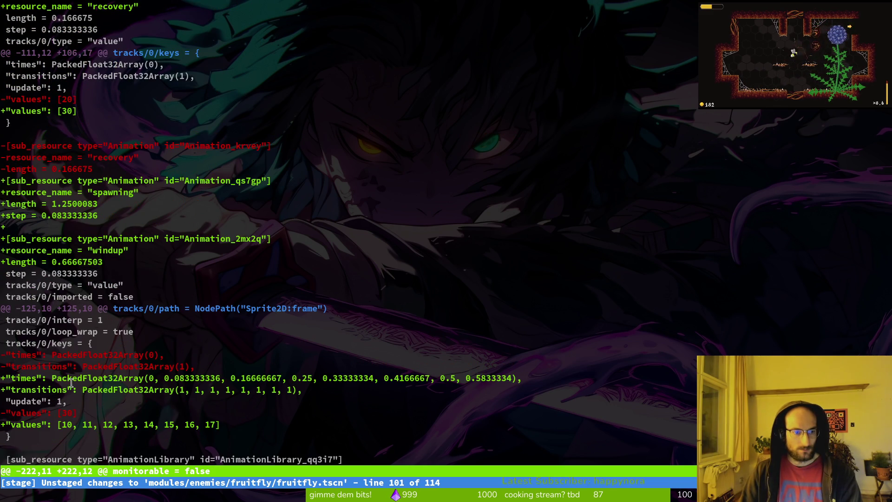
pyautogui.hotkey('ctrl', 'd')
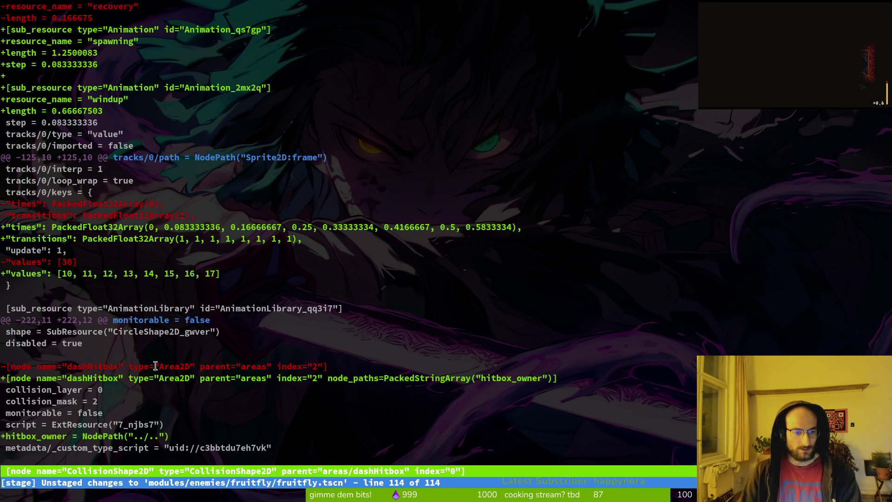
pyautogui.hotkey('ctrl', 'd')
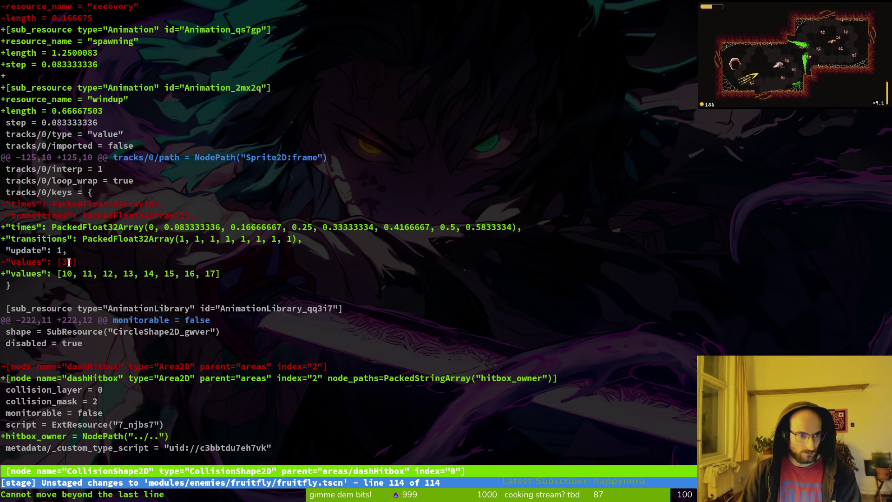
# - Reopen tig status, view the exploding.gd diff and stage it
pyautogui.write('qtig')
pyautogui.press('Return')
pyautogui.press('s')
pyautogui.press('Down')
pyautogui.press('Down')
pyautogui.press('Down')
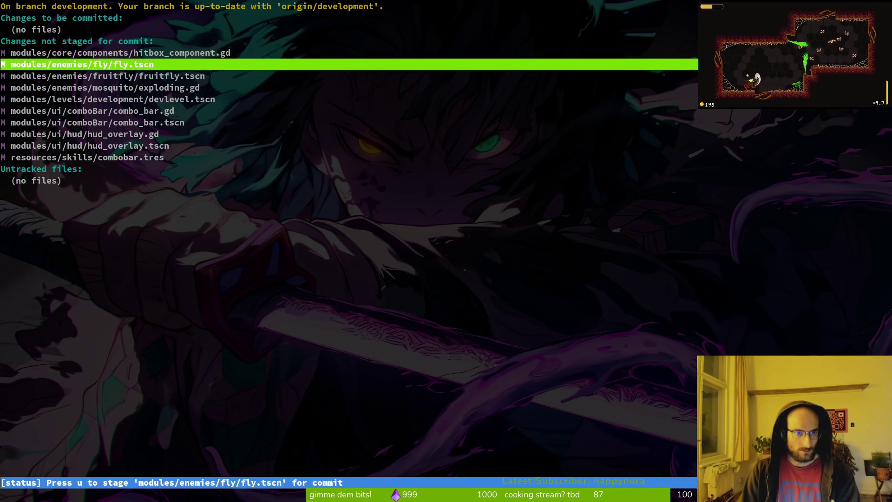
pyautogui.press('Down')
pyautogui.press('Down')
pyautogui.press('Return')
pyautogui.press('u')
pyautogui.press('q')
pyautogui.press('Down')
pyautogui.press('Down')
pyautogui.press('Return')
# - Check the hud_overlay.tscn and combobar.tres diffs, then stage hitbox_component.gd
pyautogui.press('q')
pyautogui.press('Down')
pyautogui.press('Down')
pyautogui.press('Return')
pyautogui.press('q')
pyautogui.press('Down')
pyautogui.press('Return')
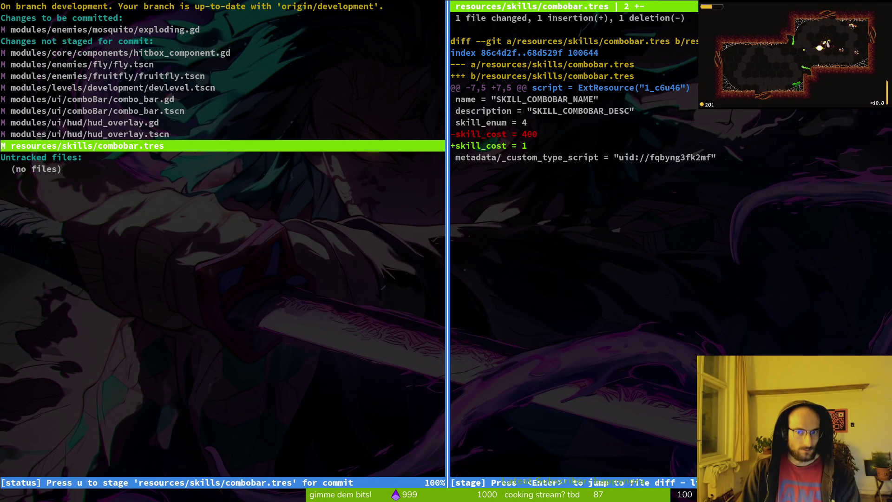
pyautogui.press('q')
pyautogui.press('Up')
pyautogui.press('Up')
pyautogui.press('Up')
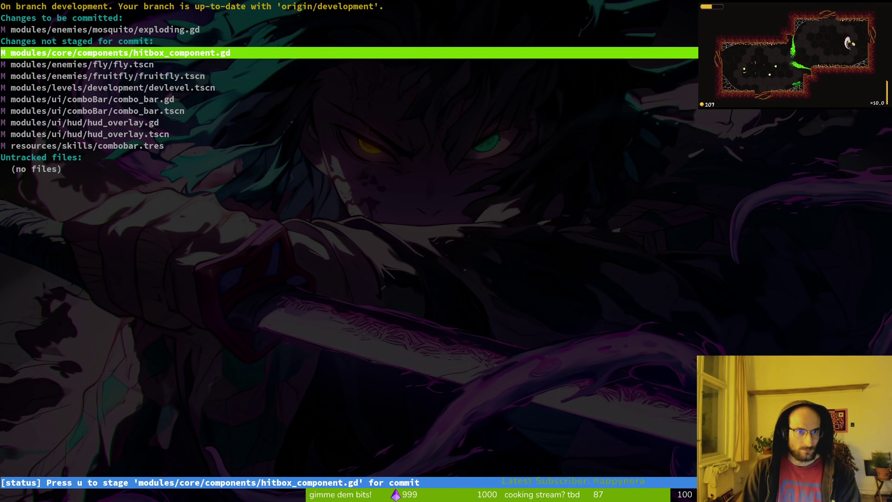
pyautogui.press('Return')
pyautogui.press('u')
# - Stage fly.tscn and fruitfly.tscn, then quit tig to the shell
pyautogui.press('q')
pyautogui.press('Up')
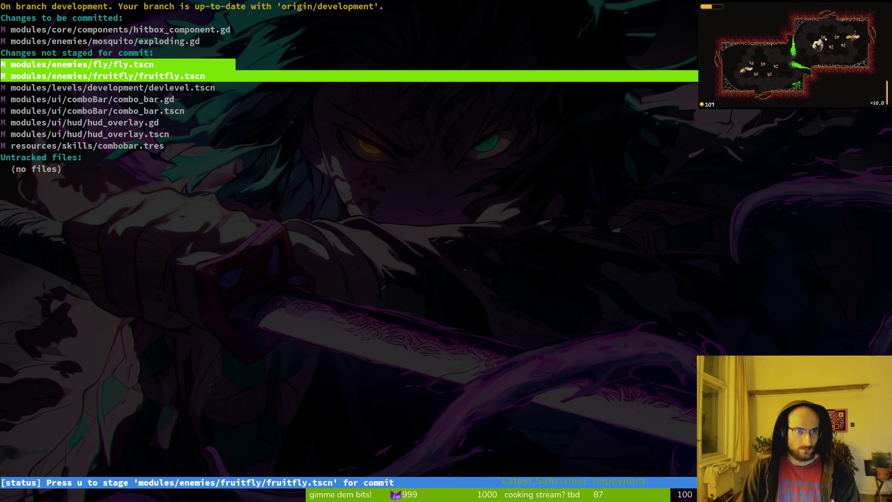
pyautogui.press('Return')
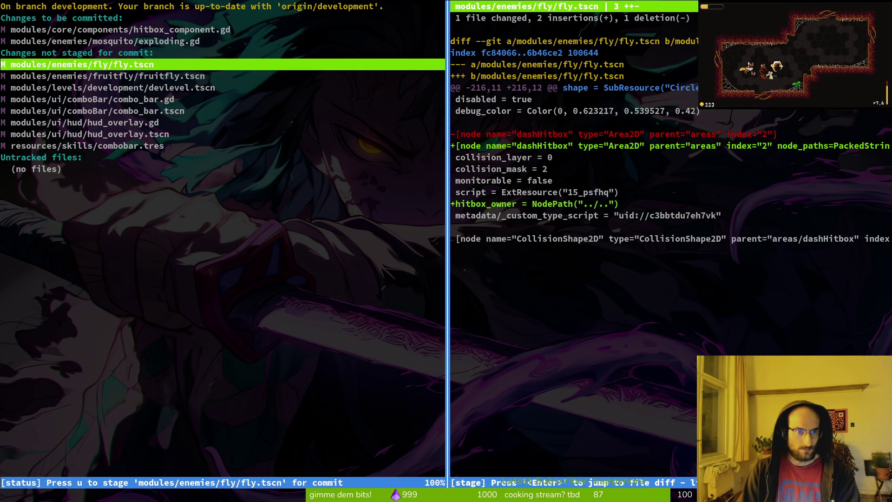
pyautogui.press('u')
pyautogui.press('u')
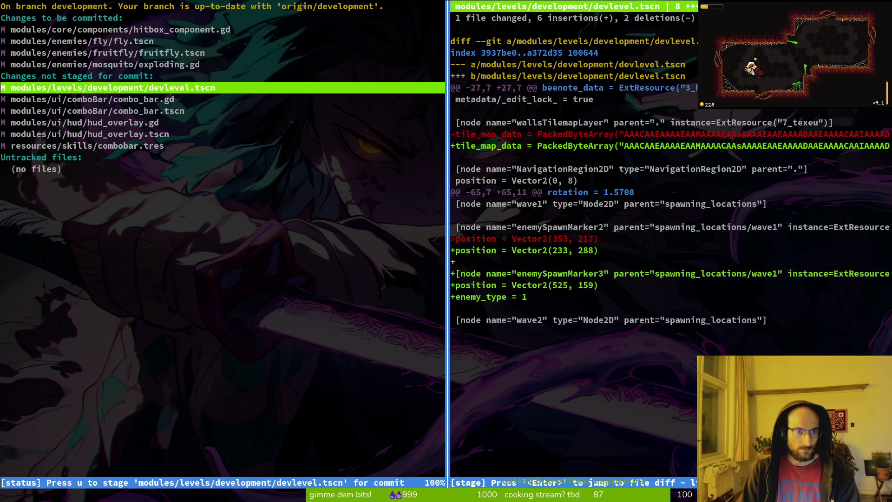
pyautogui.press('u')
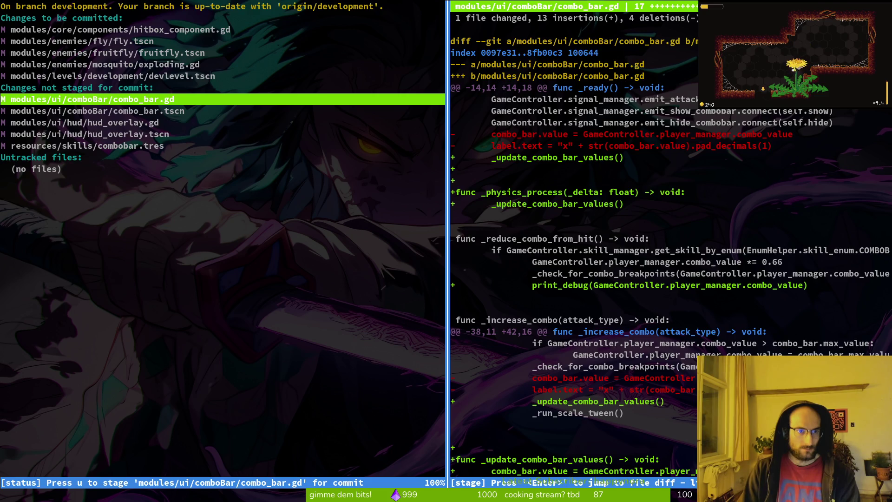
pyautogui.press('q')
pyautogui.press('BackSpace')
pyautogui.press('BackSpace')
pyautogui.press('BackSpace')
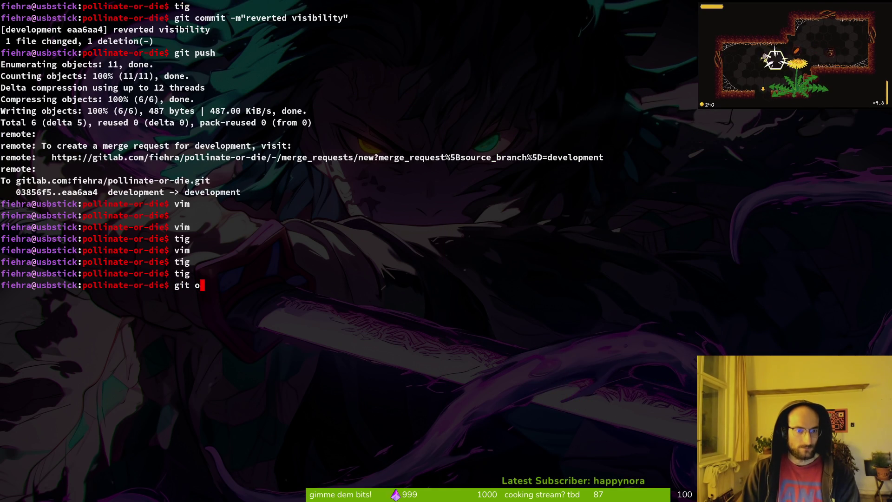
# - Commit with message 'added hitbox owner property to hitbox component for game over screen', then reopen tig status
pyautogui.write('commit -')
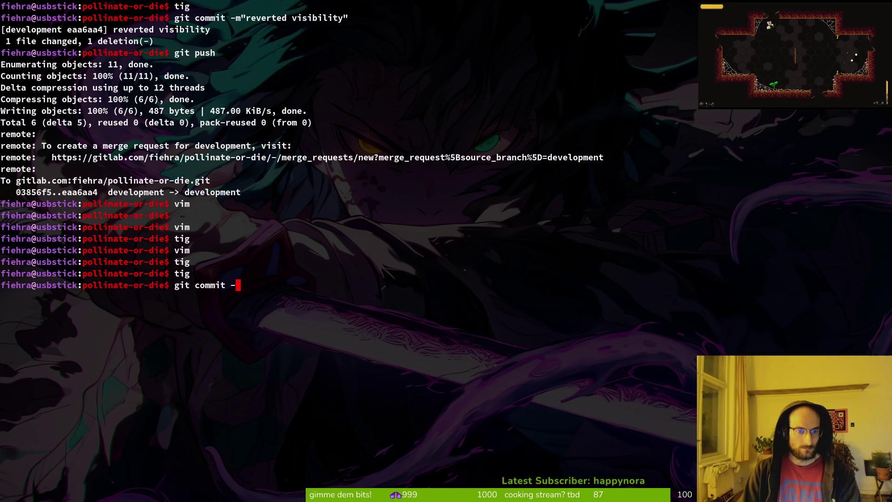
pyautogui.write('x owner vproperty to ')
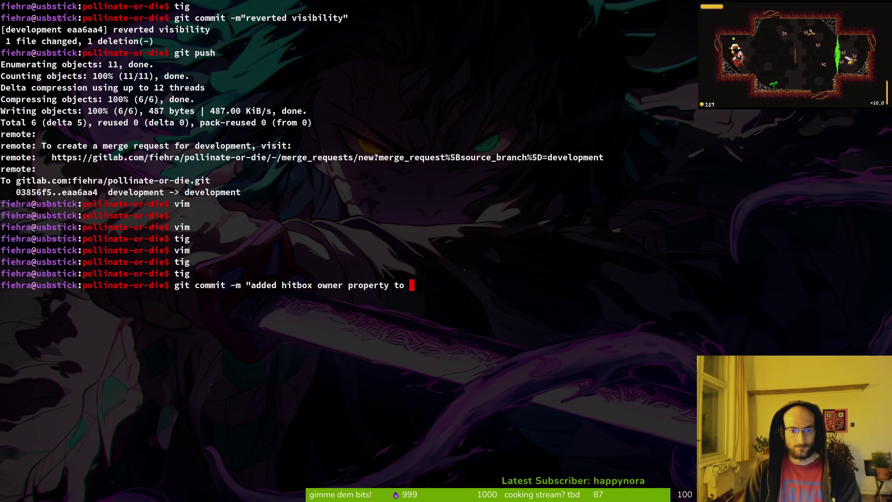
pyautogui.write('hitbox comopo')
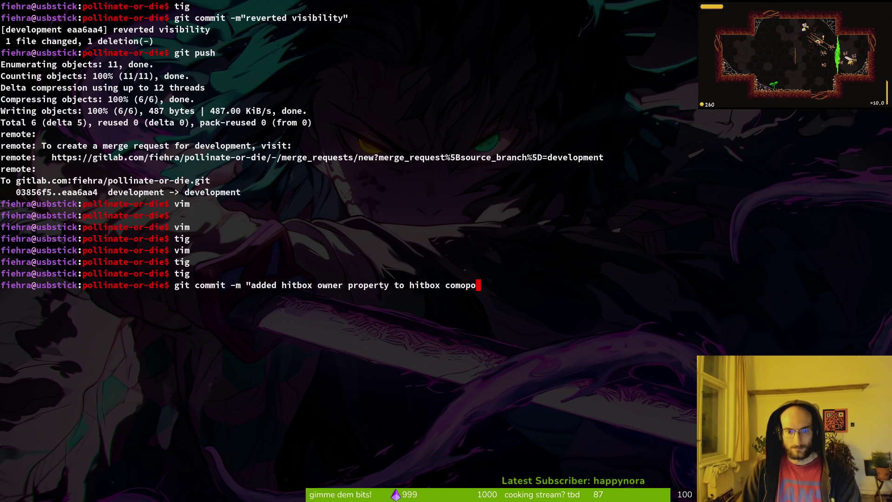
pyautogui.press('BackSpace')
pyautogui.press('BackSpace')
pyautogui.press('BackSpace')
pyautogui.write('ponent fgor')
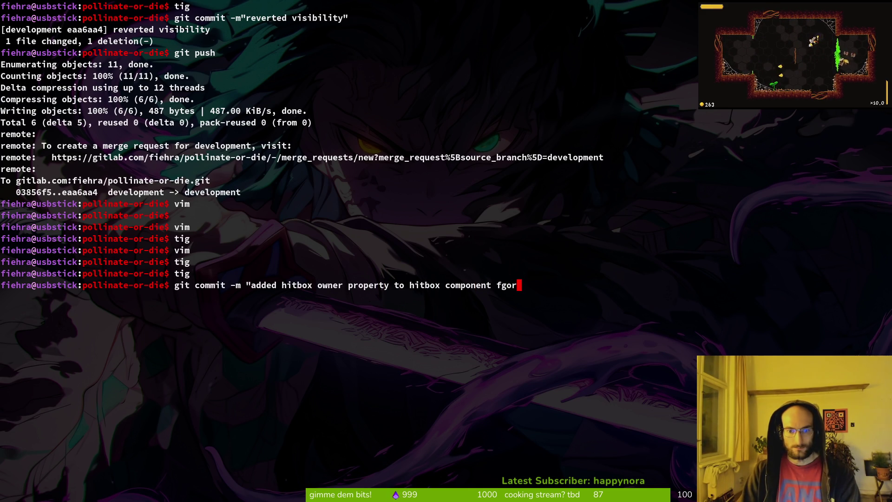
pyautogui.press('BackSpace')
pyautogui.press('BackSpace')
pyautogui.press('BackSpace')
pyautogui.write('or game over st')
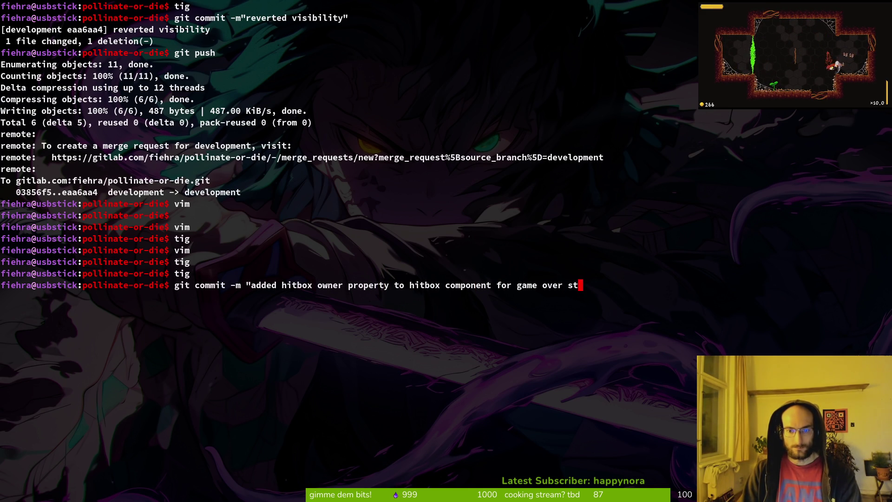
pyautogui.press('BackSpace')
pyautogui.press('BackSpace')
pyautogui.write('cr"')
pyautogui.press('Return')
pyautogui.write('tig status')
pyautogui.press('Return')
pyautogui.press('Down')
pyautogui.press('Down')
pyautogui.press('Down')
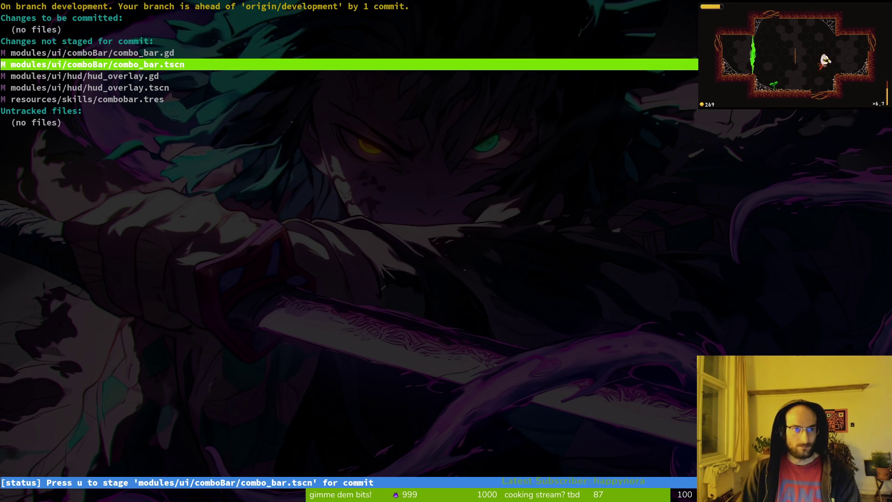
# - Stage combo_bar.tscn, combo_bar.gd, hud_overlay.gd and hud_overlay.tscn, then quit tig
pyautogui.press('Return')
pyautogui.press('u')
pyautogui.press('q')
pyautogui.press('Up')
pyautogui.press('u')
pyautogui.press('Return')
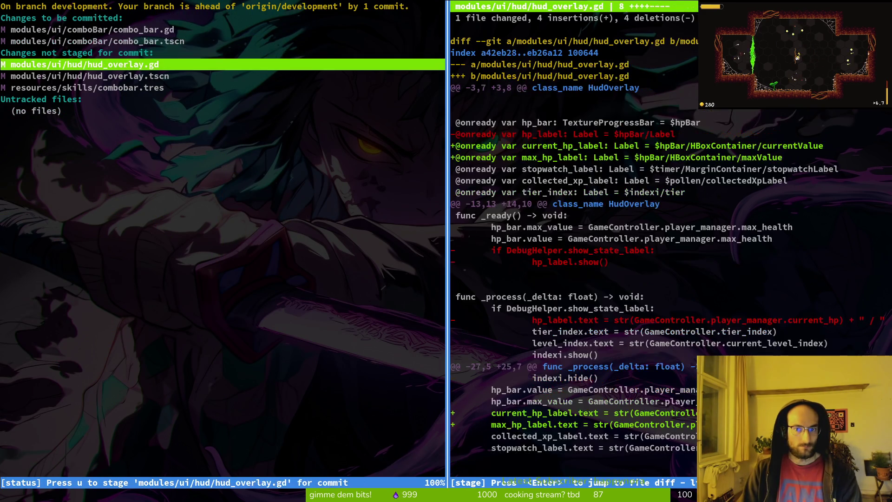
pyautogui.press('u')
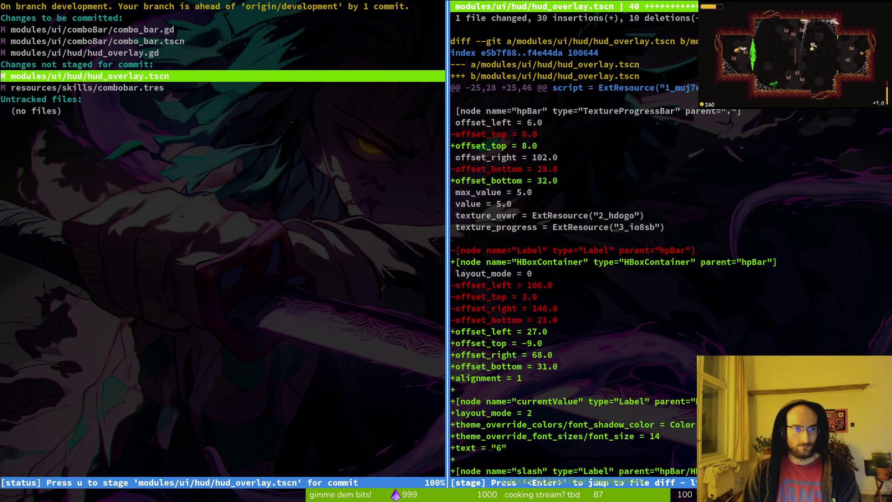
pyautogui.press('u')
pyautogui.press('q')
pyautogui.press('q')
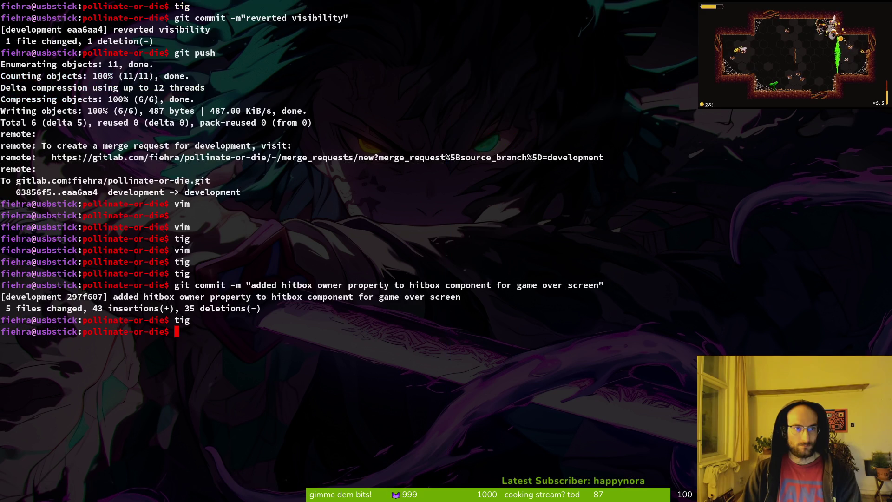
# - Commit with message 'worked a bit on hud', push, and clear the terminal
pyautogui.write('git commi')
pyautogui.press('BackSpace')
pyautogui.press('BackSpace')
pyautogui.press('BackSpace')
pyautogui.write('comimit -&')
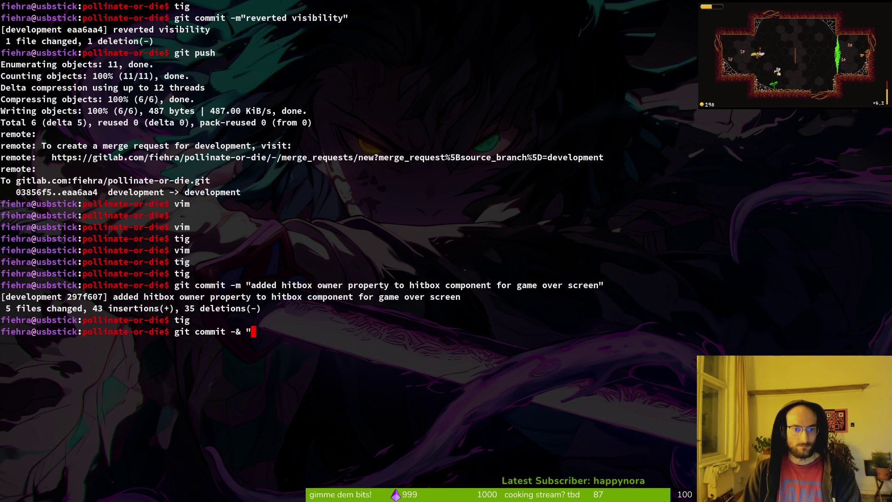
pyautogui.press('BackSpace')
pyautogui.write('m" worked a bit on hud')
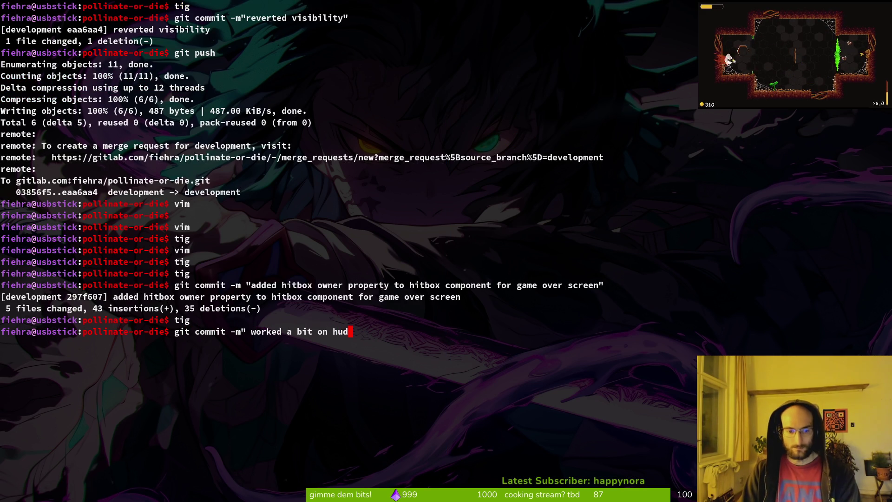
pyautogui.write('"')
pyautogui.press('Return')
pyautogui.write('git push')
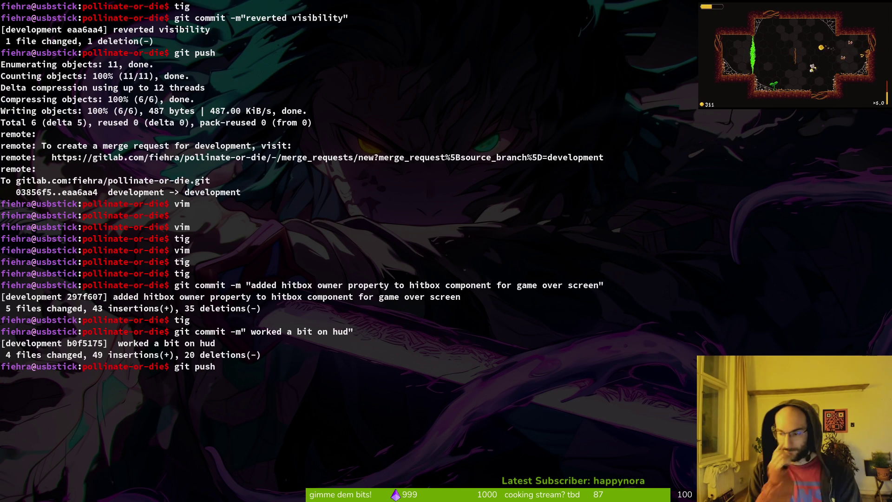
pyautogui.write('claer')
pyautogui.press('Return')
pyautogui.write('clear')
pyautogui.press('Return')
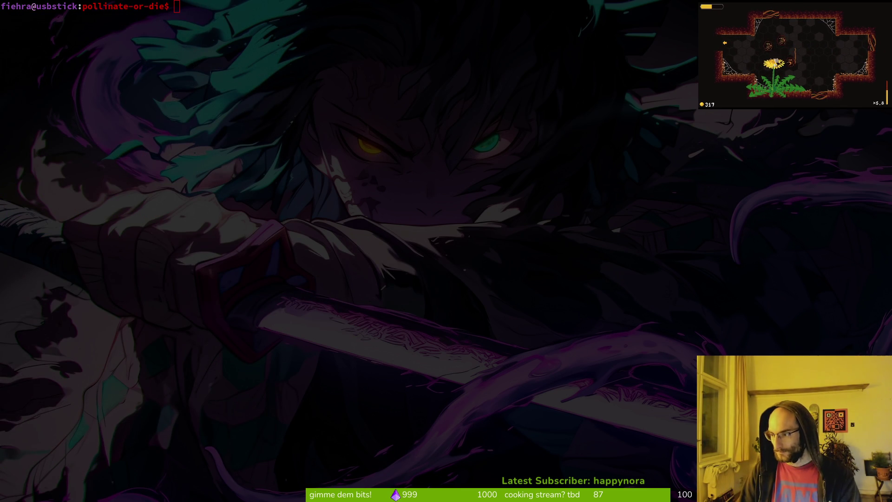
# - Close Aseprite's Home tab and bring up the browser with the GitLab issues list
pyautogui.press('super+2')
pyautogui.hotkey('ctrl', 'w')
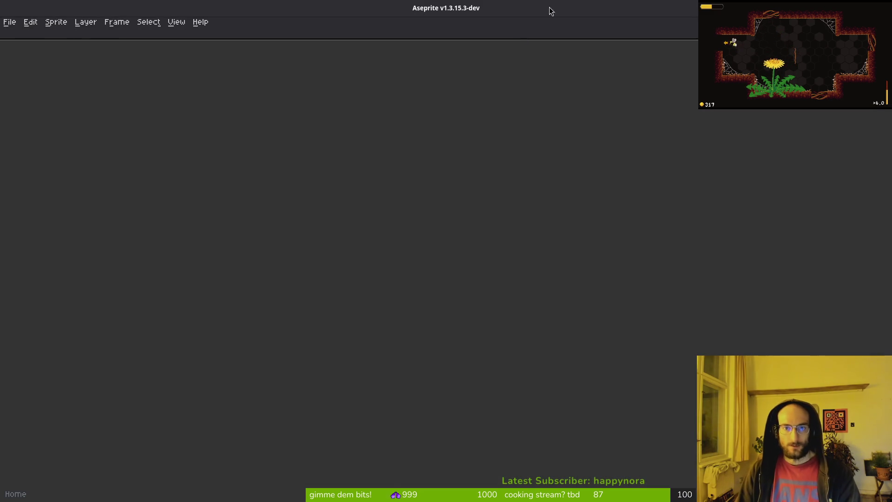
pyautogui.press('super+1')
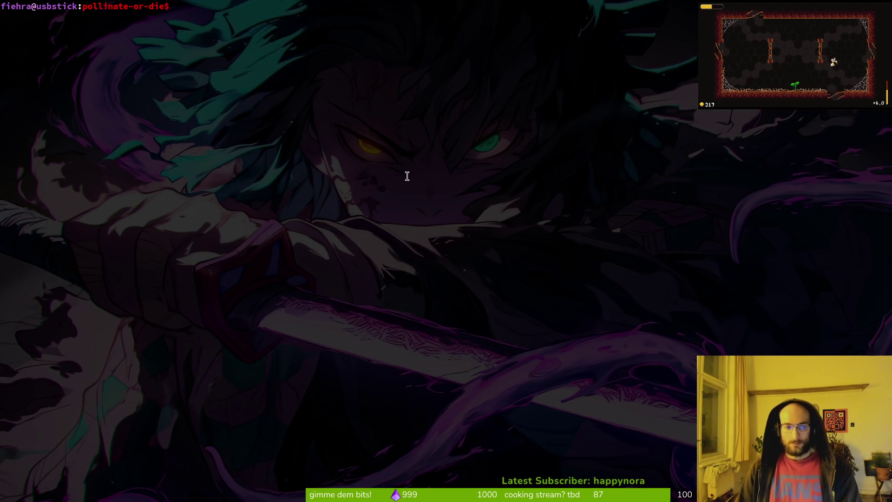
pyautogui.press('super+3')
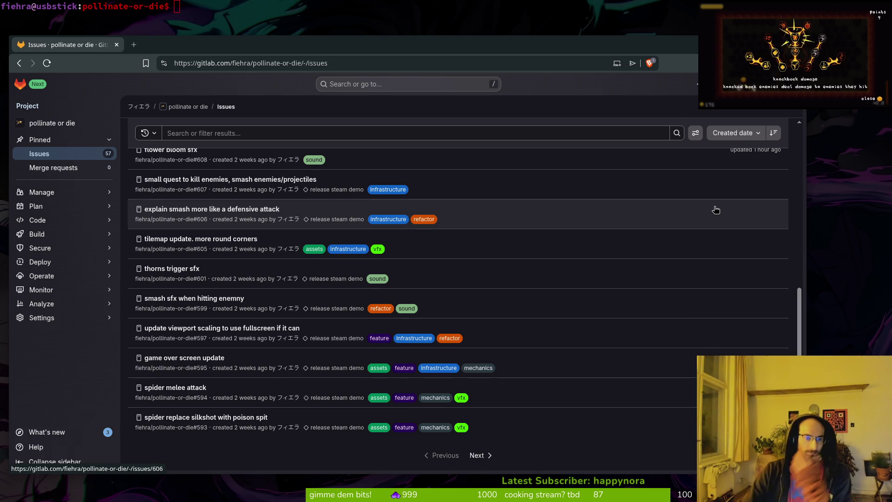
# - Open the 'release steam demo' milestone from Milestones and scroll to its Unstarted and Completed columns
pyautogui.moveTo(57, 196)
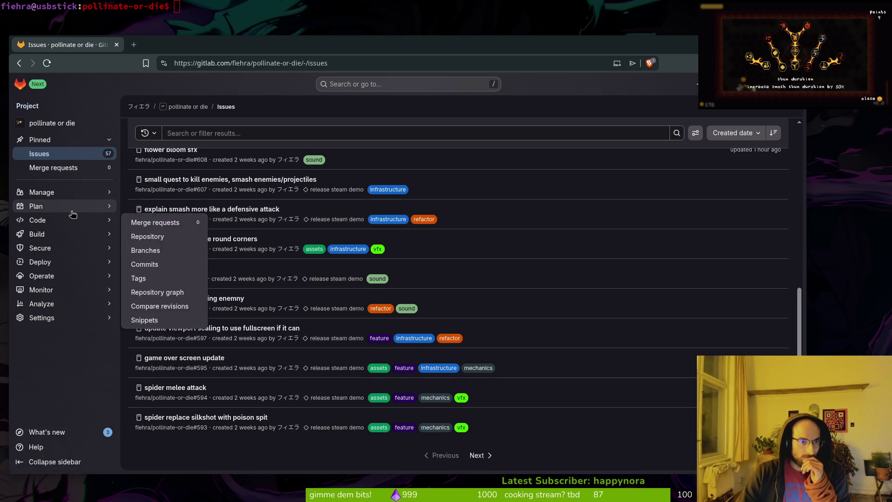
pyautogui.click(156, 236)
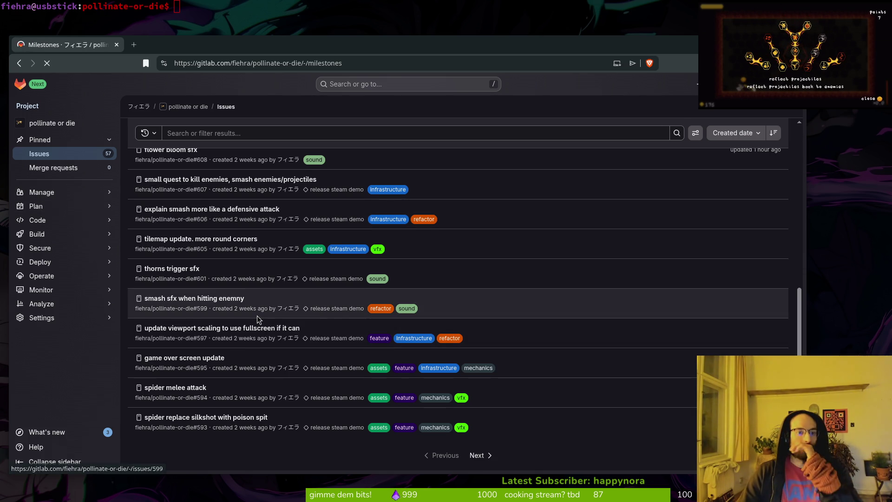
pyautogui.click(194, 154)
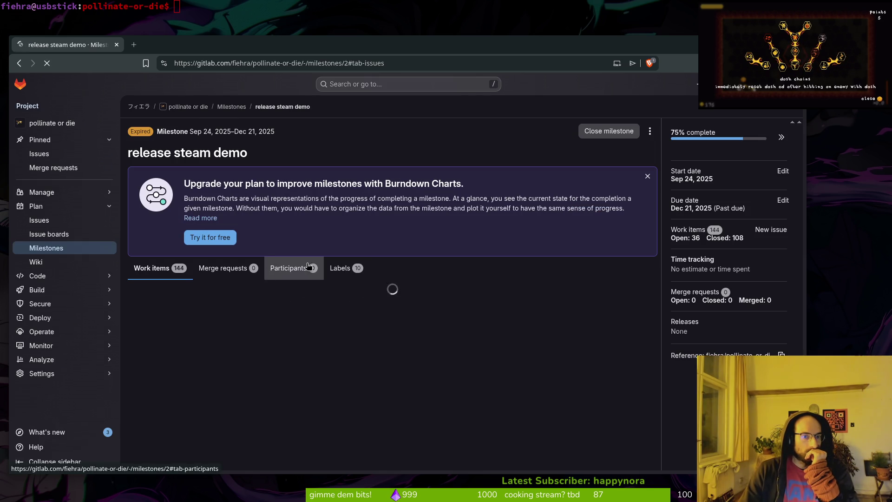
pyautogui.scroll(-2, 367, 364)
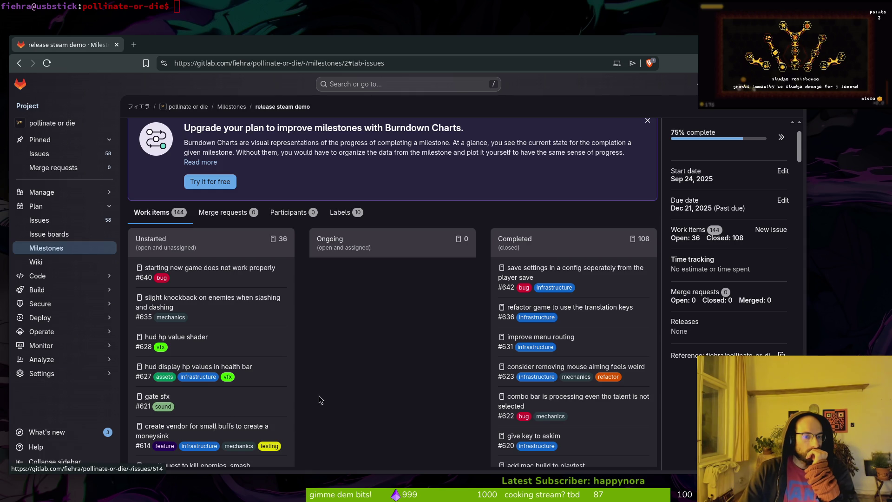
pyautogui.scroll(-2, 321, 400)
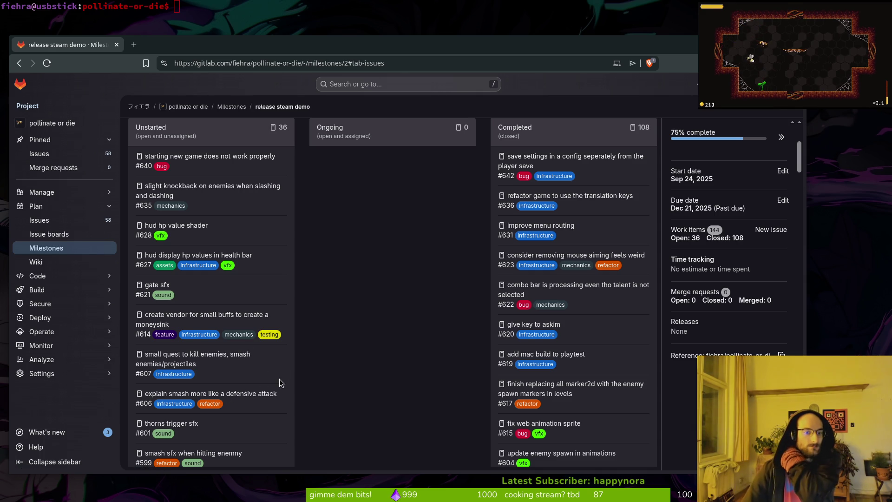
pyautogui.scroll(-2, 269, 392)
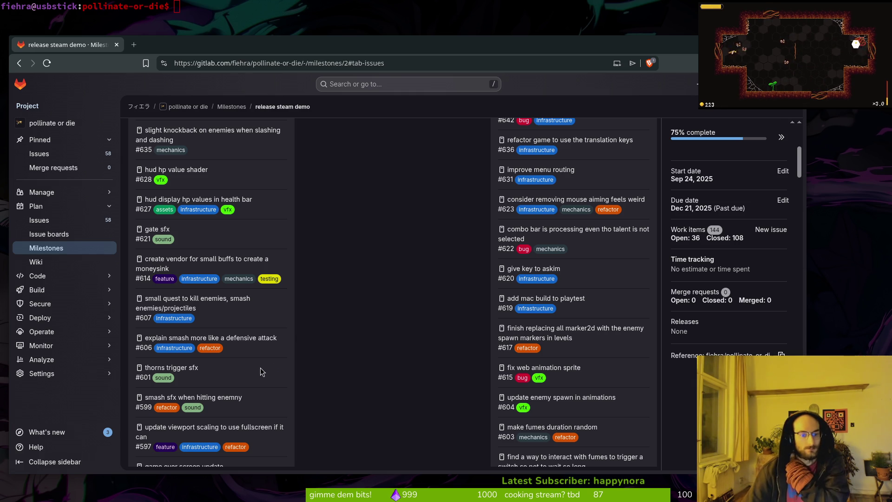
# - Scroll through the remaining milestone issues, then run the game in debug from Godot with F5
pyautogui.scroll(-2, 271, 384)
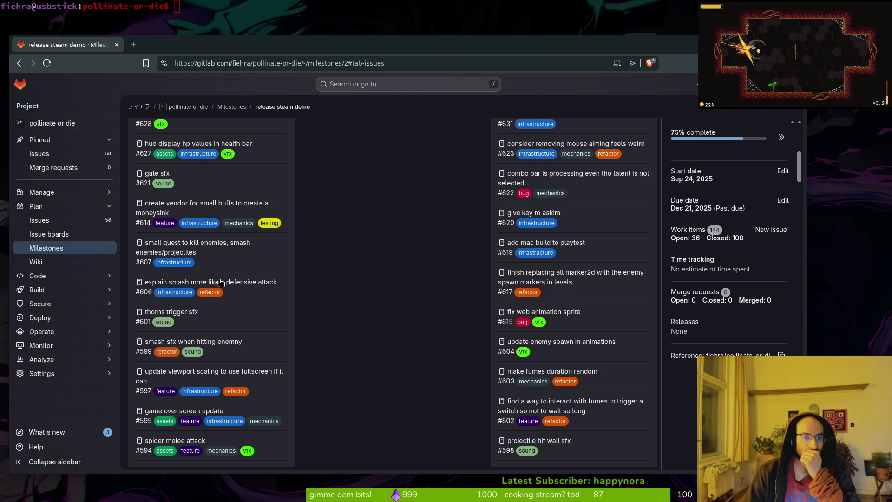
pyautogui.scroll(-4, 219, 328)
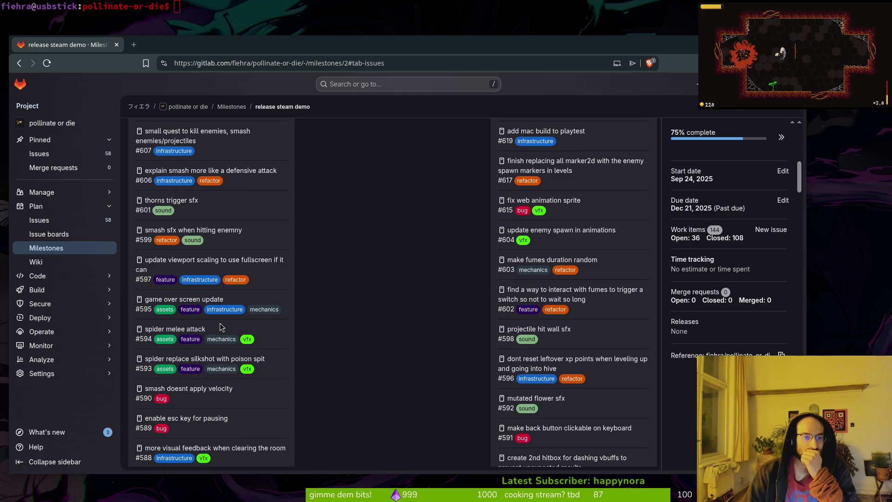
pyautogui.scroll(-2, 203, 358)
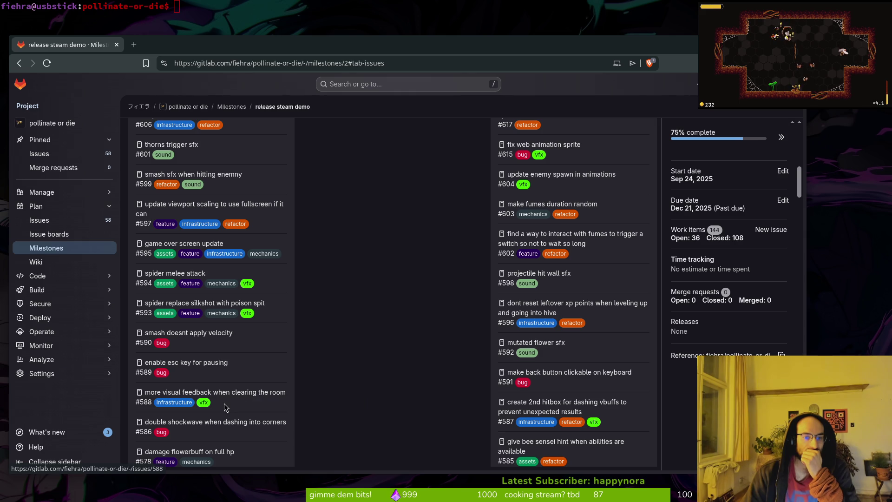
pyautogui.scroll(-2, 339, 394)
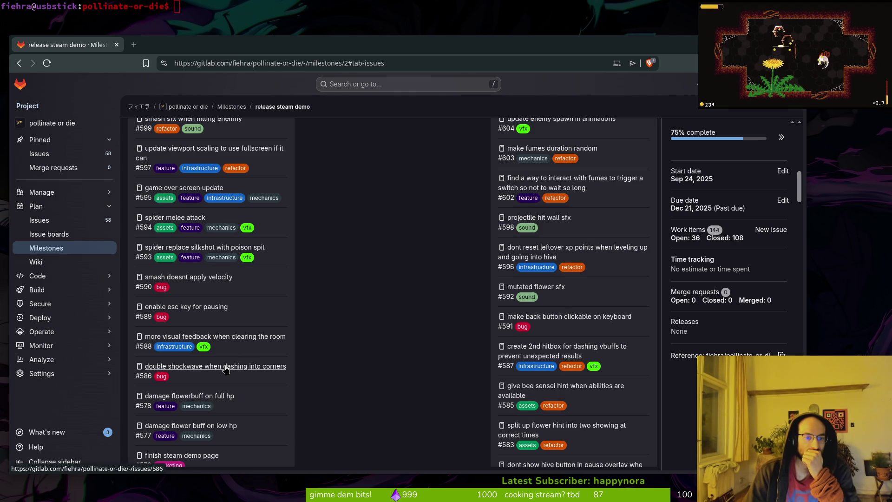
pyautogui.scroll(-2, 279, 390)
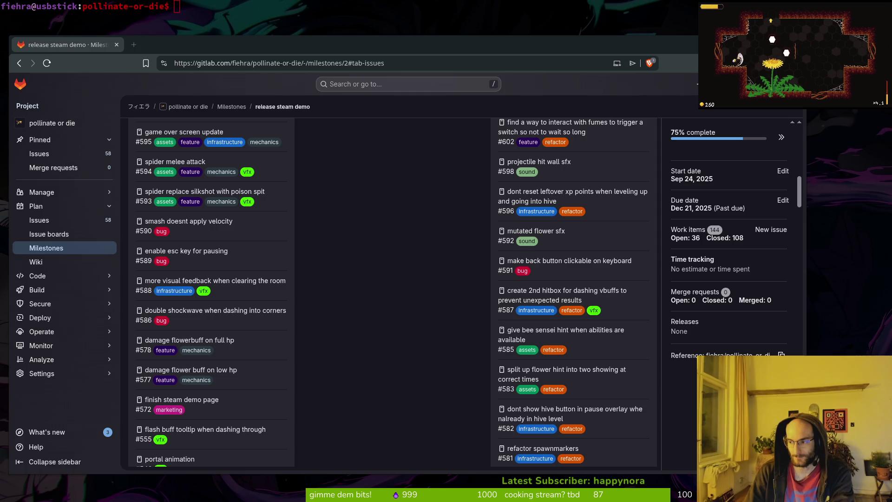
pyautogui.hotkey('alt', 'Tab')
pyautogui.press('F5')
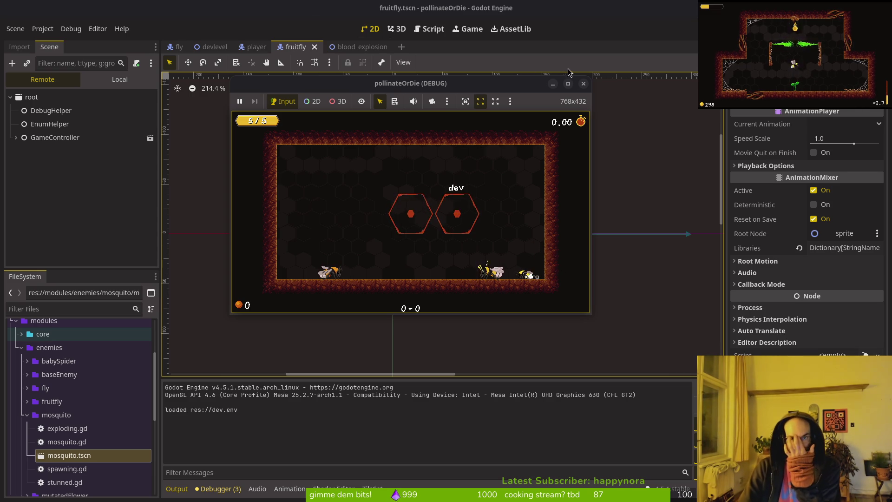
# - Close the running game window and show the player scene in the 2D view
pyautogui.click(583, 83)
pyautogui.click(256, 46)
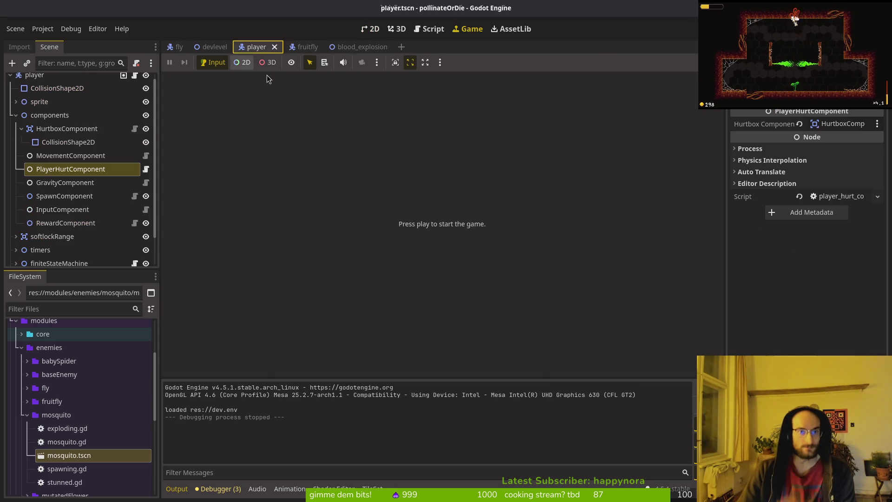
pyautogui.hotkey('ctrl', 'F1')
pyautogui.scroll(-2, 384, 196)
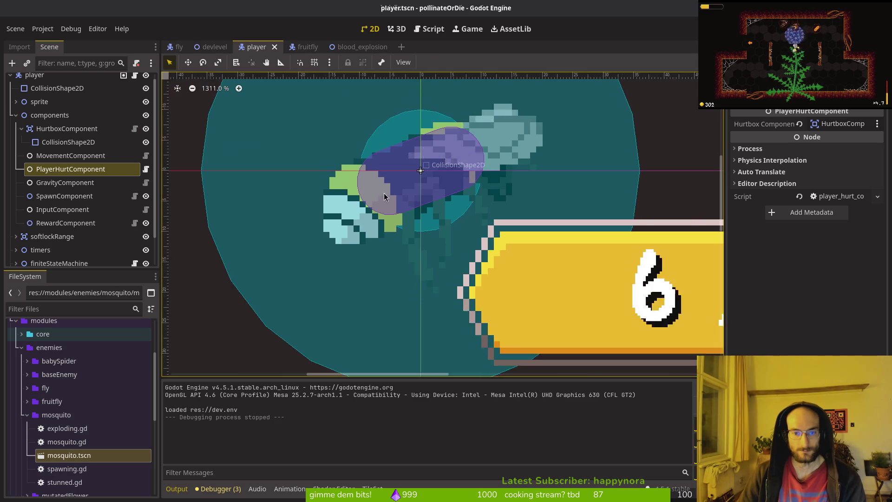
pyautogui.scroll(-5, 384, 196)
pyautogui.hotkey('alt', 'Tab')
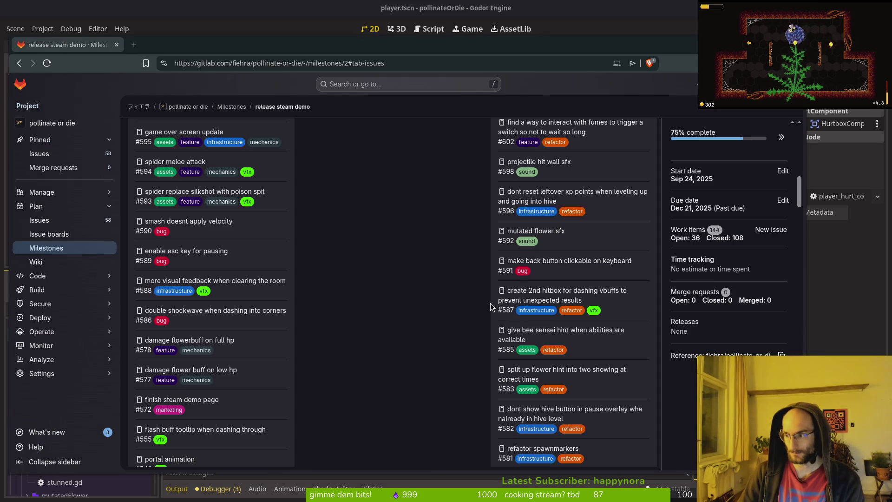
# - Launch Neovim with nvim . and open crawling.gd from the file search
pyautogui.press('super+2')
pyautogui.press('Return')
pyautogui.write('nvim .')
pyautogui.press('Return')
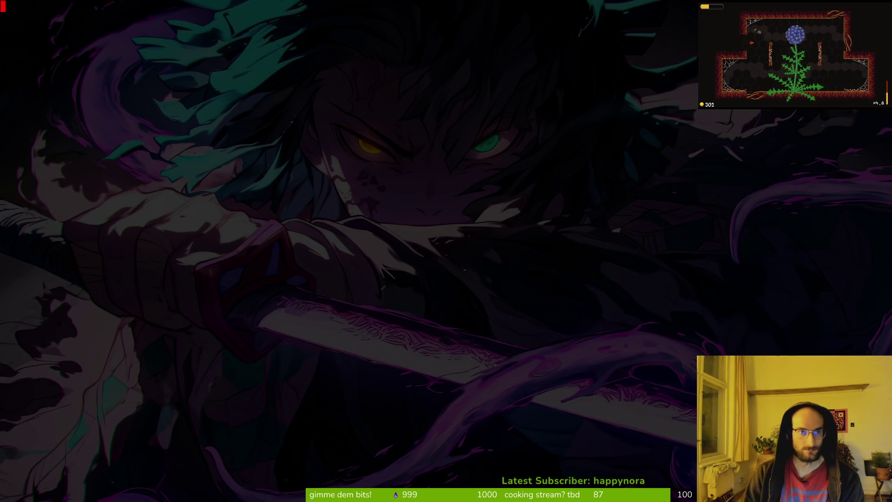
pyautogui.write('crawling')
pyautogui.press('Return')
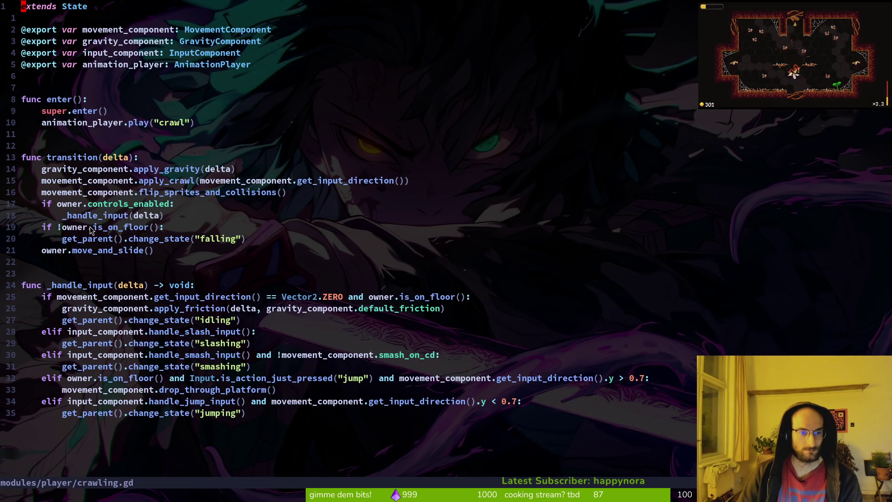
# - Duplicate the jump-input elif block directly below itself in crawling.gd
pyautogui.click(91, 289)
pyautogui.press('9')
pyautogui.press('j')
pyautogui.press('j')
pyautogui.press('o')
pyautogui.press('Escape')
pyautogui.press('d')
pyautogui.press('d')
pyautogui.press('k')
pyautogui.hotkey('shift', 'v')
pyautogui.press('Escape')
pyautogui.press('0')
pyautogui.hotkey('shift', 'v')
pyautogui.press('j')
pyautogui.press('y')
pyautogui.press('p')
# - Replace the copy's condition with owner.is_on_wall() and movement_component.get_input_direction().y
pyautogui.press('w')
pyautogui.press('w')
pyautogui.press('b')
pyautogui.press('v')
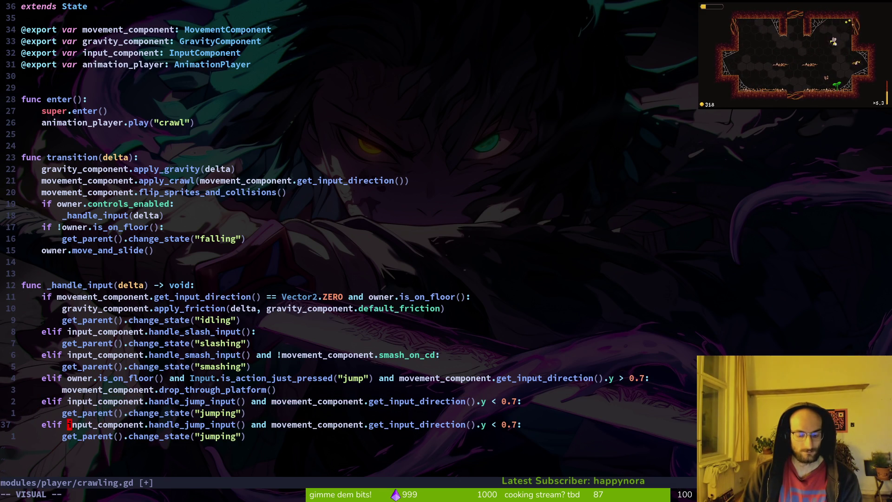
pyautogui.press('w')
pyautogui.press('w')
pyautogui.press('w')
pyautogui.press('w')
pyautogui.press('w')
pyautogui.press('w')
pyautogui.press('w')
pyautogui.press('w')
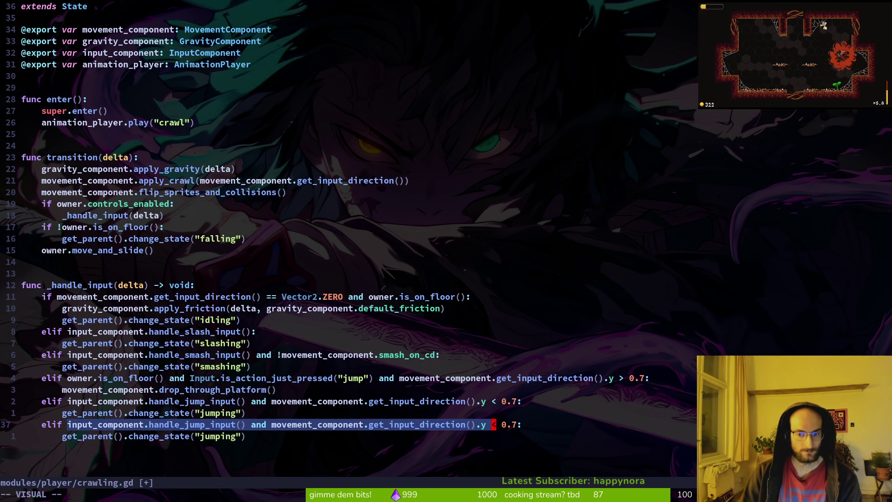
pyautogui.write('co')
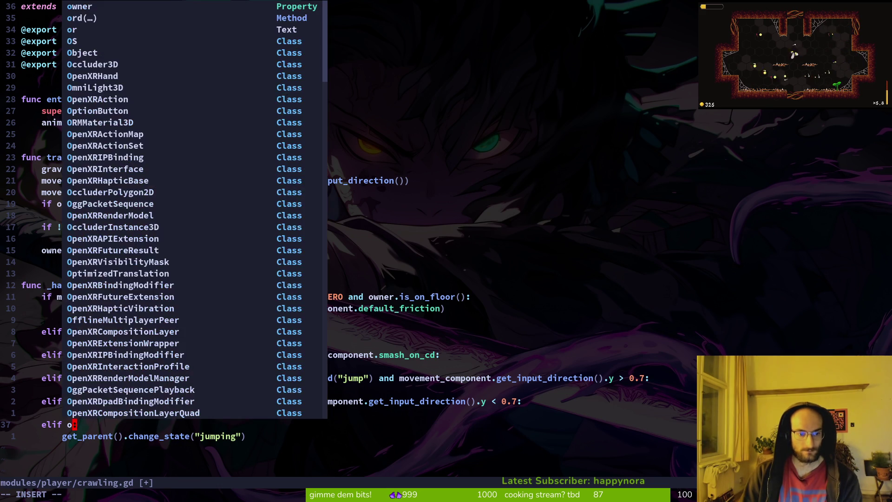
pyautogui.press('BackSpace')
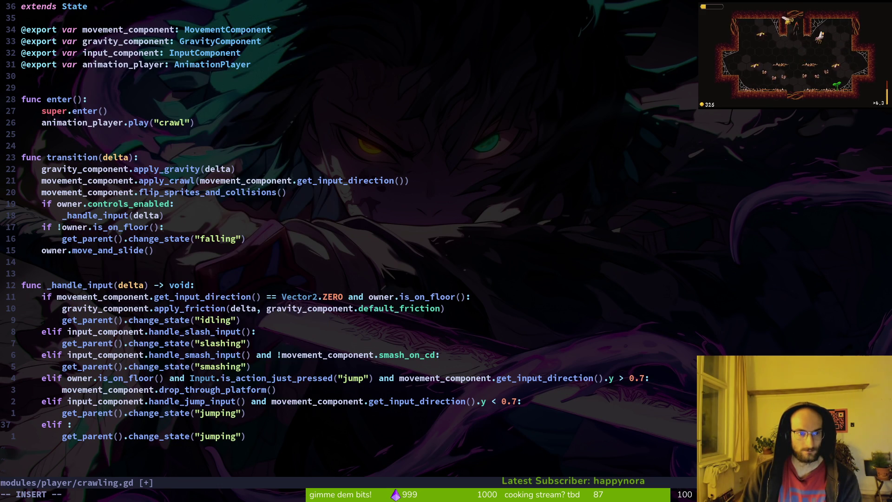
pyautogui.write('owner.is_o')
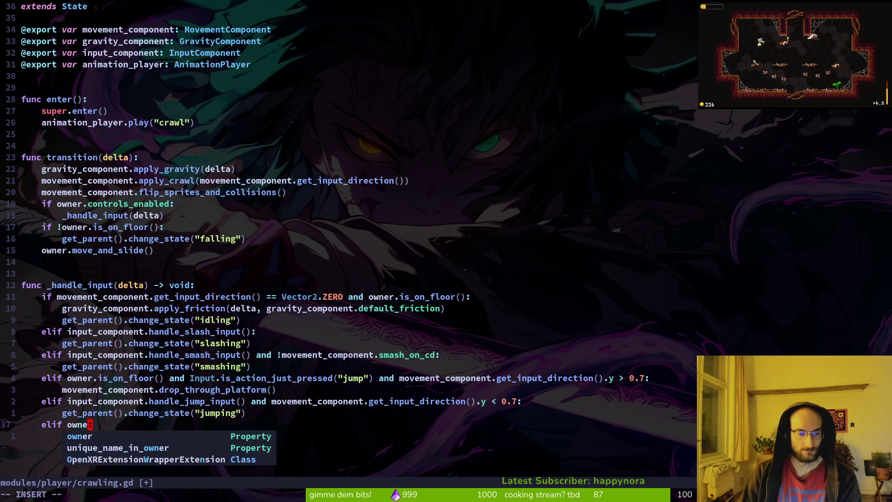
pyautogui.write('n_wall(')
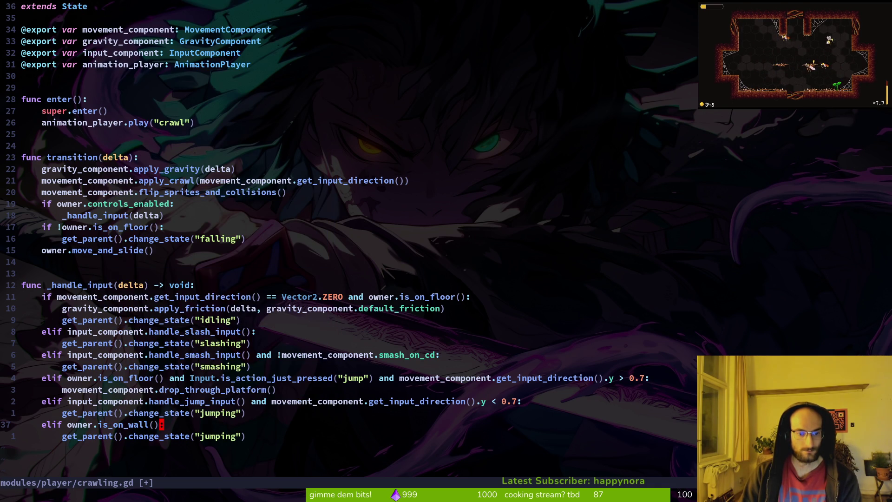
pyautogui.write('i and ')
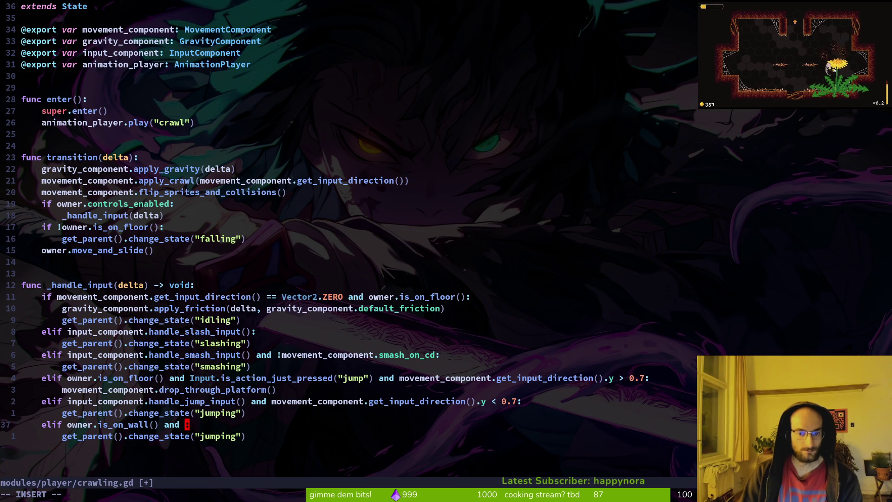
pyautogui.write('mo')
pyautogui.press('Tab')
pyautogui.write('.gein')
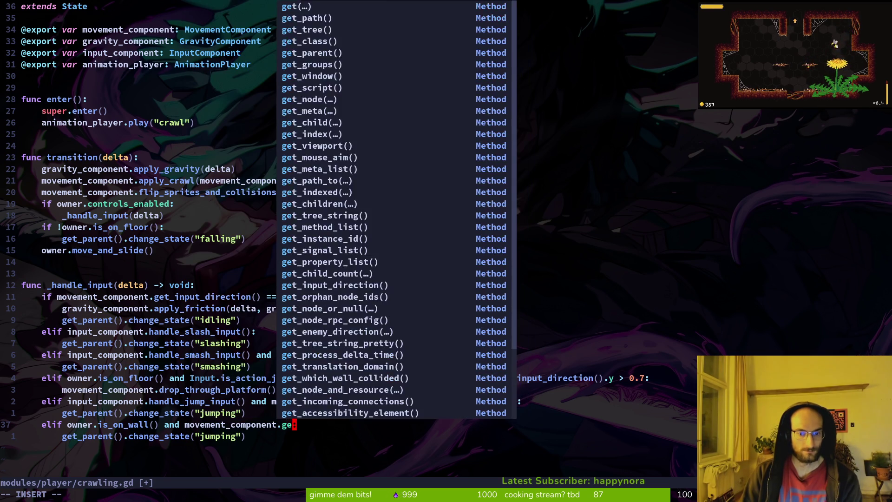
pyautogui.press('Tab')
pyautogui.press('Tab')
pyautogui.press('Tab')
pyautogui.press('Return')
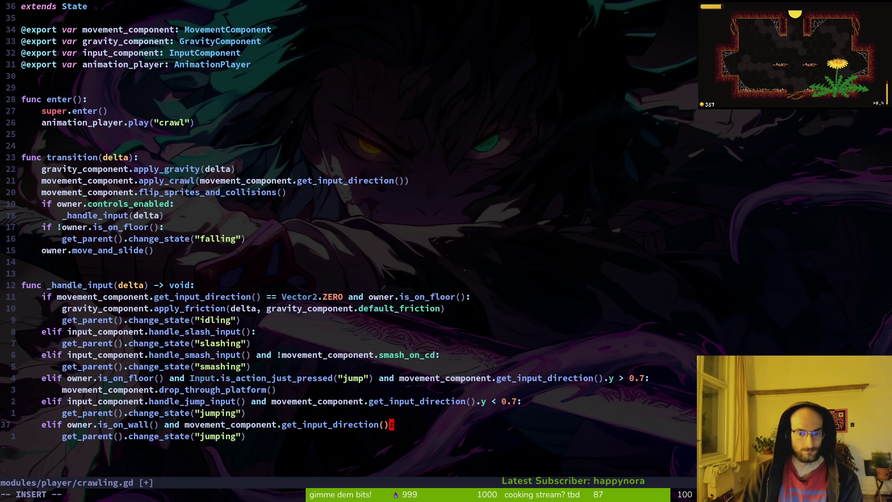
pyautogui.write('.y ')
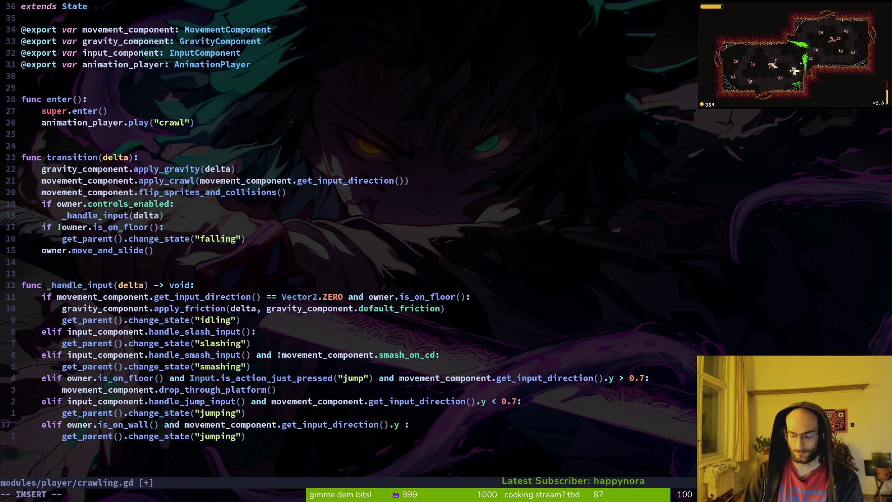
pyautogui.write('>')
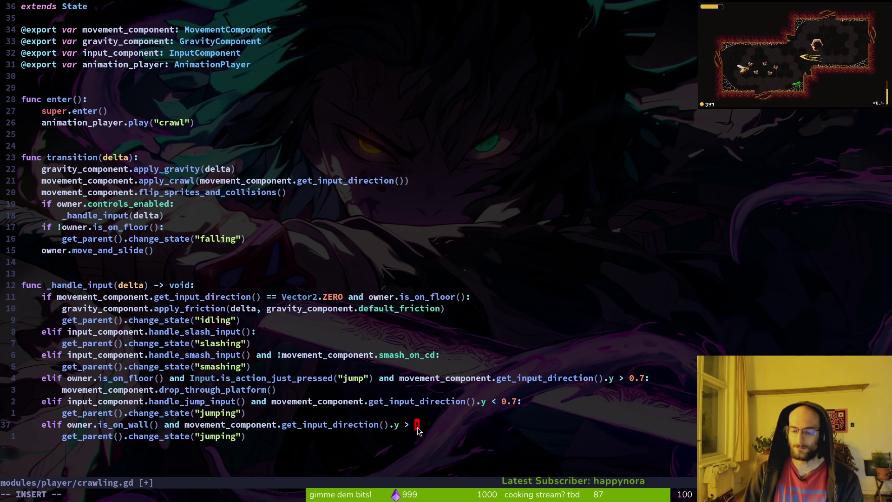
# - Remove the extra space before the wall condition's colon and save crawling.gd
pyautogui.press('Escape')
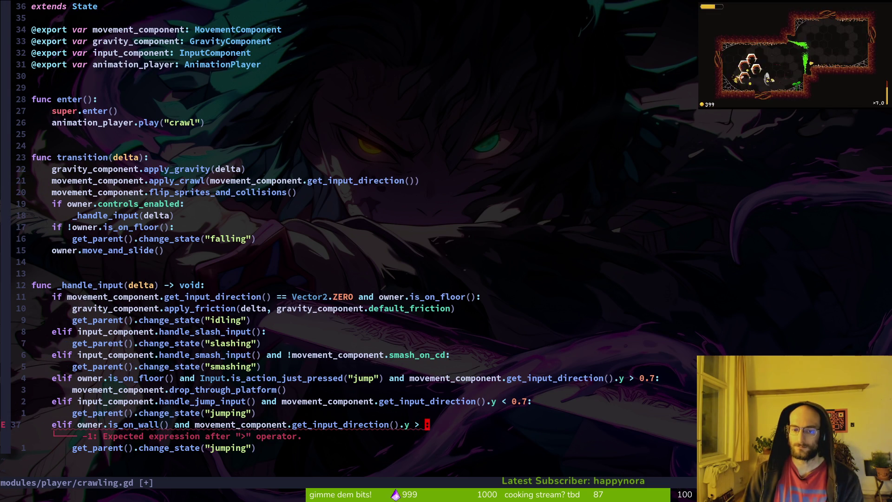
pyautogui.press('i')
pyautogui.press('BackSpace')
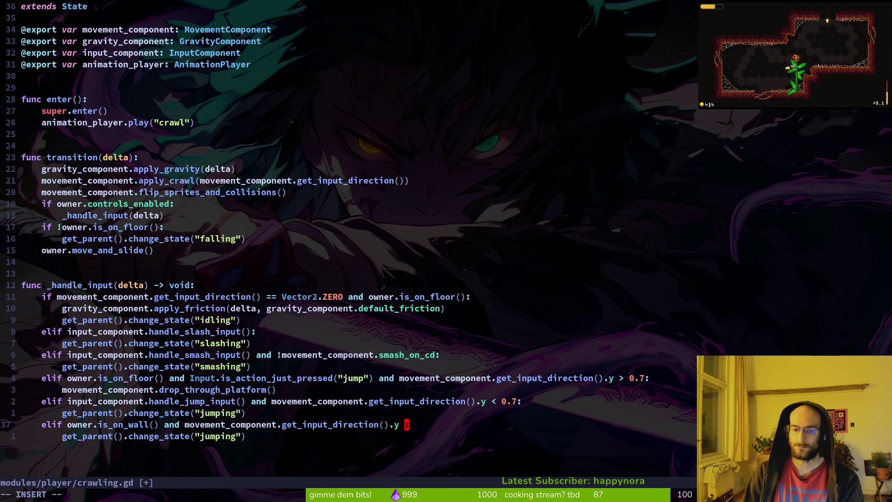
pyautogui.write('< 0:')
pyautogui.press('Escape')
pyautogui.write(':w')
pyautogui.press('Return')
# - Change the wall branch's target state from "jumping" to "clinging" and save the file
pyautogui.press('j')
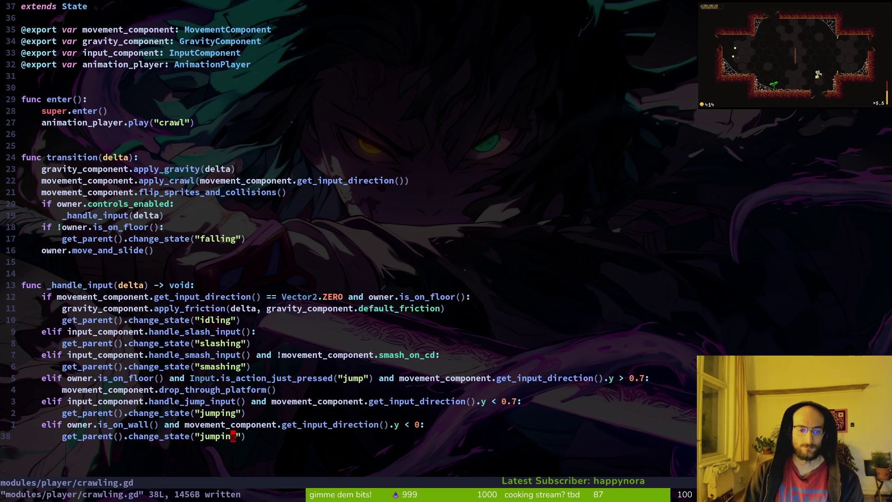
pyautogui.press('c')
pyautogui.press('i')
pyautogui.press('"')
pyautogui.write('ging')
pyautogui.press('Escape')
pyautogui.write(':w')
pyautogui.press('Return')
pyautogui.hotkey('alt', 'Tab')
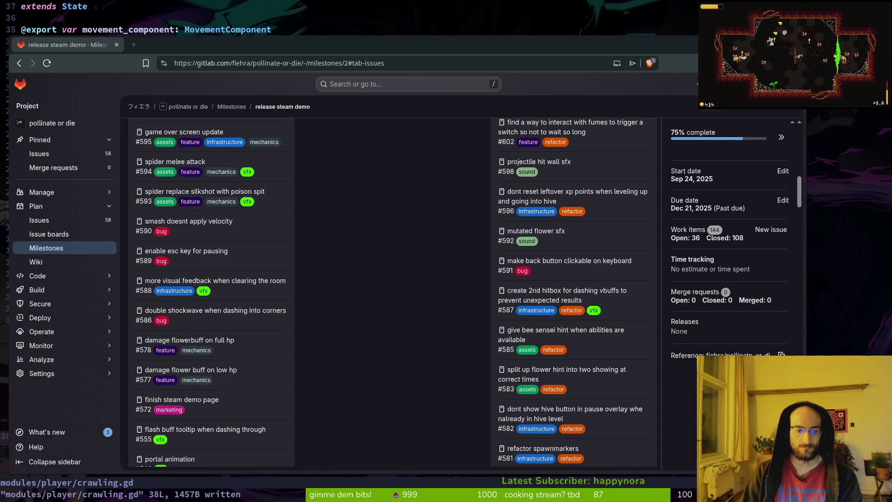
pyautogui.hotkey('alt', 'Tab')
pyautogui.press('k')
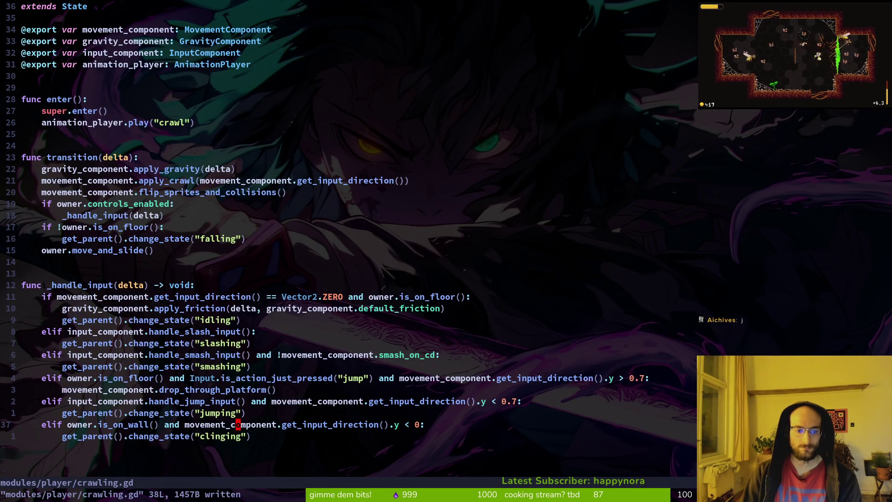
pyautogui.hotkey('alt', 'Tab')
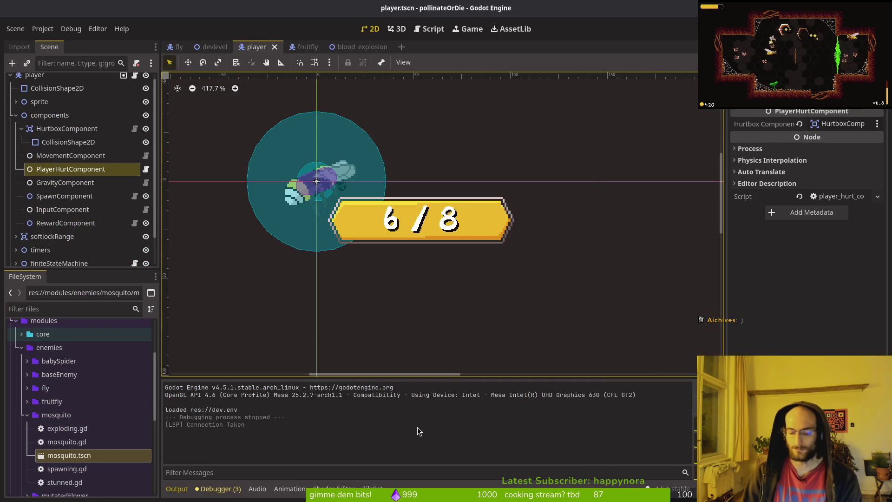
# - Playtest the bee toggling between crawling and clinging at the wall, then return to crawling.gd
pyautogui.press('F5')
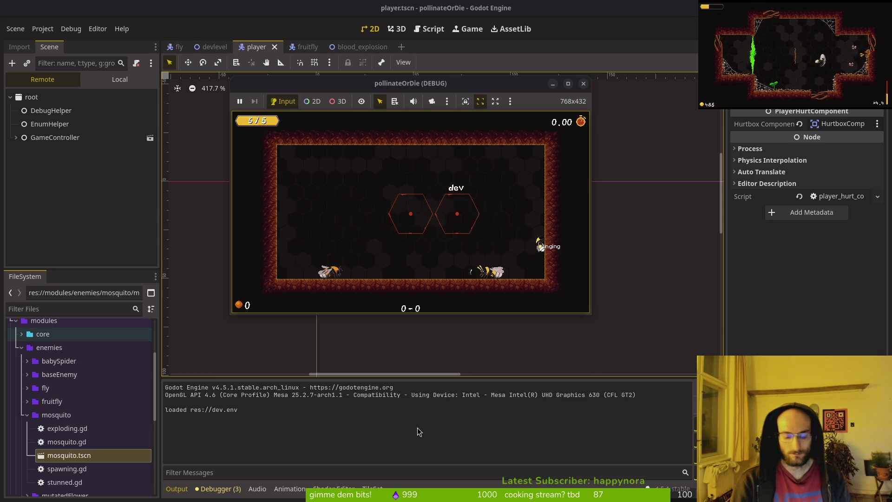
pyautogui.hotkey('alt', 'Tab')
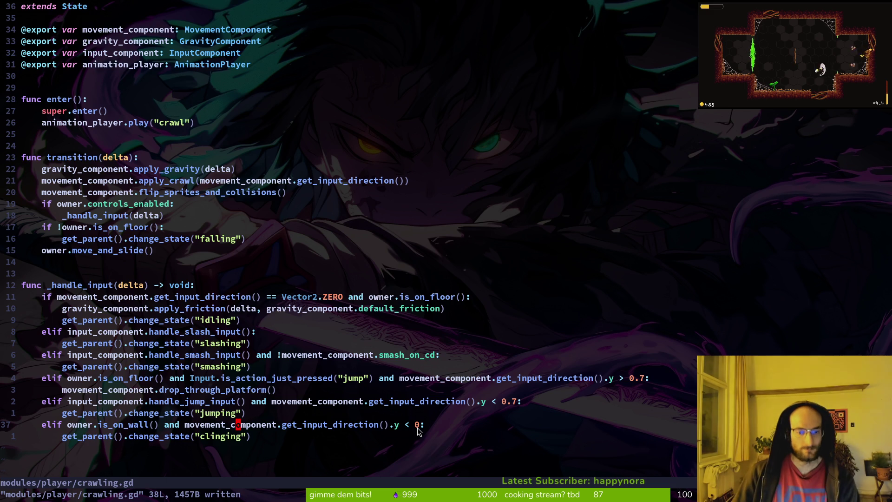
# - Add owner.position.y -= 5 inside the wall branch, save, and relaunch the game
pyautogui.press('o')
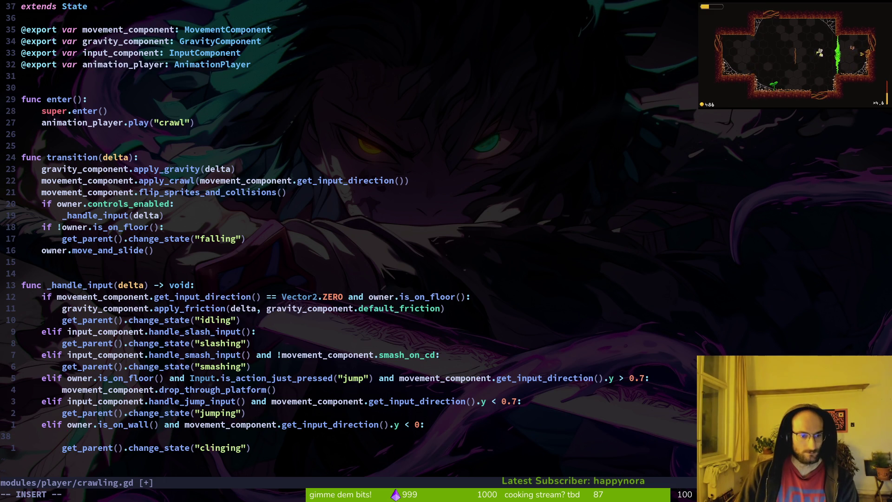
pyautogui.write('owner.')
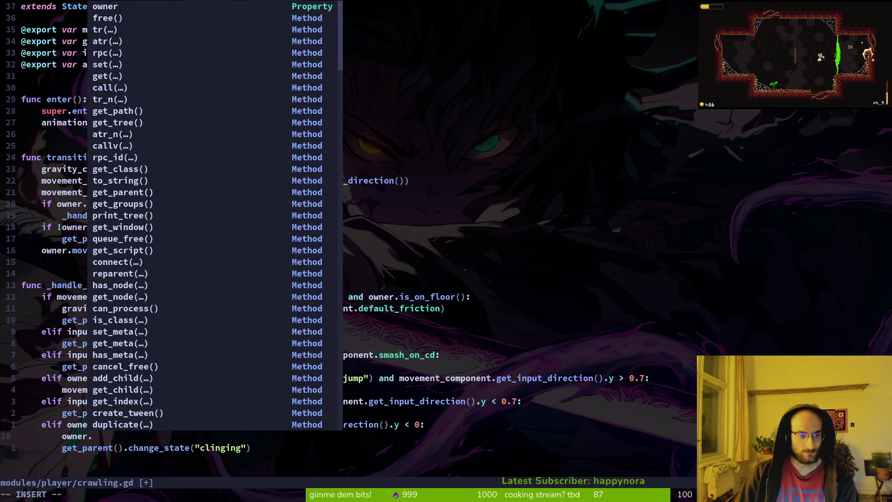
pyautogui.write('gp')
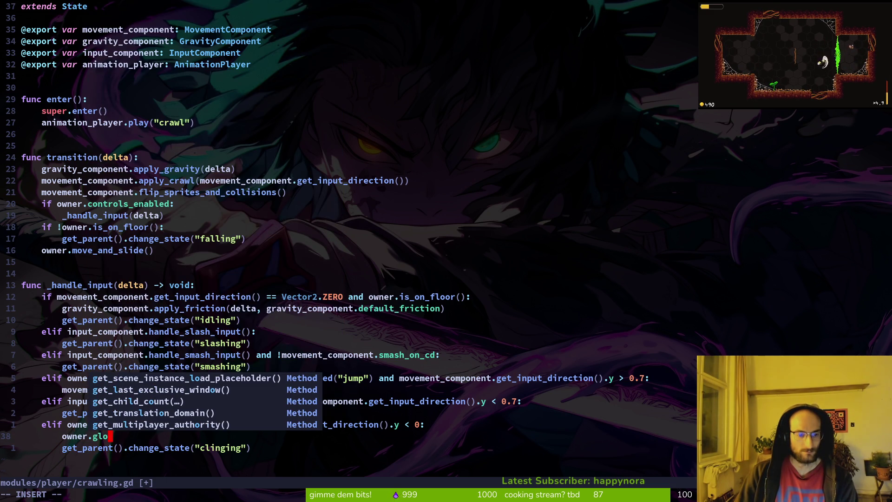
pyautogui.press('BackSpace')
pyautogui.press('BackSpace')
pyautogui.write('po')
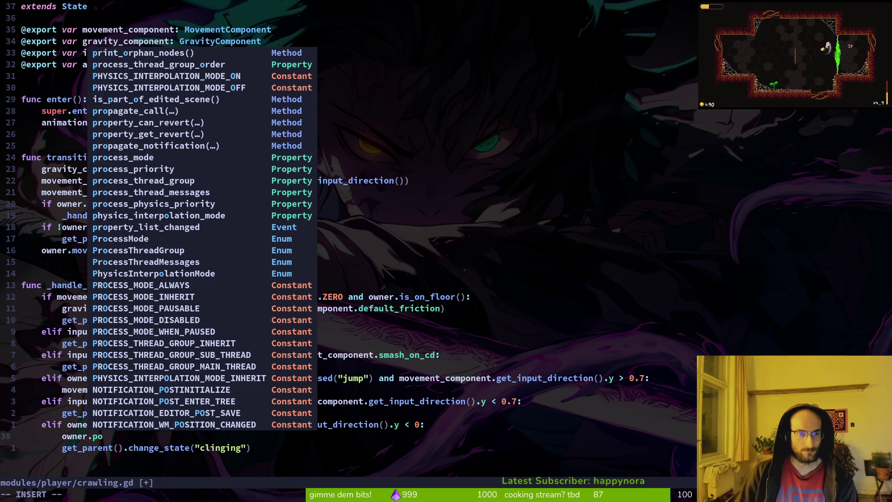
pyautogui.write('sition.')
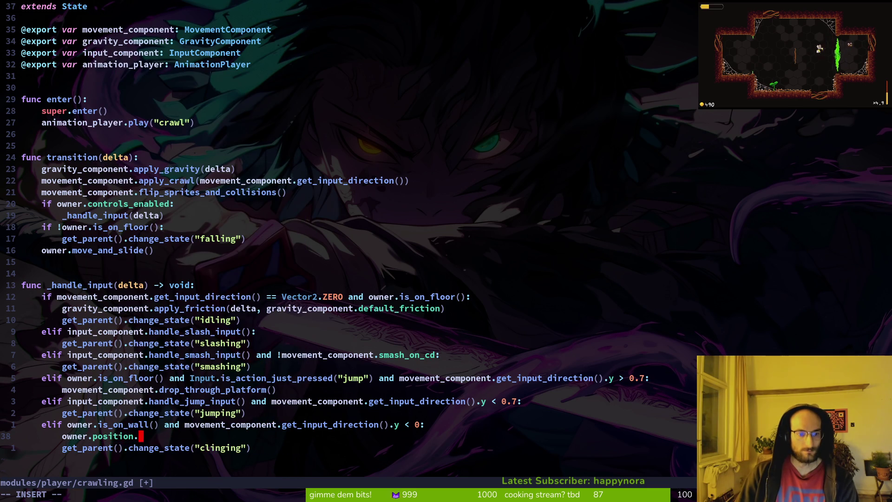
pyautogui.write('y -= 1')
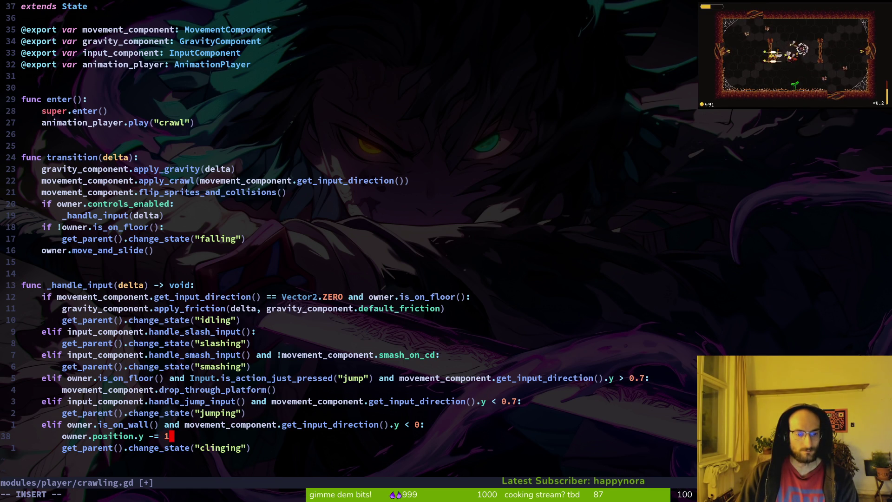
pyautogui.press('BackSpace')
pyautogui.write('5')
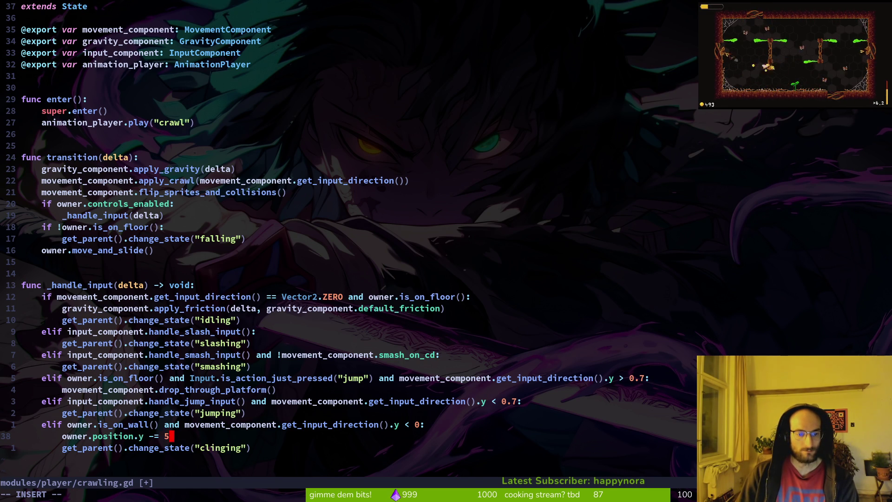
pyautogui.press('Escape')
pyautogui.write(':w')
pyautogui.press('Return')
pyautogui.hotkey('alt', 'Tab')
pyautogui.press('F5')
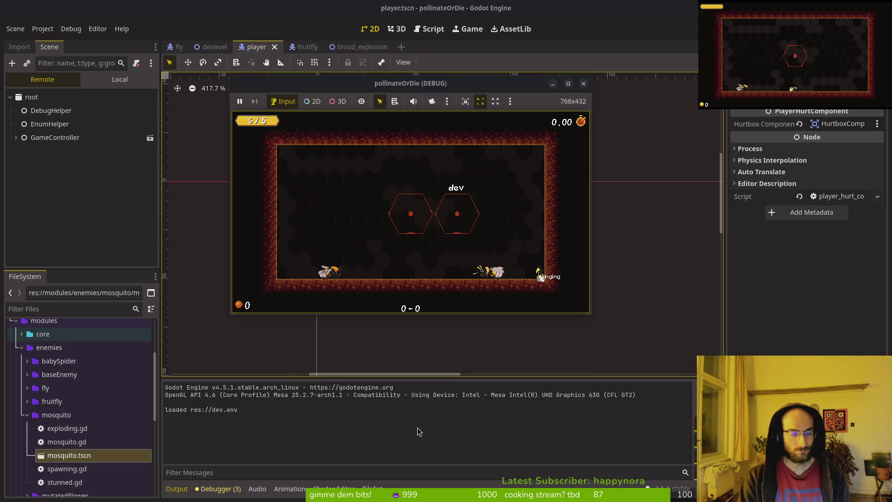
# - Leave the game and select the three is_on_wall branch lines in crawling.gd for review
pyautogui.click(417, 431)
pyautogui.hotkey('alt', 'Tab')
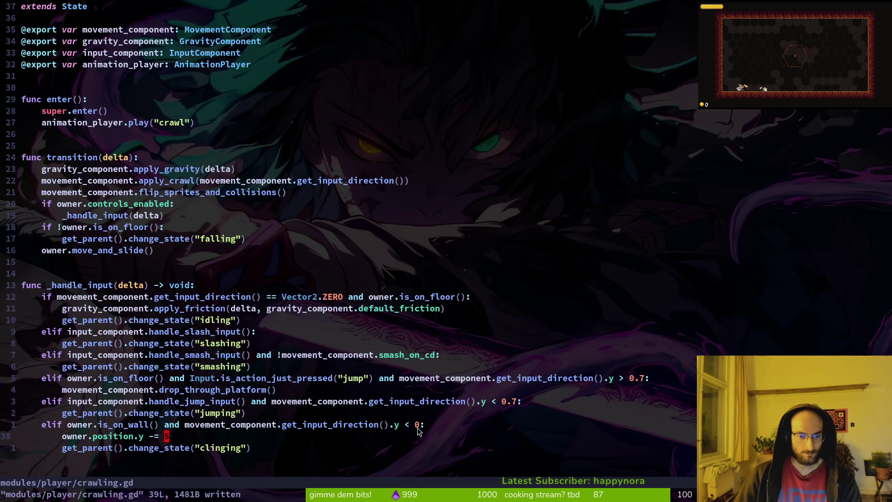
pyautogui.press('k')
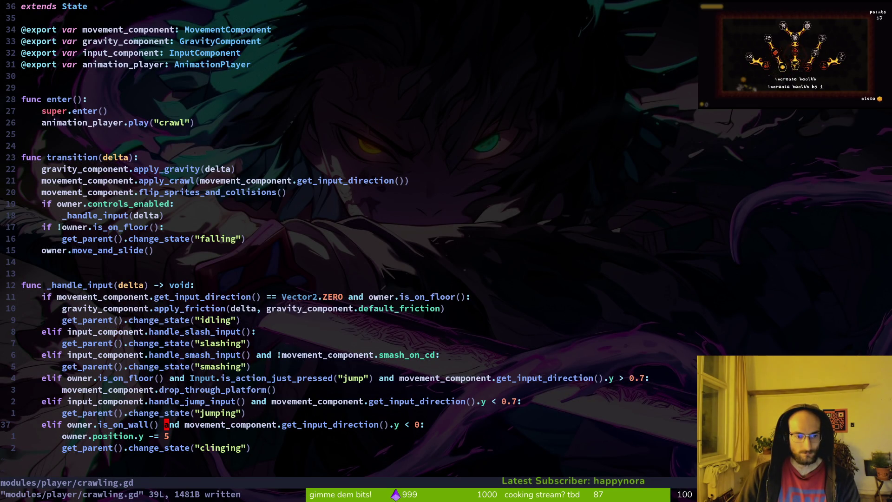
pyautogui.press('V')
pyautogui.press('j')
pyautogui.press('j')
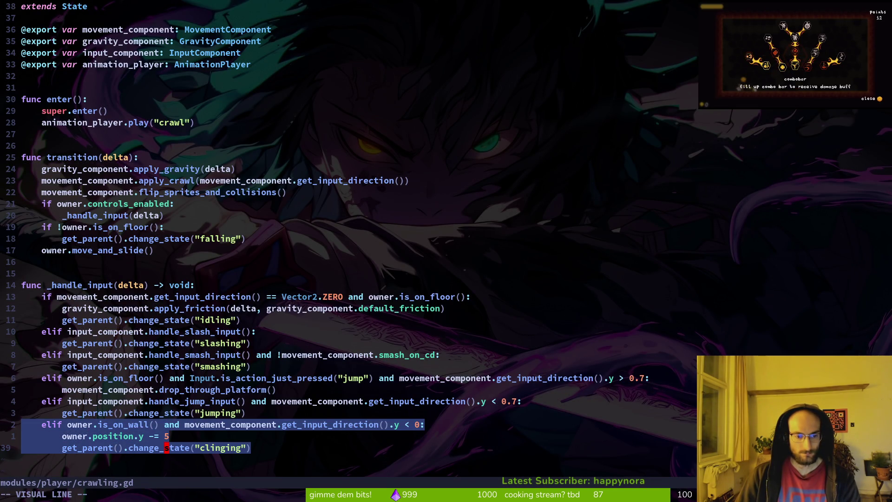
pyautogui.press('y')
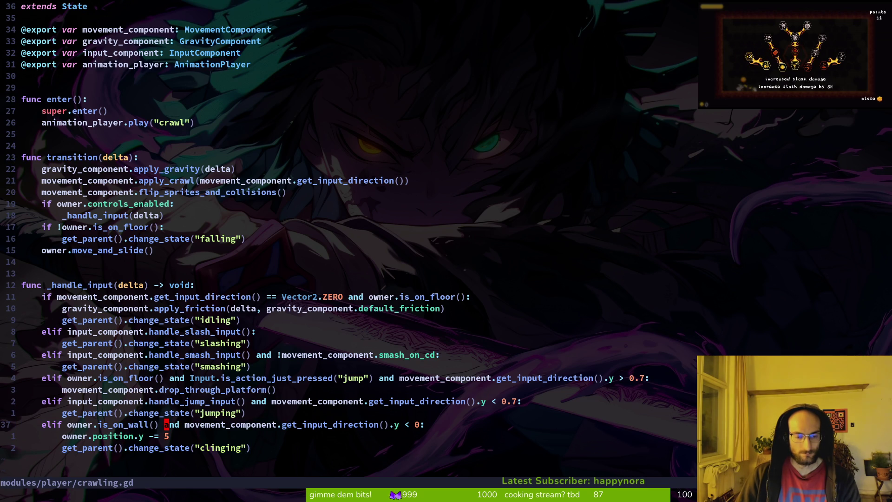
pyautogui.press('j')
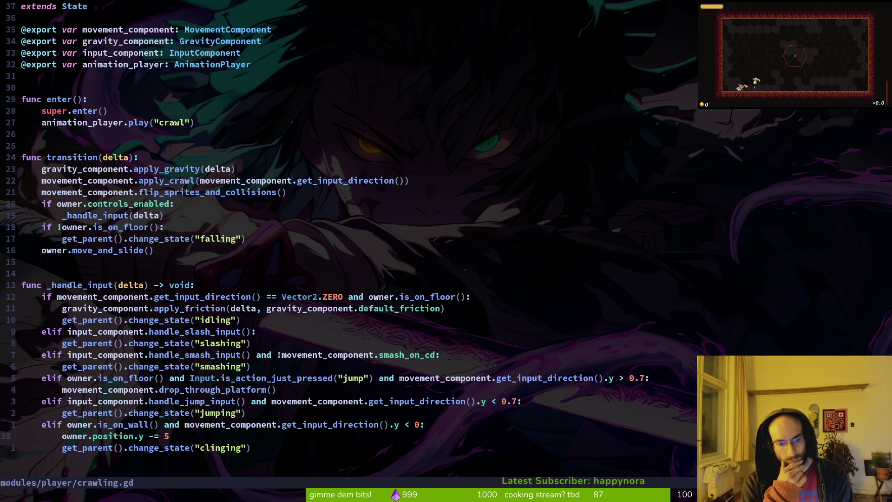
pyautogui.hotkey('ctrl', 'p')
# - Open modules/player/clinging.gd in a vertical split and inspect its transition function
pyautogui.write('clinging')
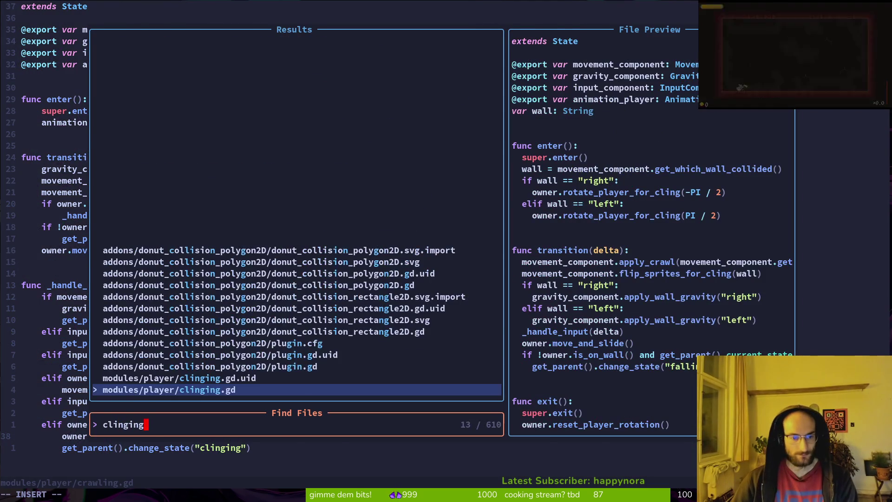
pyautogui.hotkey('ctrl', 'v')
pyautogui.press('}')
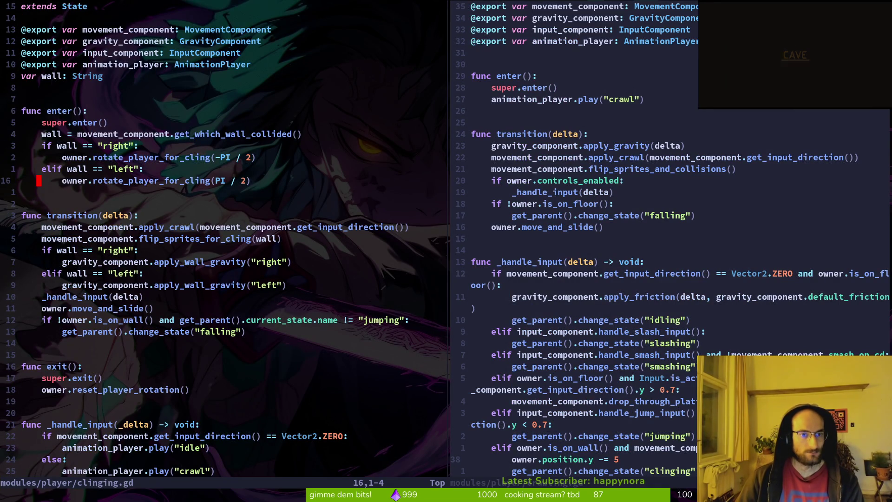
pyautogui.press('}')
pyautogui.press('j')
pyautogui.press('j')
pyautogui.press('j')
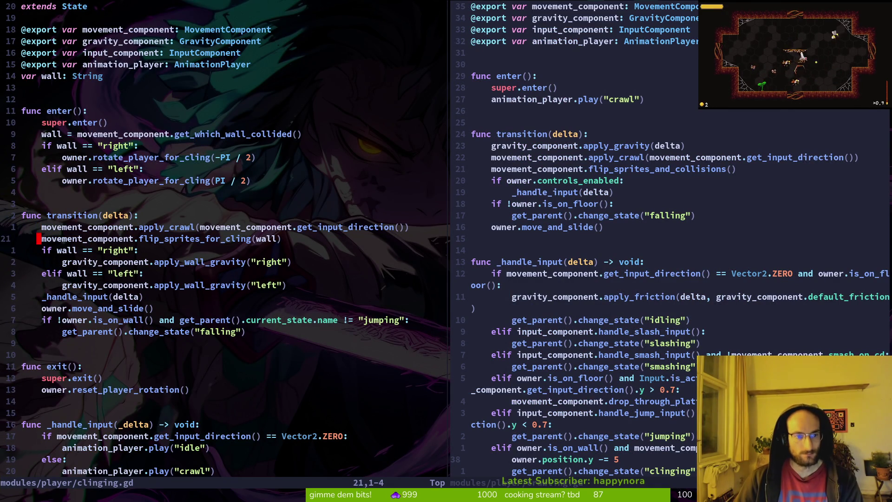
pyautogui.press('j')
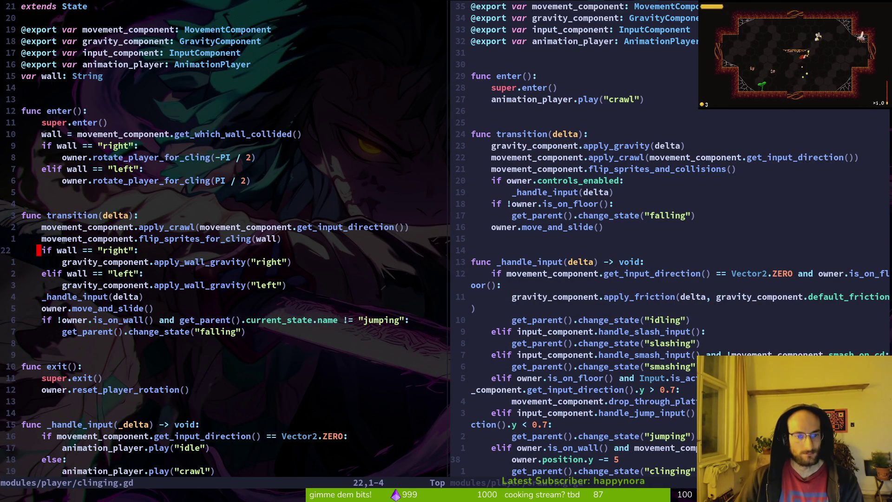
# - Return to crawling.gd, save it, and relaunch the game in Godot
pyautogui.hotkey('ctrl', 'w')
pyautogui.press('l')
pyautogui.press('j')
pyautogui.press('z')
pyautogui.press('z')
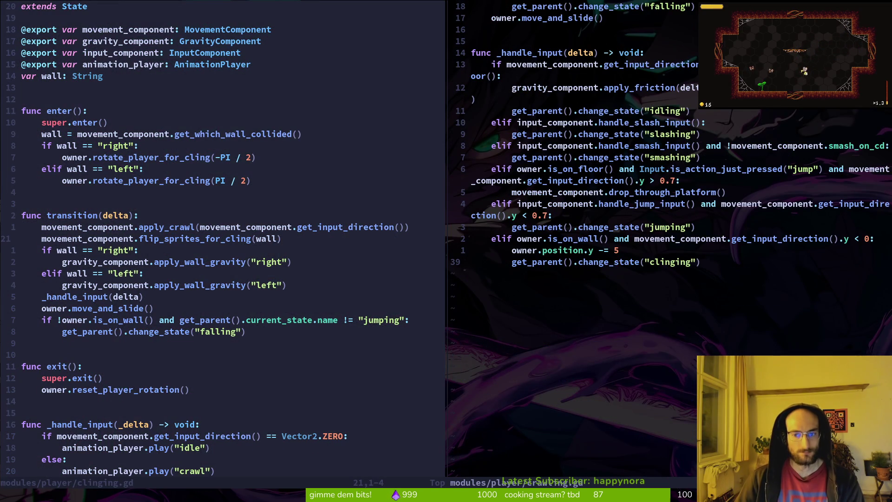
pyautogui.press('k')
pyautogui.press('Escape')
pyautogui.write(':w')
pyautogui.press('Return')
pyautogui.hotkey('alt', 'Tab')
pyautogui.press('F5')
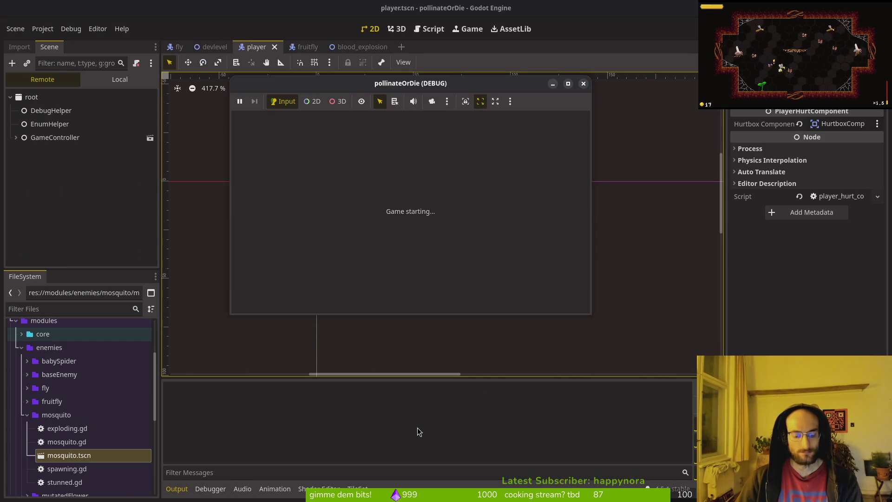